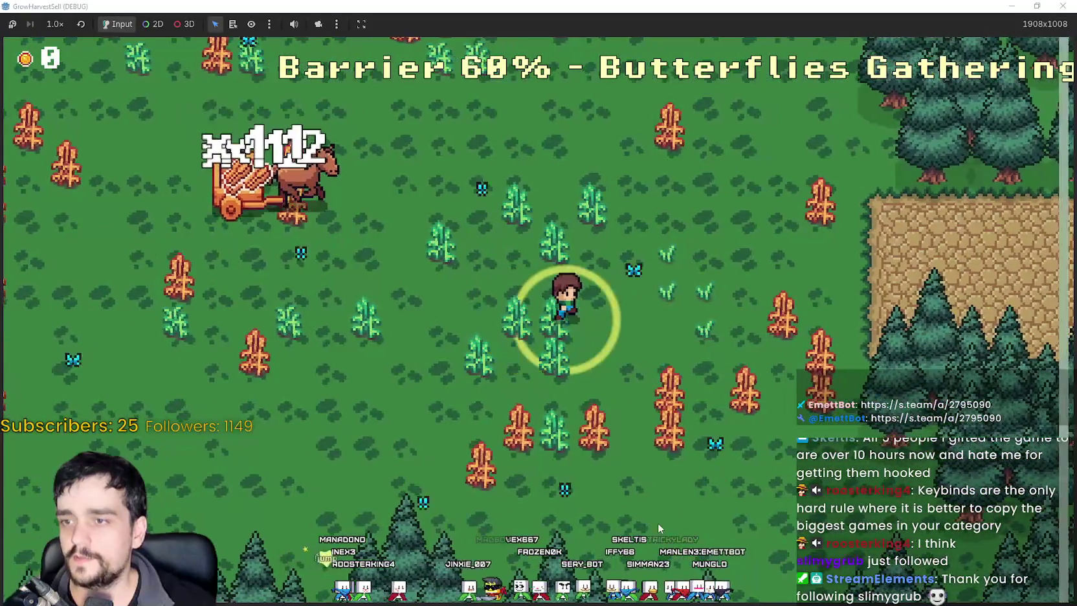
Walk the farmer across the field harvesting crops until the barrier falls to 35% and Pigs Charging begins.
key(a)
key(s)
key(d)
key(w)
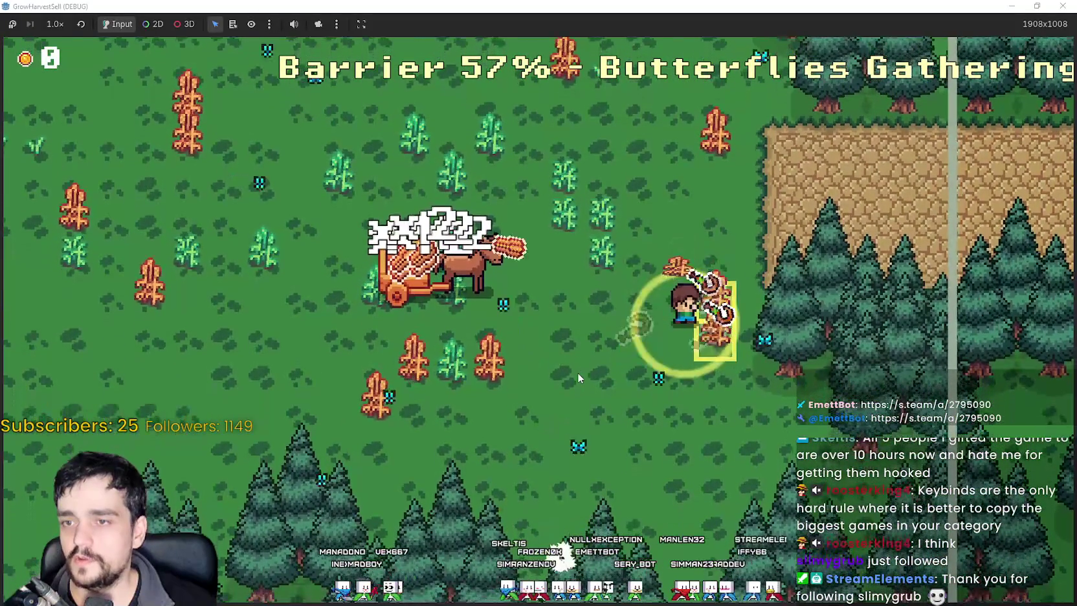
key(w)
key(a)
key(a)
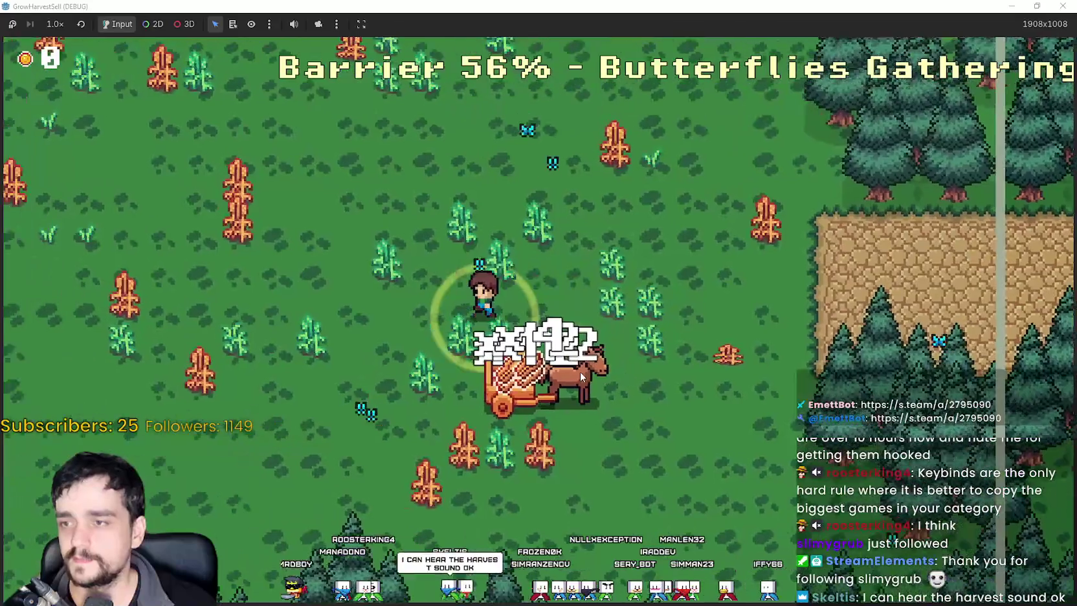
key(s)
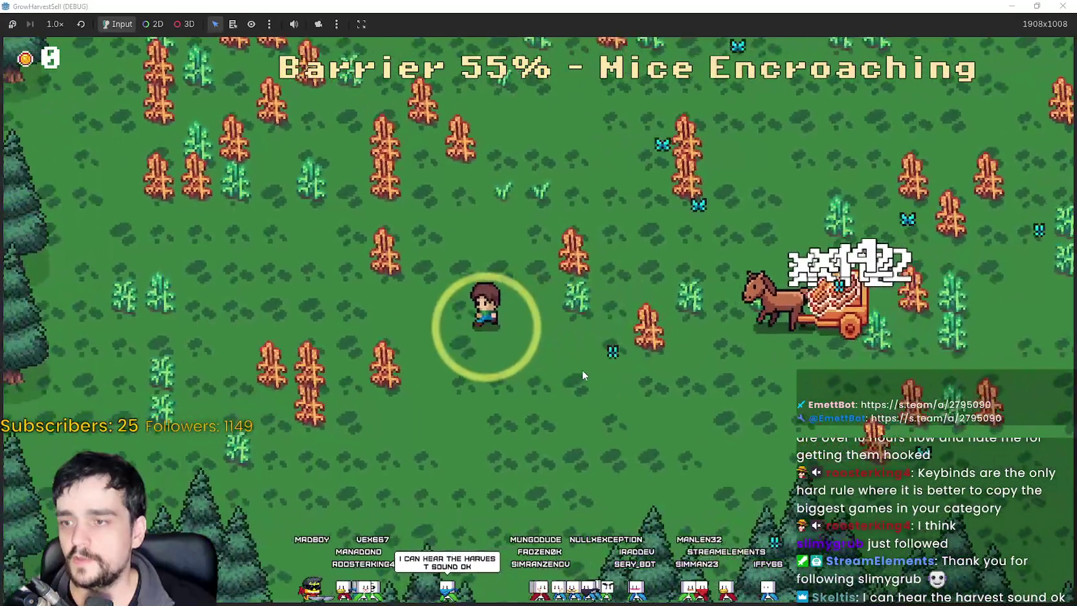
key(d)
key(s)
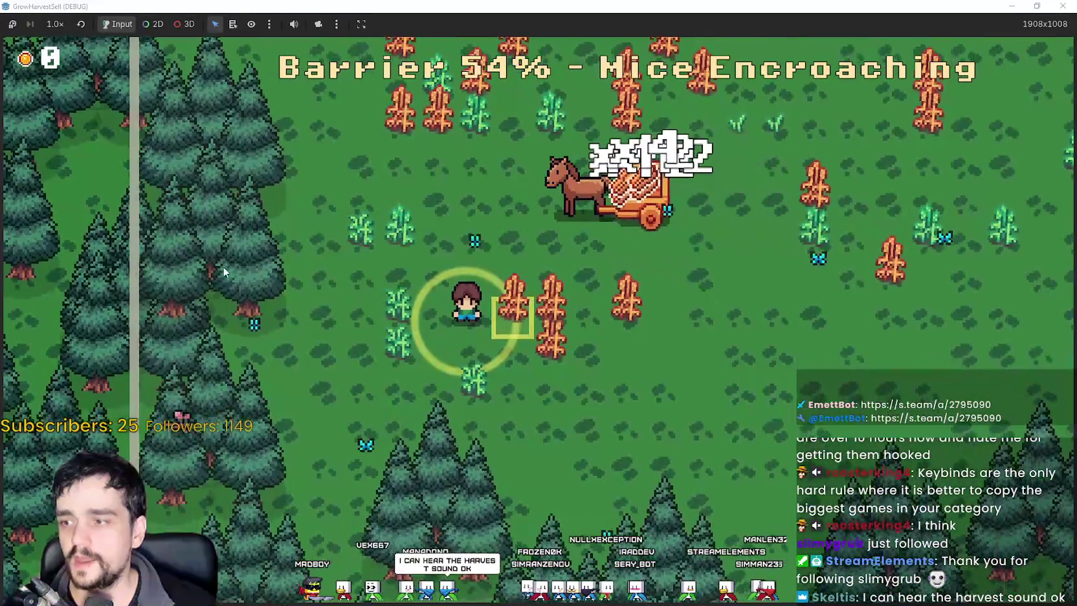
key(d)
key(a)
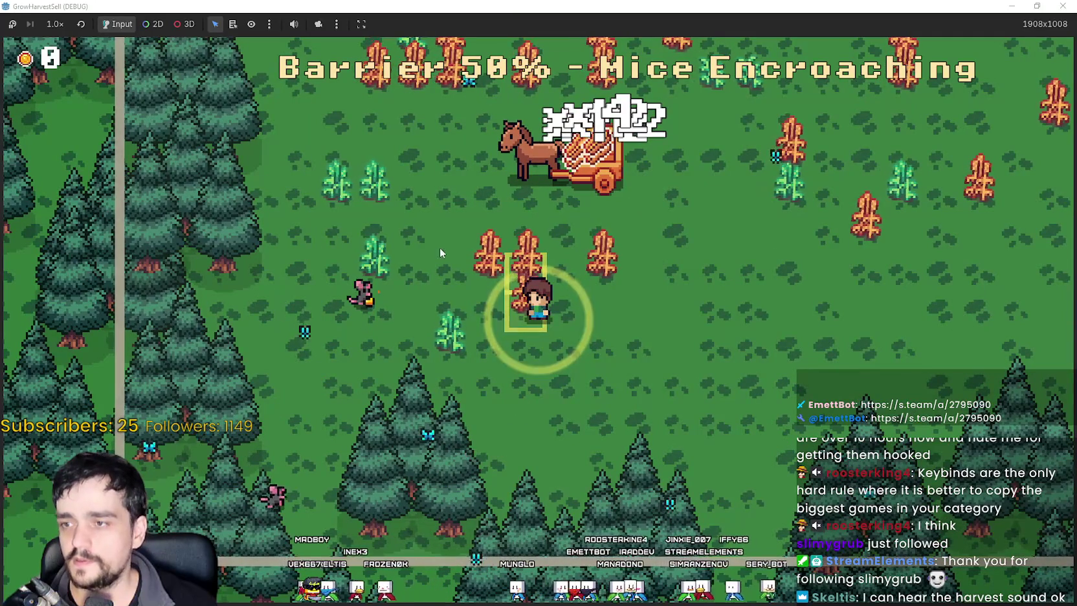
Harvest crops across the upper and left parts of the field while dodging the charging pigs.
key(d)
key(w)
key(w)
key(d)
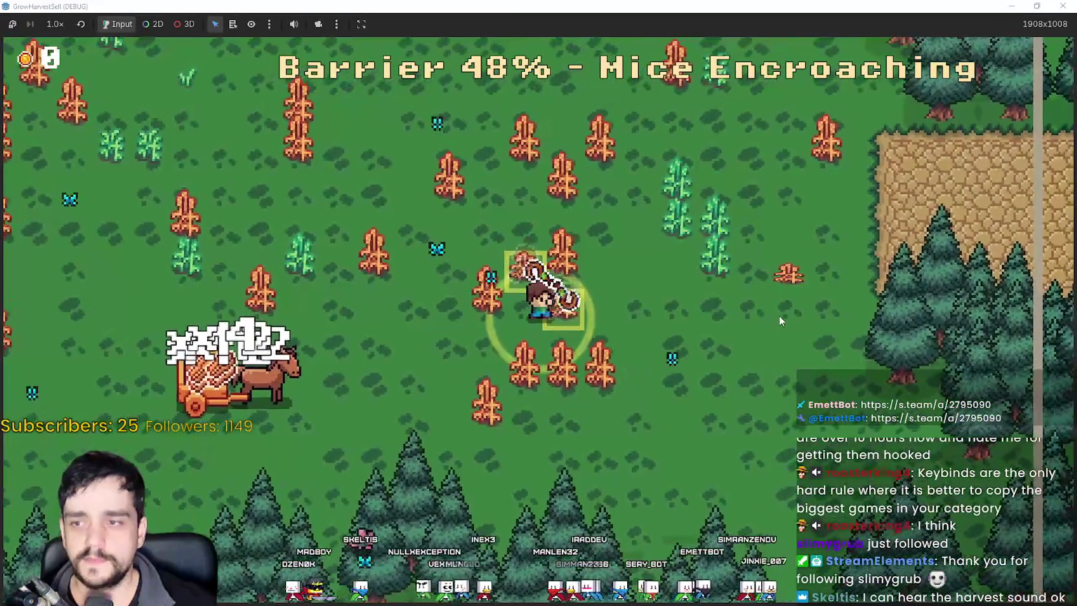
key(a)
key(w)
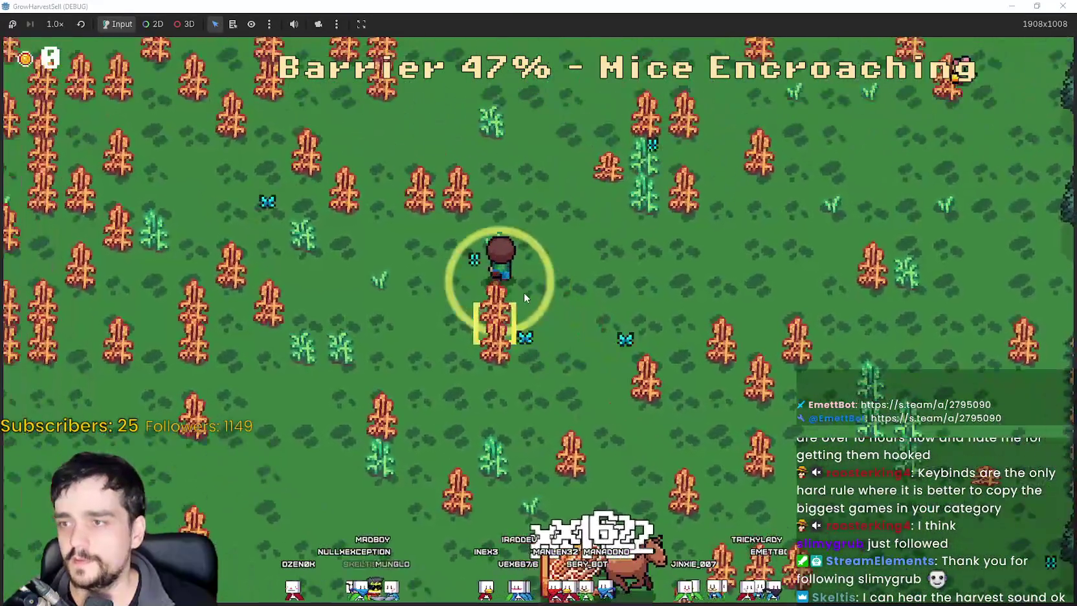
key(a)
key(w)
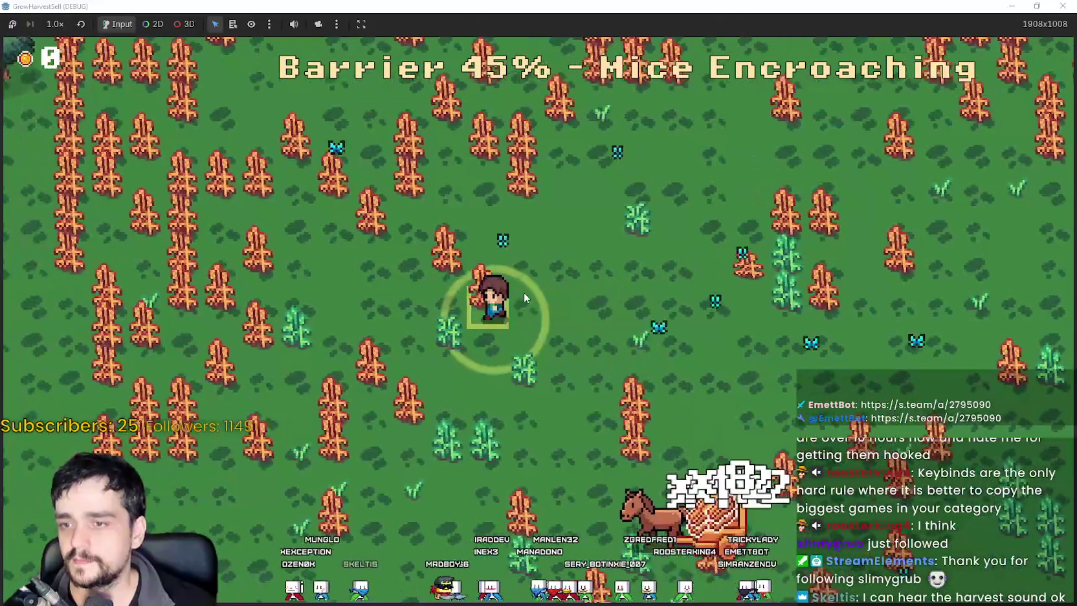
key(a)
key(w)
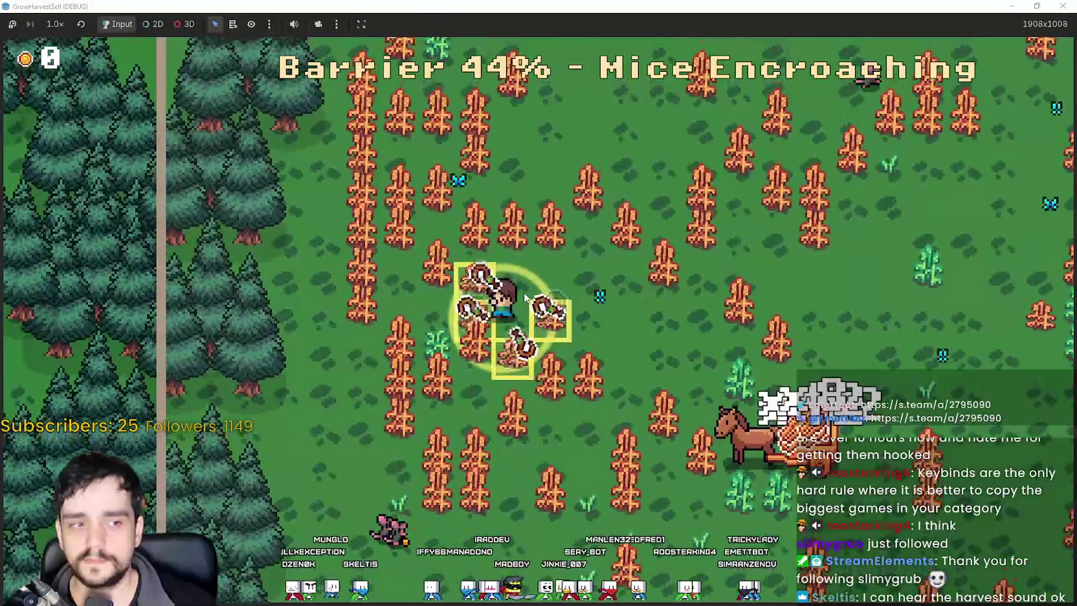
key(w)
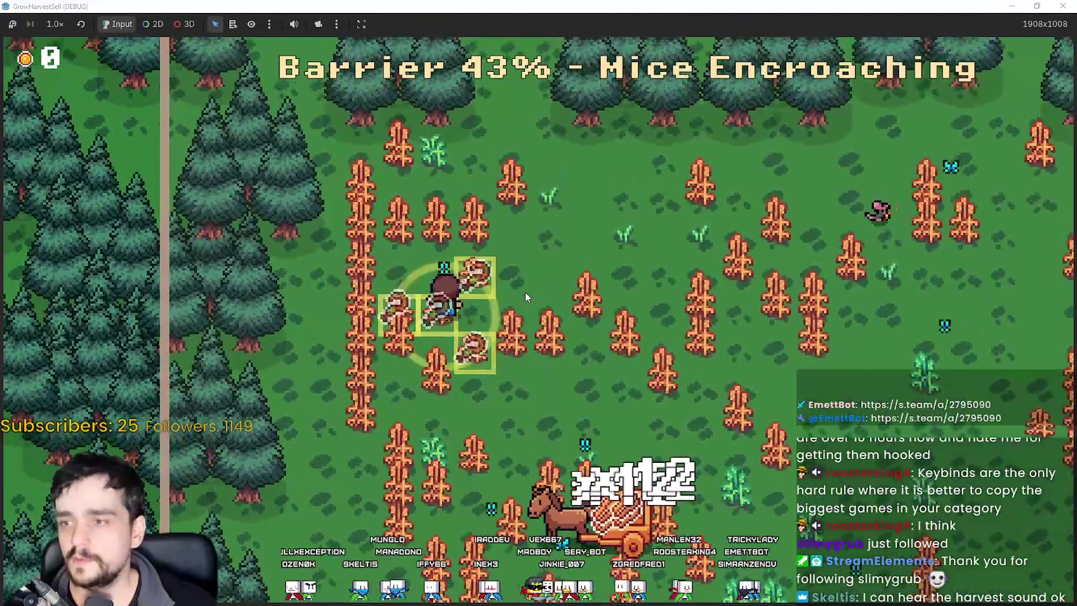
key(d)
key(s)
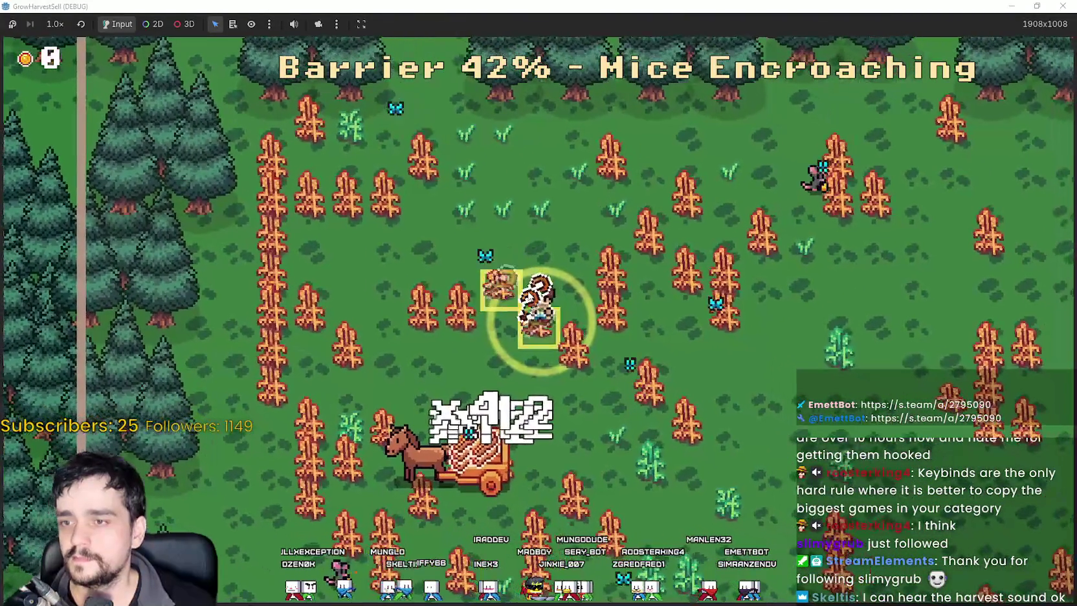
key(a)
key(d)
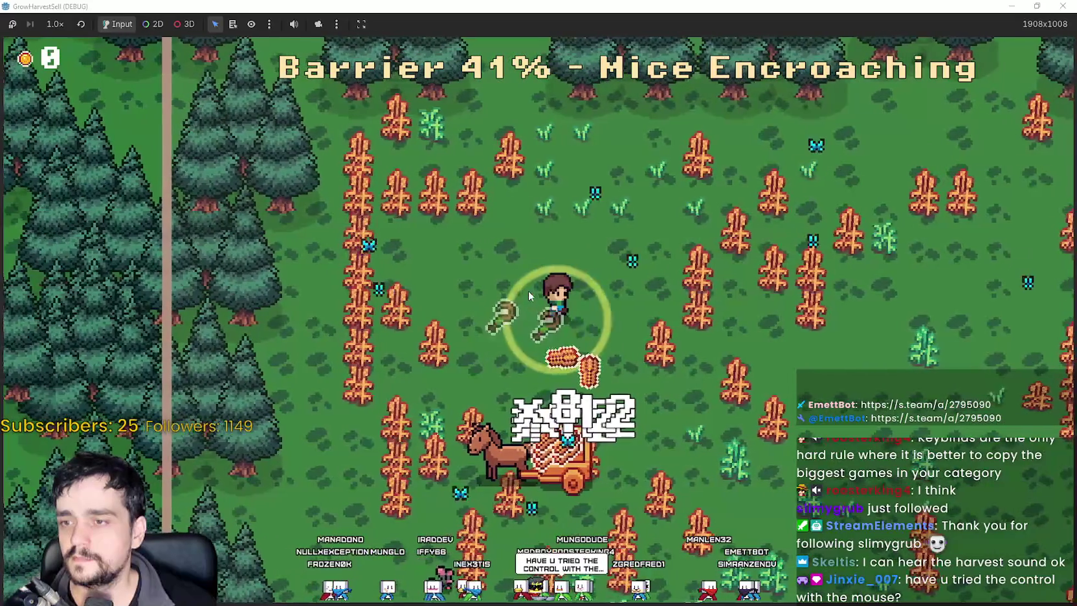
key(d)
key(s)
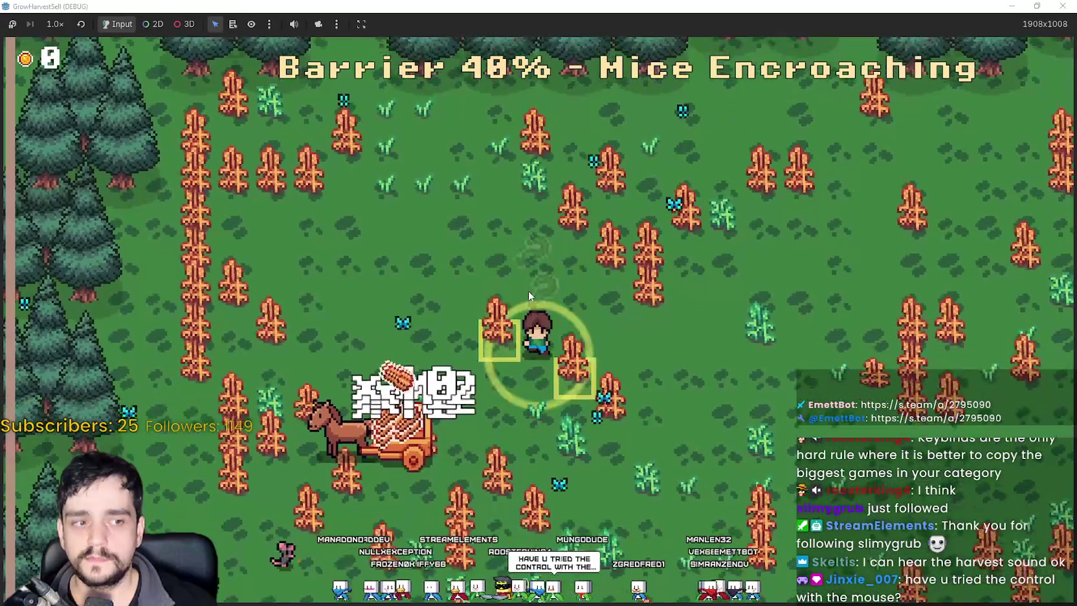
key(s)
key(a)
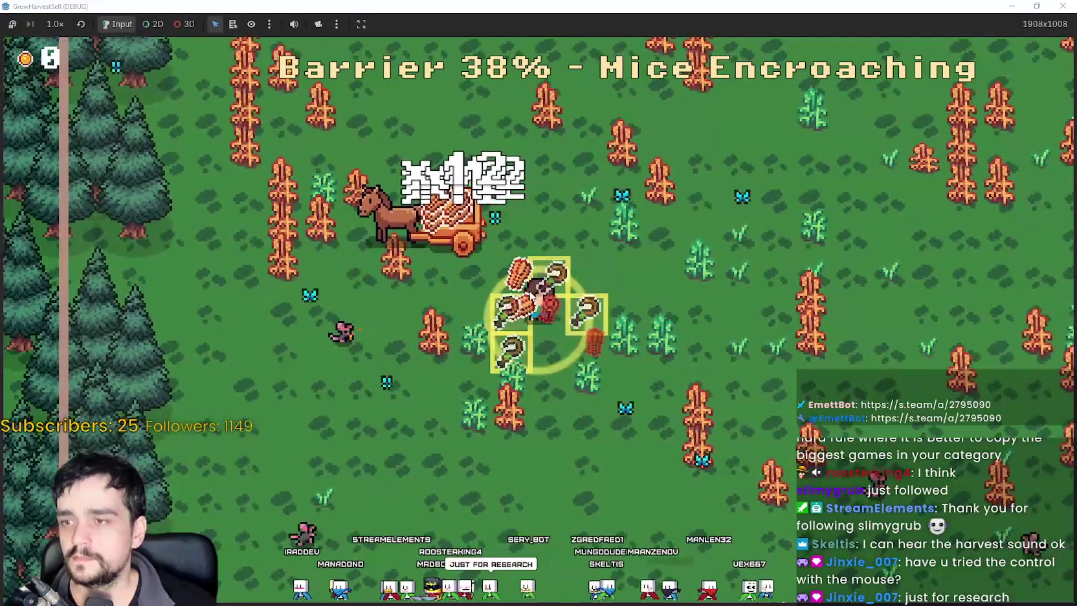
key(s)
key(d)
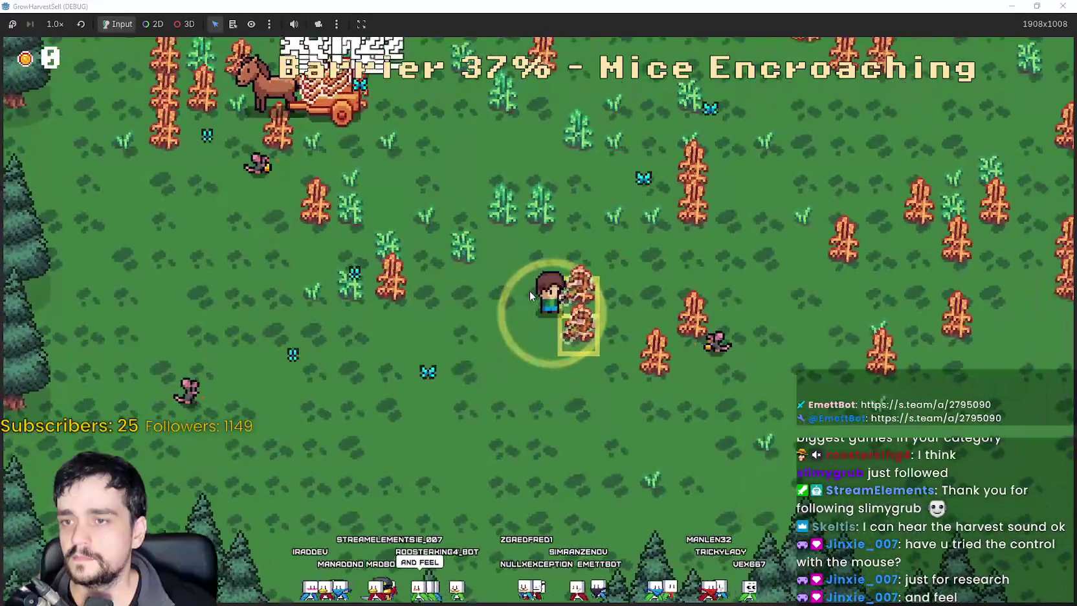
key(w)
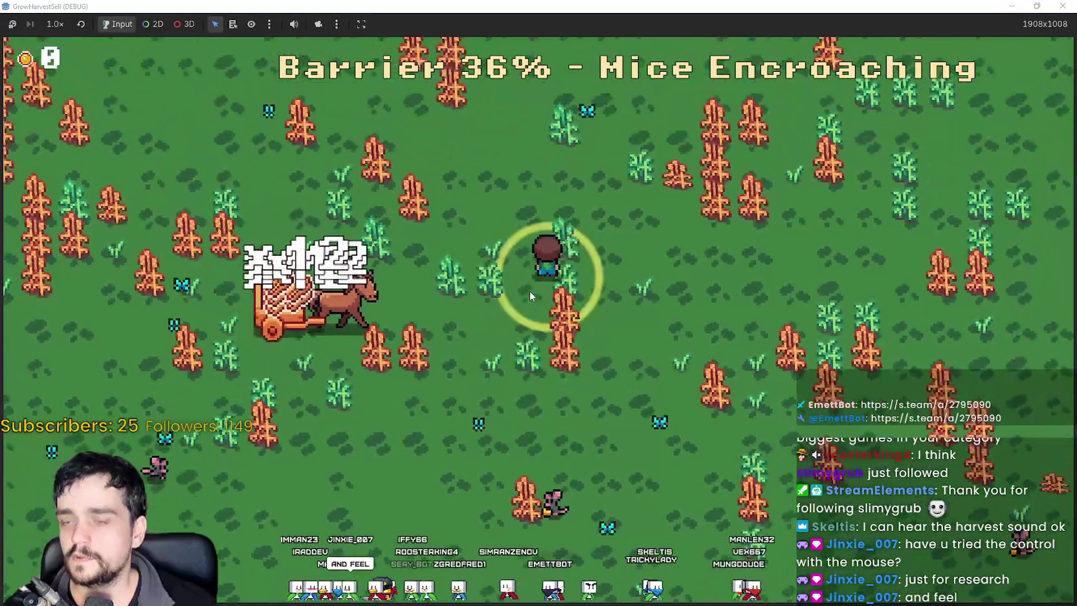
key(s)
key(a)
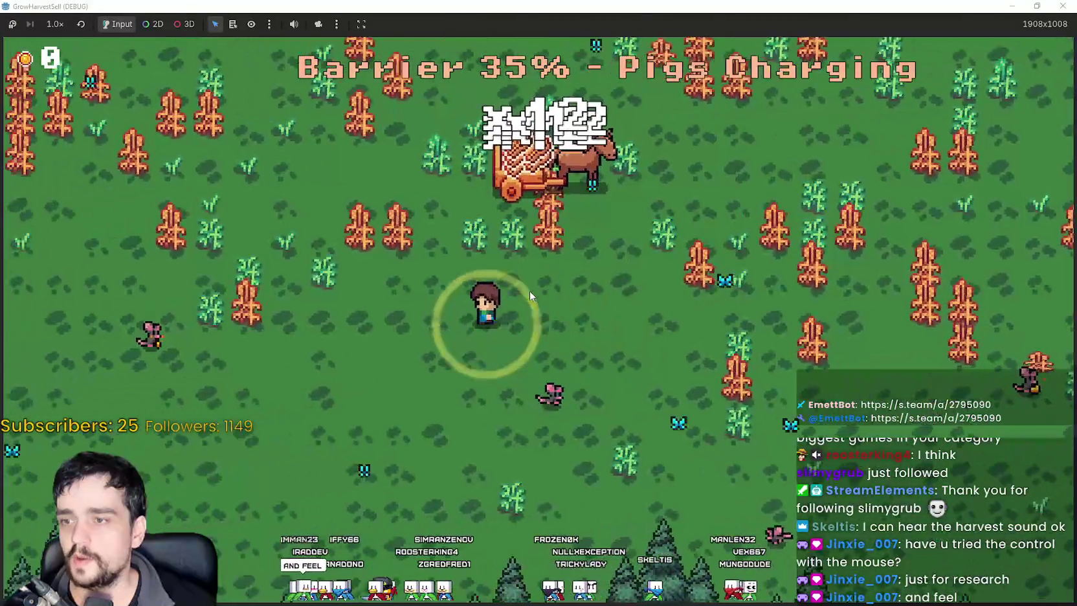
Keep circling the field until the barrier drains to 11% and the Horse Wall Incoming wave appears.
key(a)
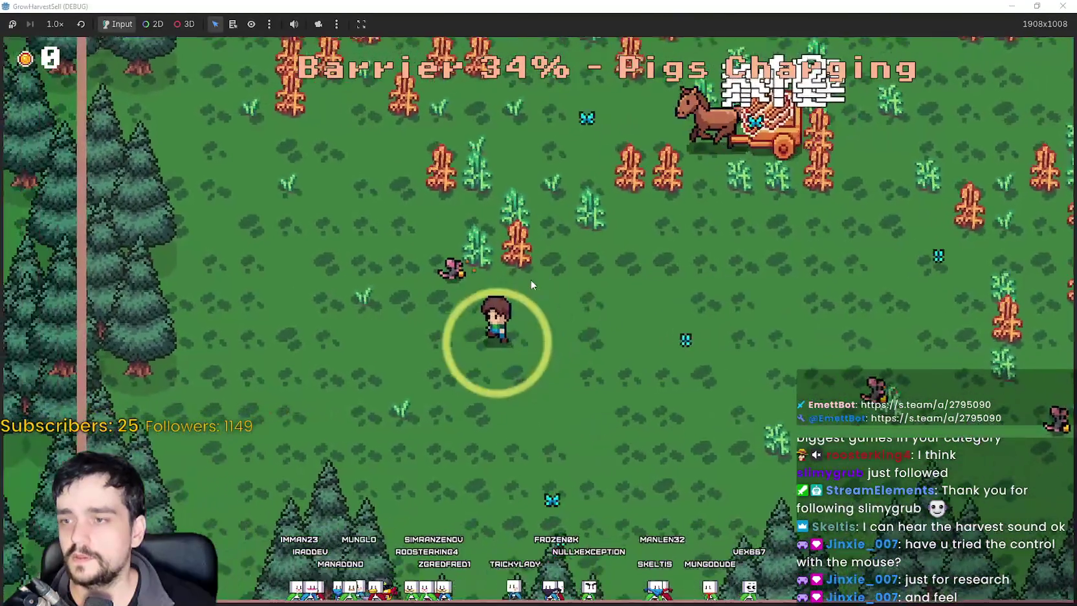
key(d)
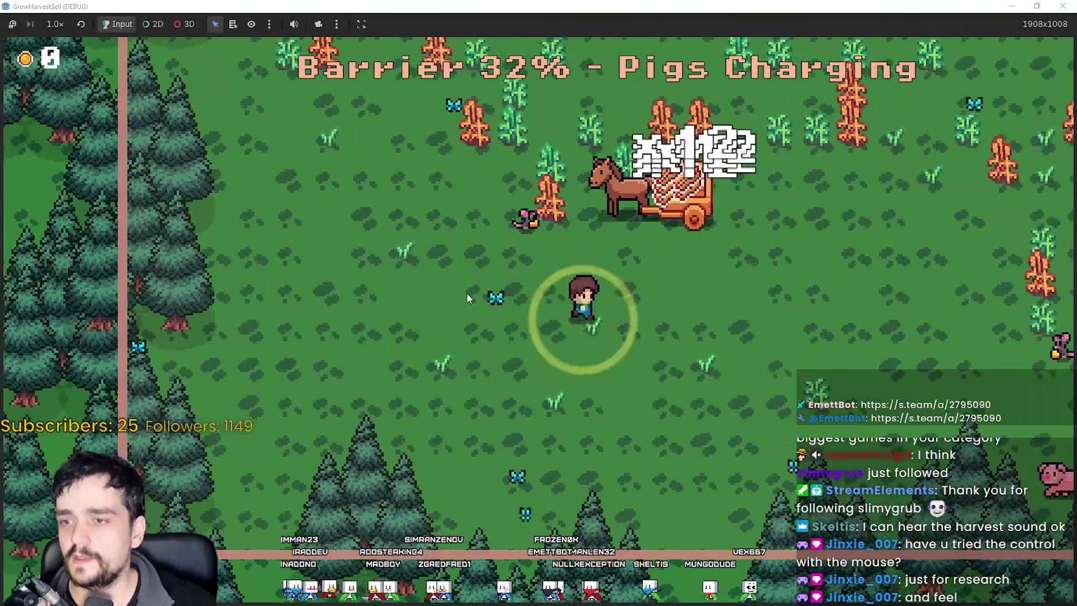
key(d)
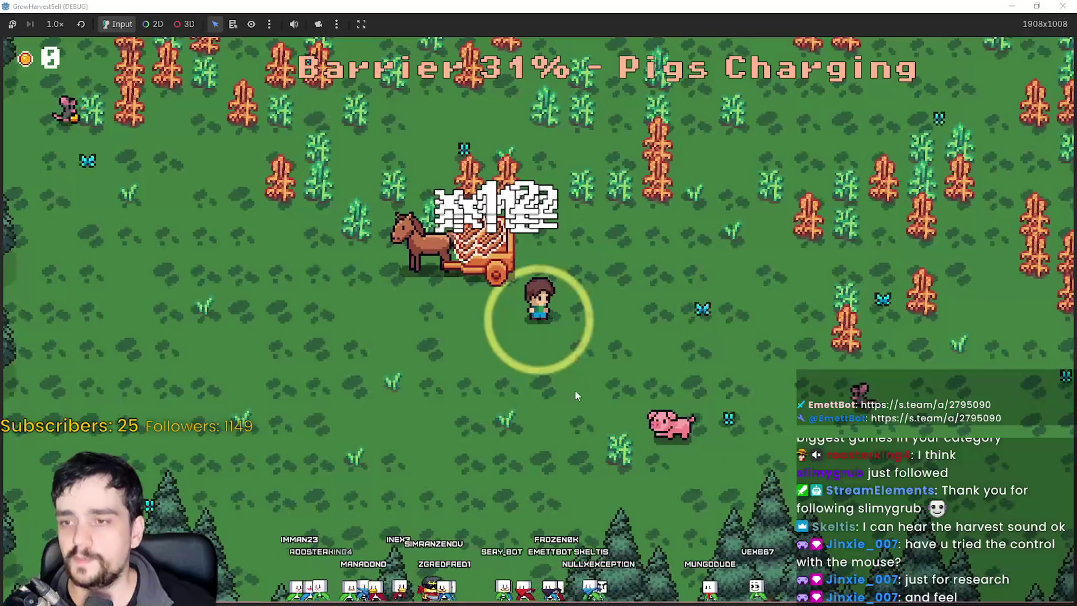
key(s)
key(a)
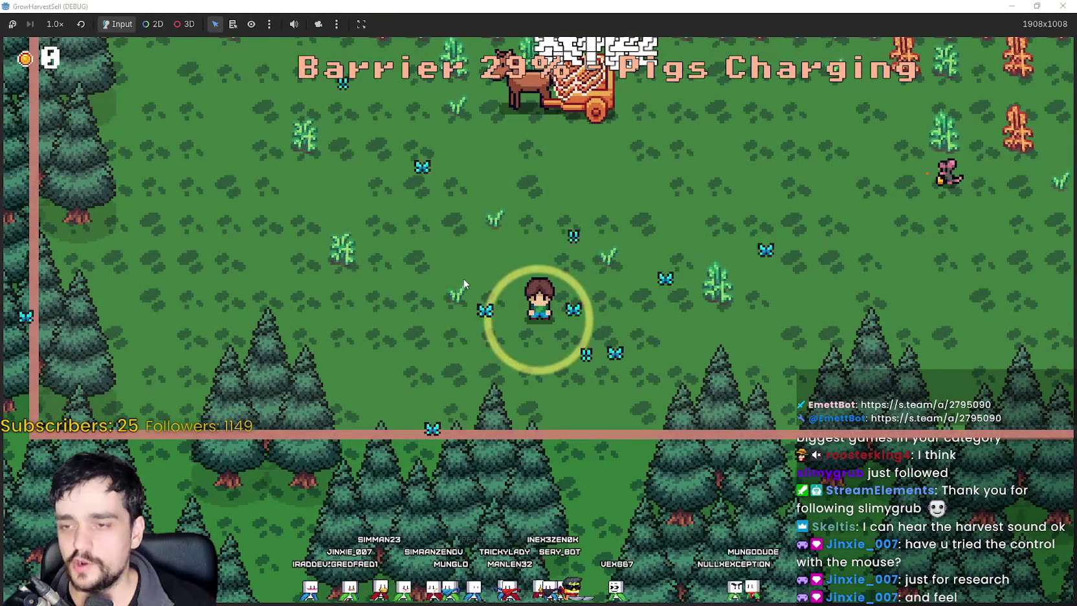
key(d)
key(w)
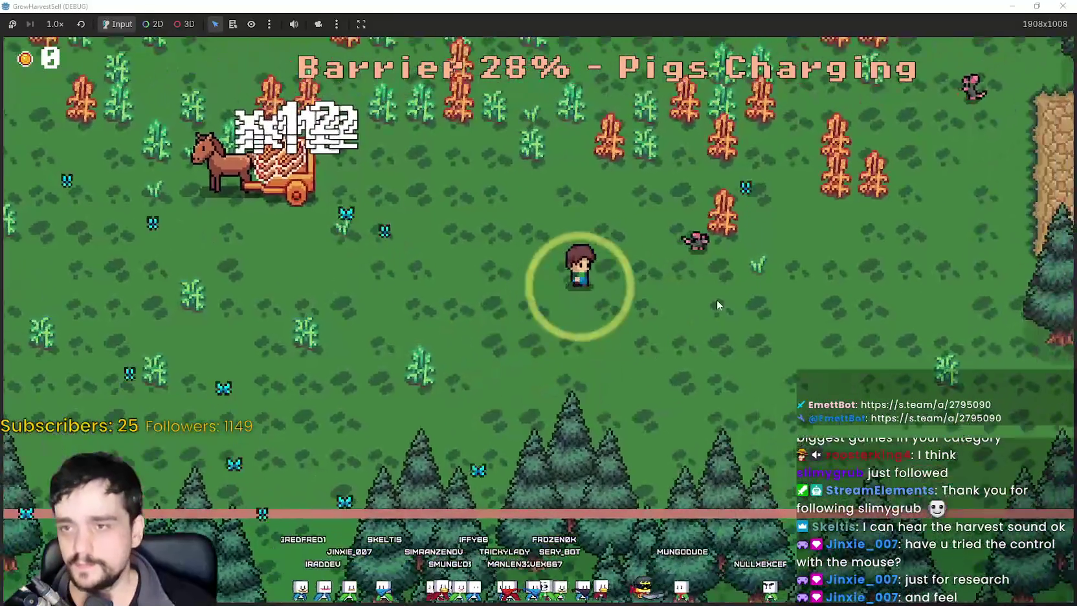
key(a)
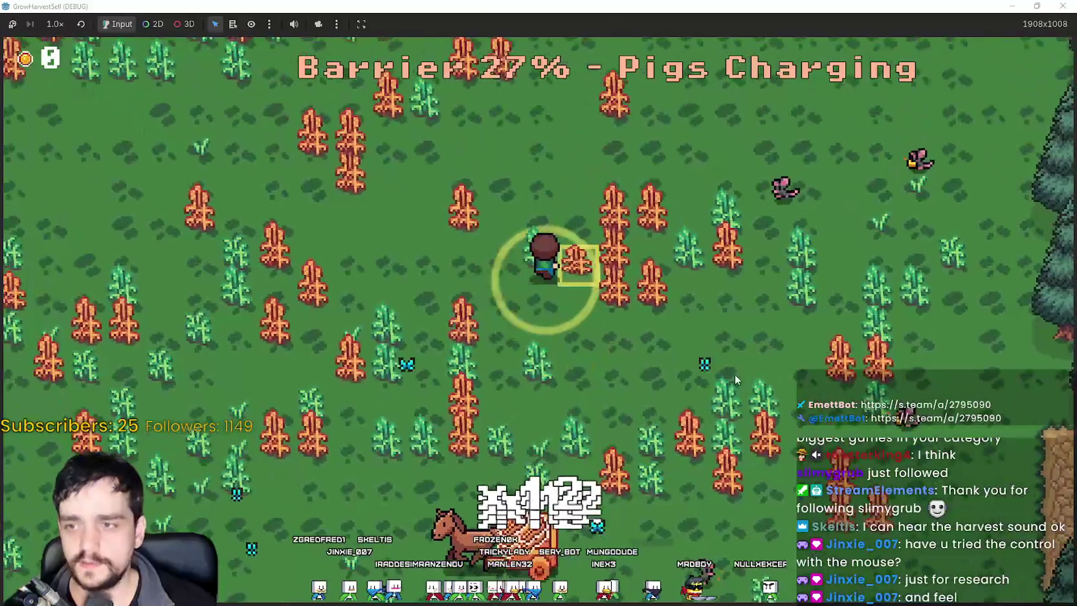
key(d)
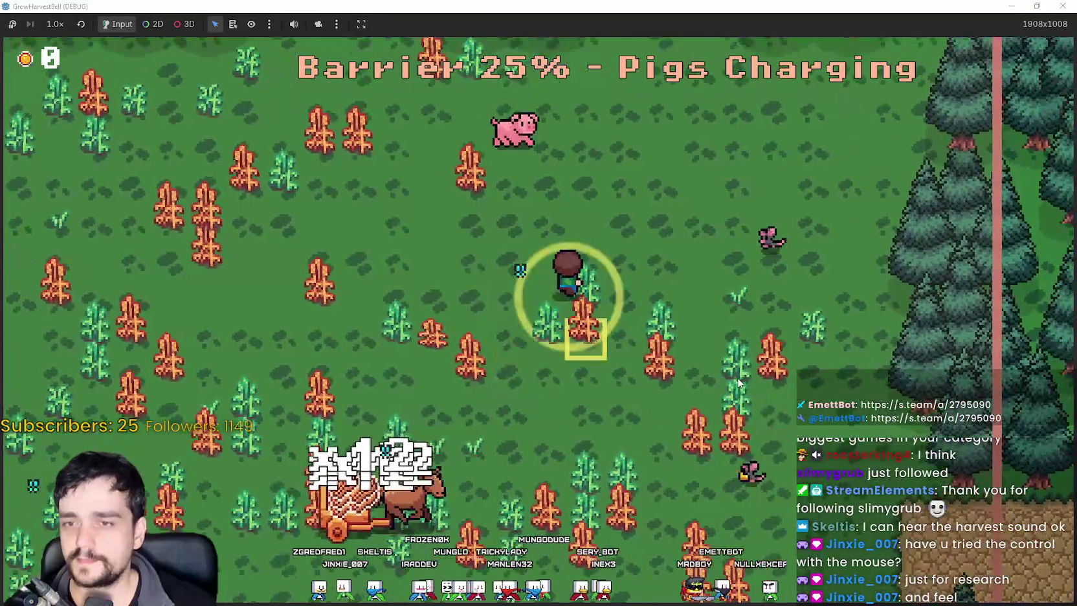
key(w)
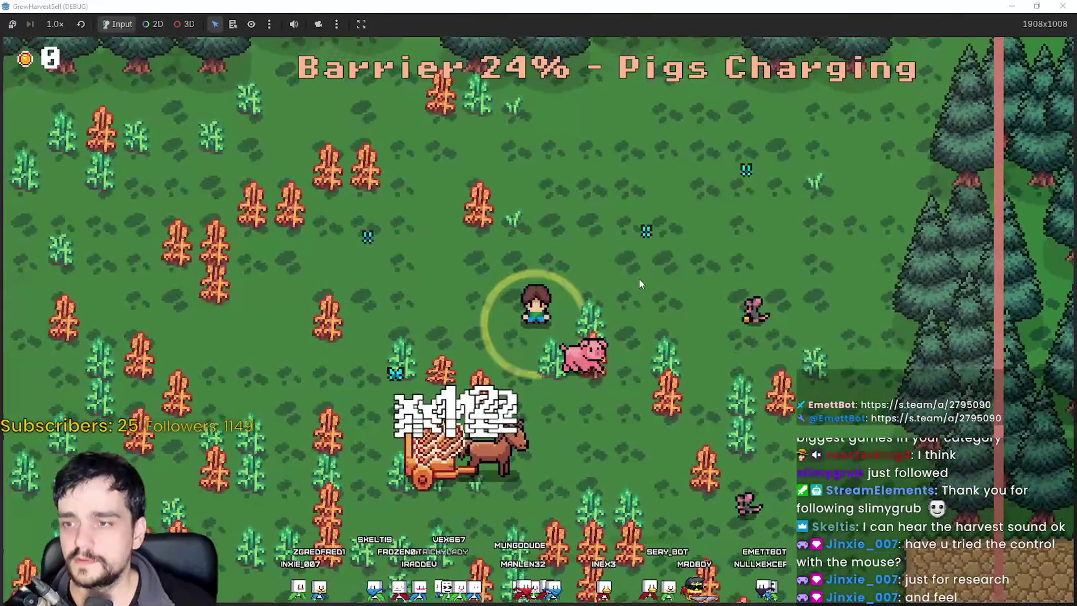
key(a)
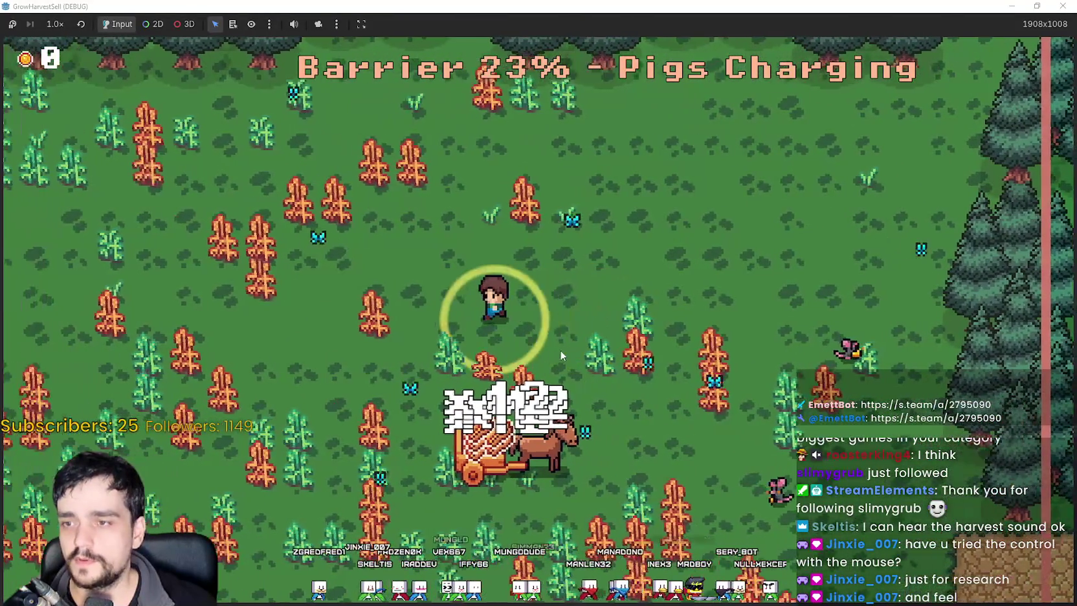
key(a)
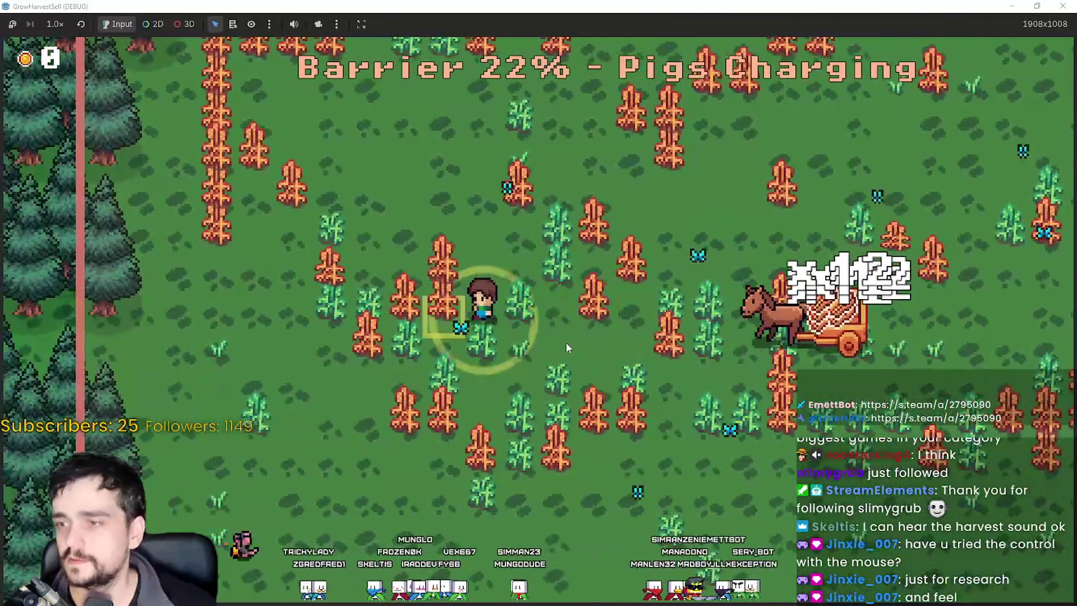
key(d)
key(s)
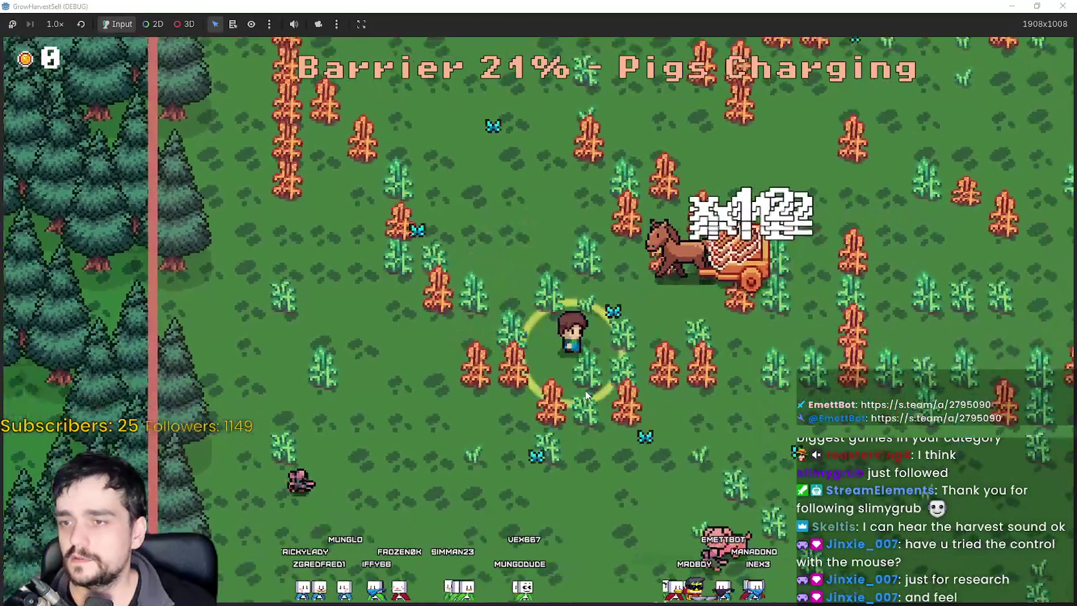
key(s)
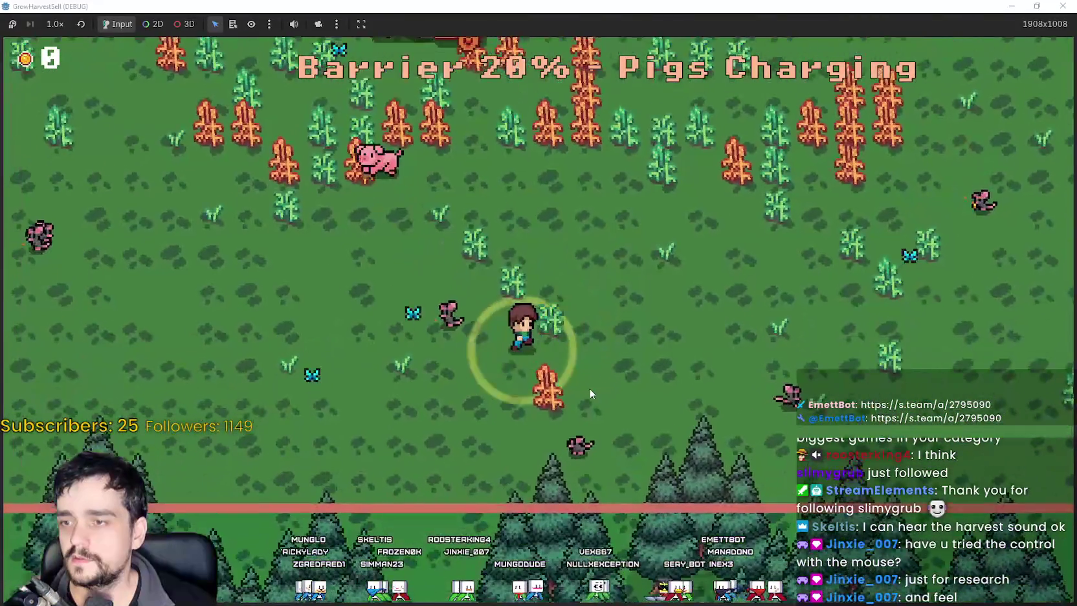
key(w)
key(d)
key(d)
key(w)
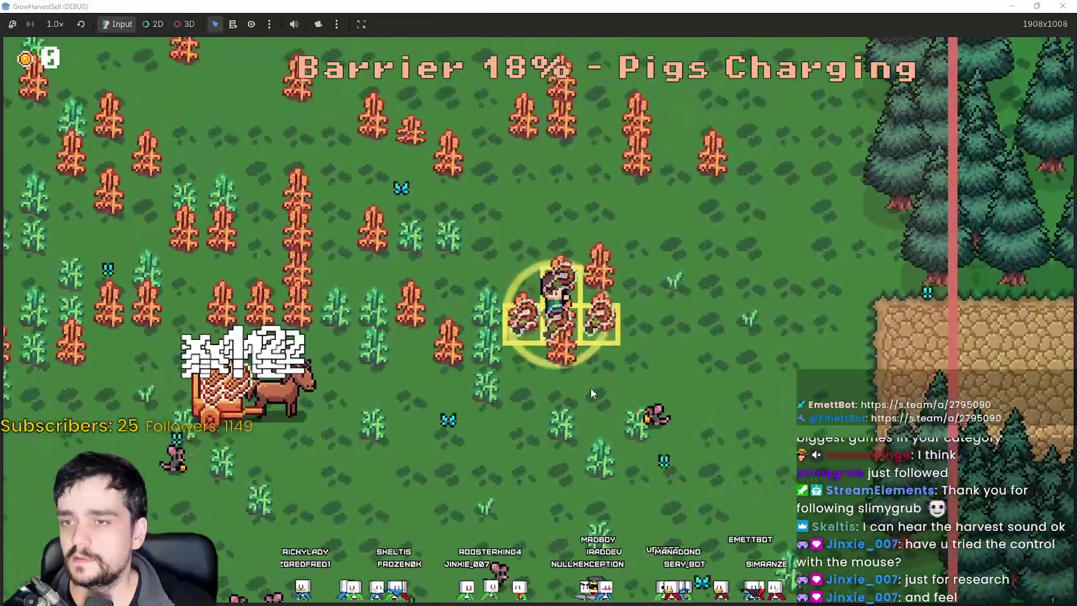
key(a)
key(s)
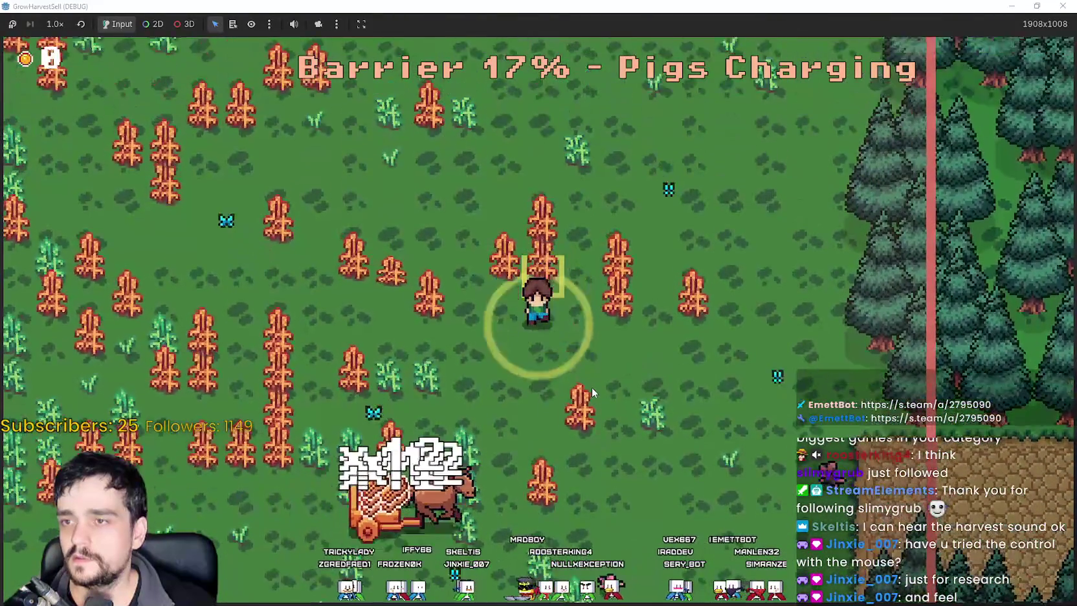
key(a)
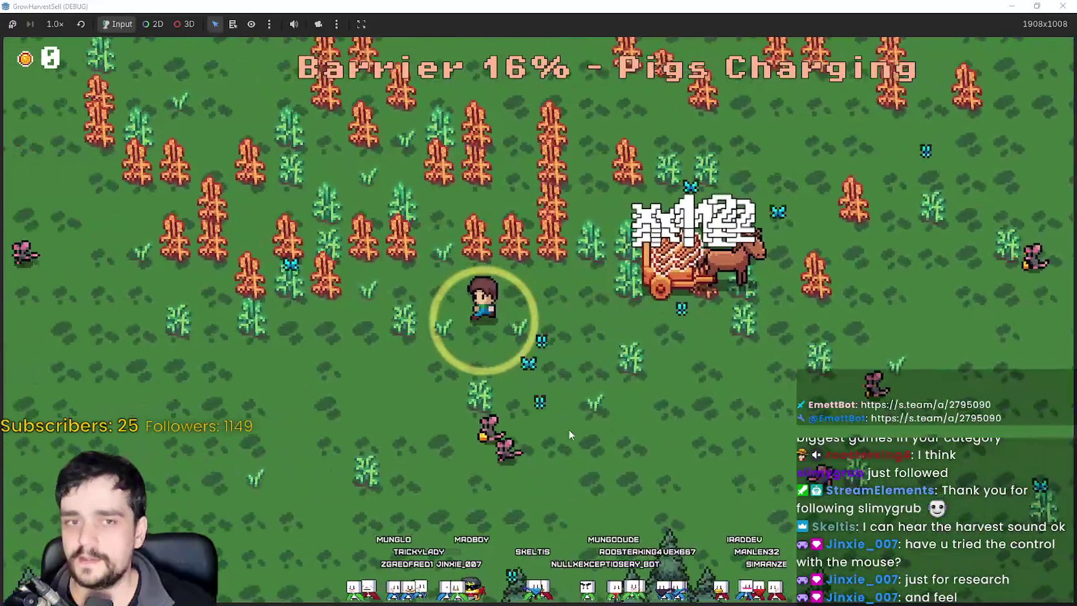
key(w)
key(a)
key(s)
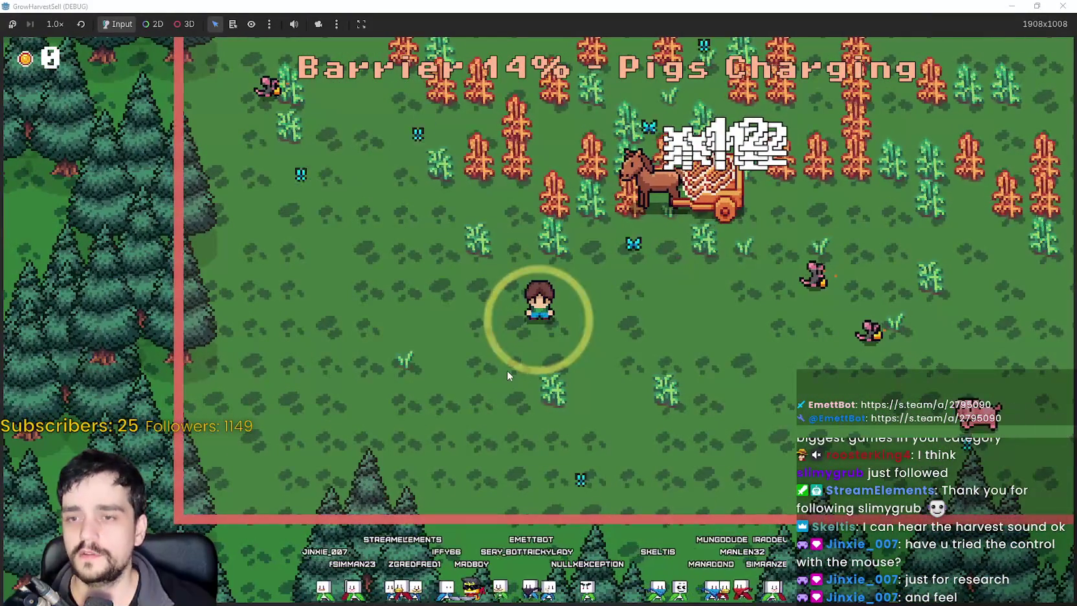
Escape the horse wall and reach the cobblestone goal, ending the stage with 60 crops.
key(d)
key(w)
key(a)
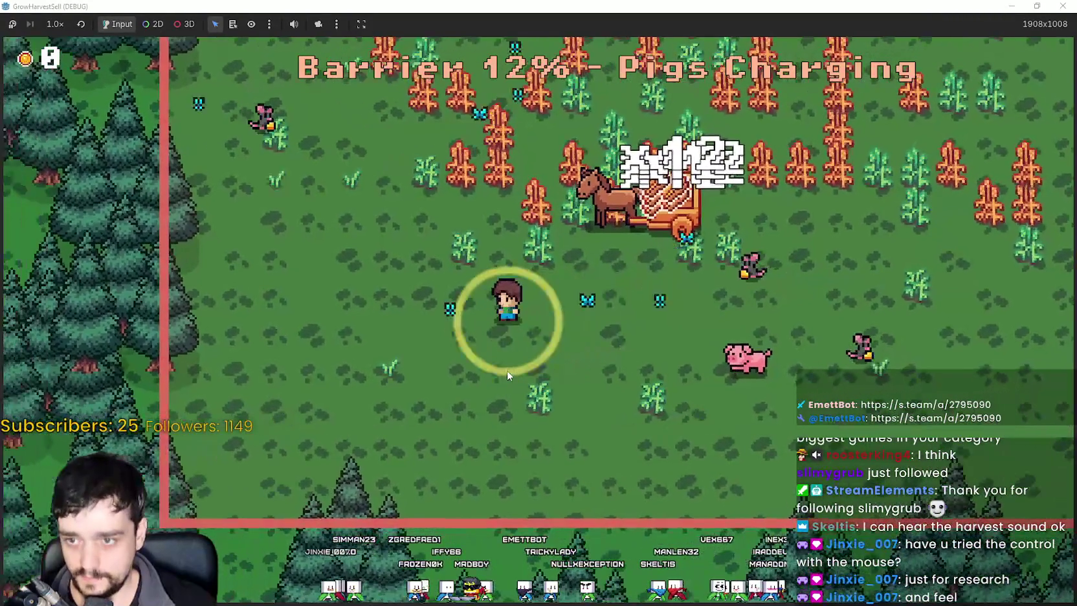
key(w)
key(d)
key(a)
key(s)
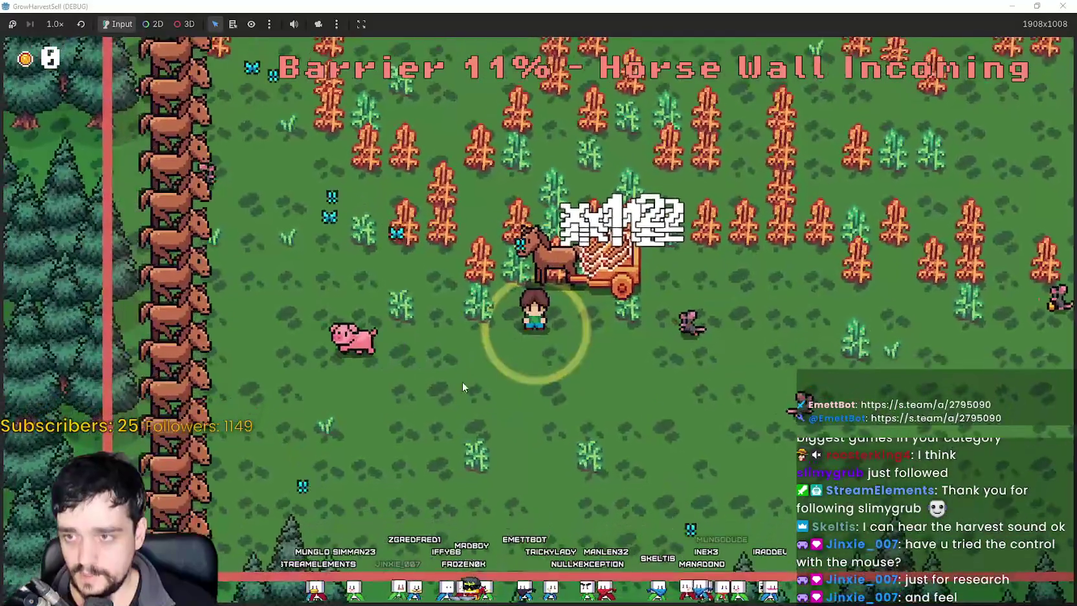
key(d)
key(w)
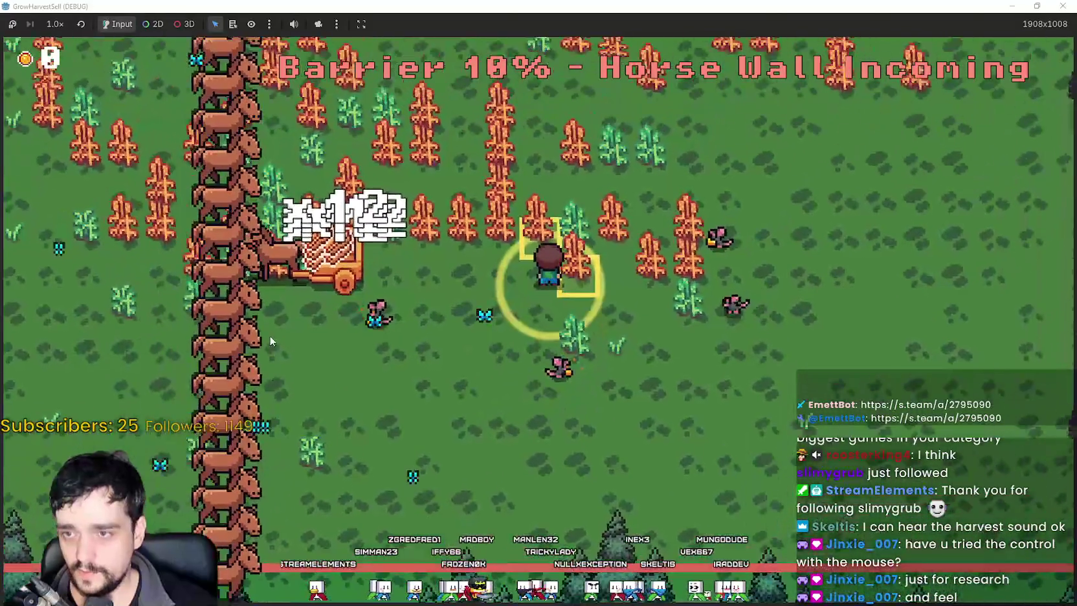
key(d)
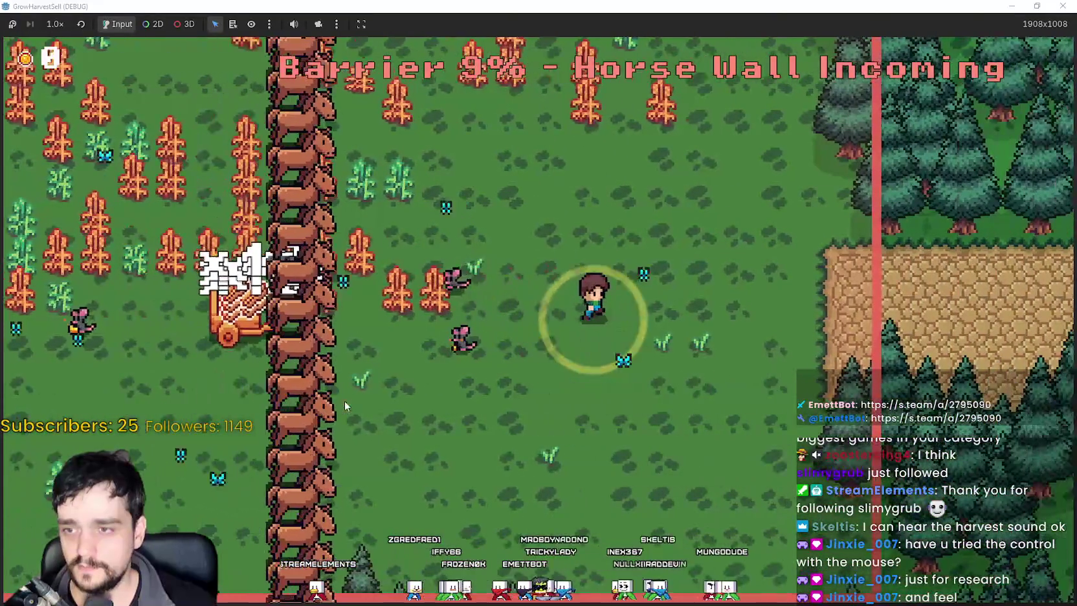
key(d)
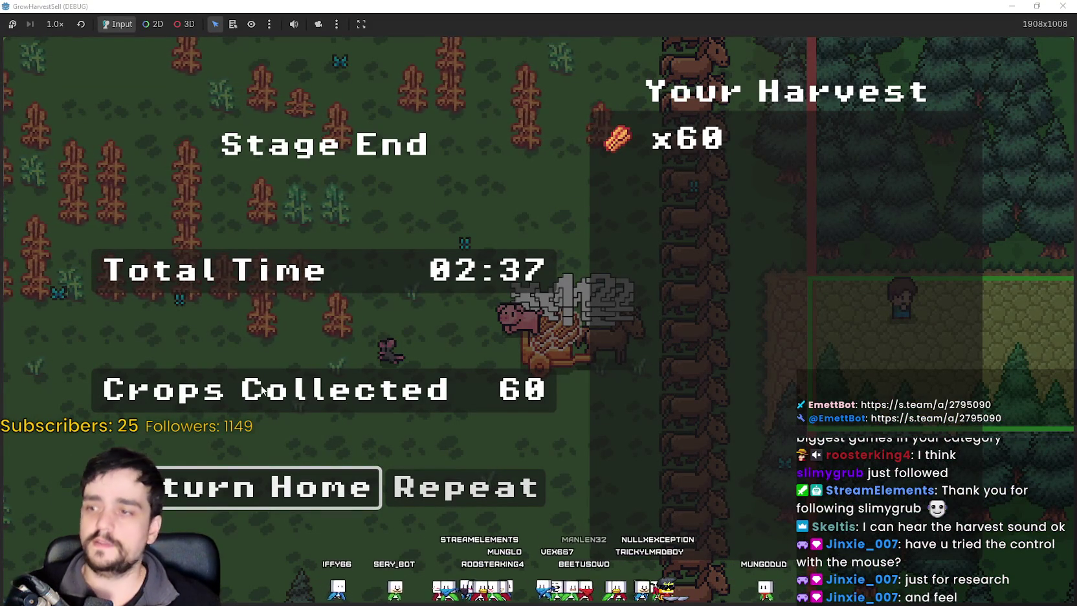
Return home to the village and walk the farmer to the harvest cart.
click(257, 488)
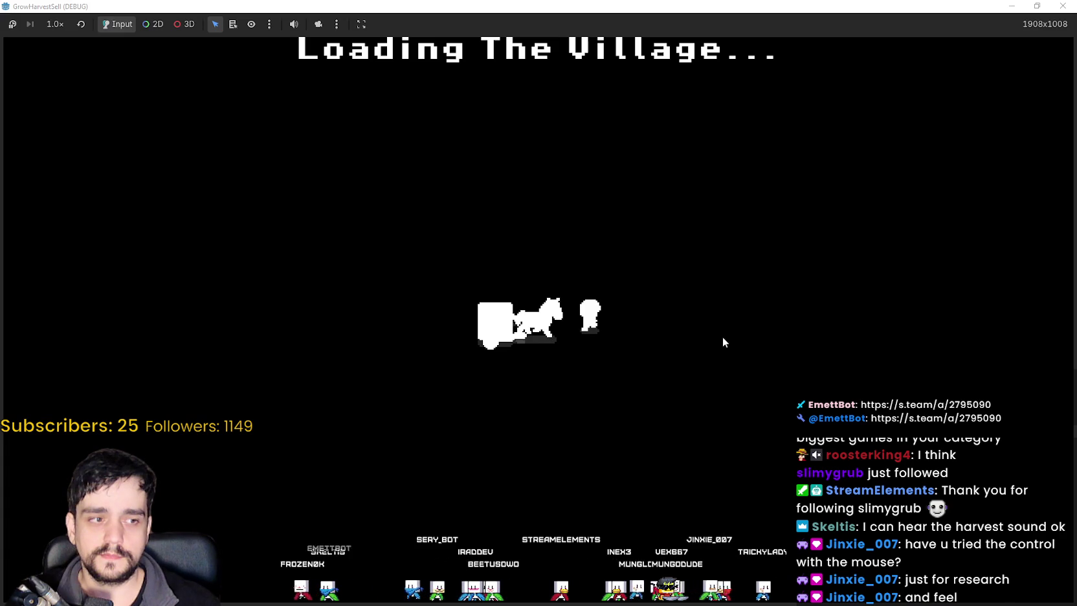
key(Left)
key(Down)
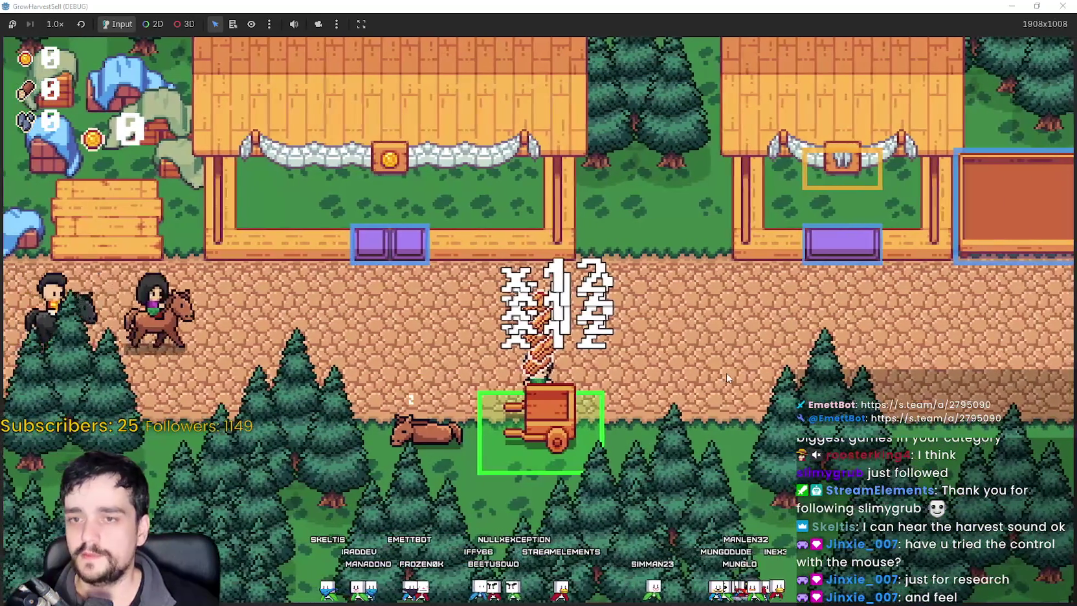
Carry the harvest from the cart and drop crops at the nearby market stalls' delivery spots.
key(Right)
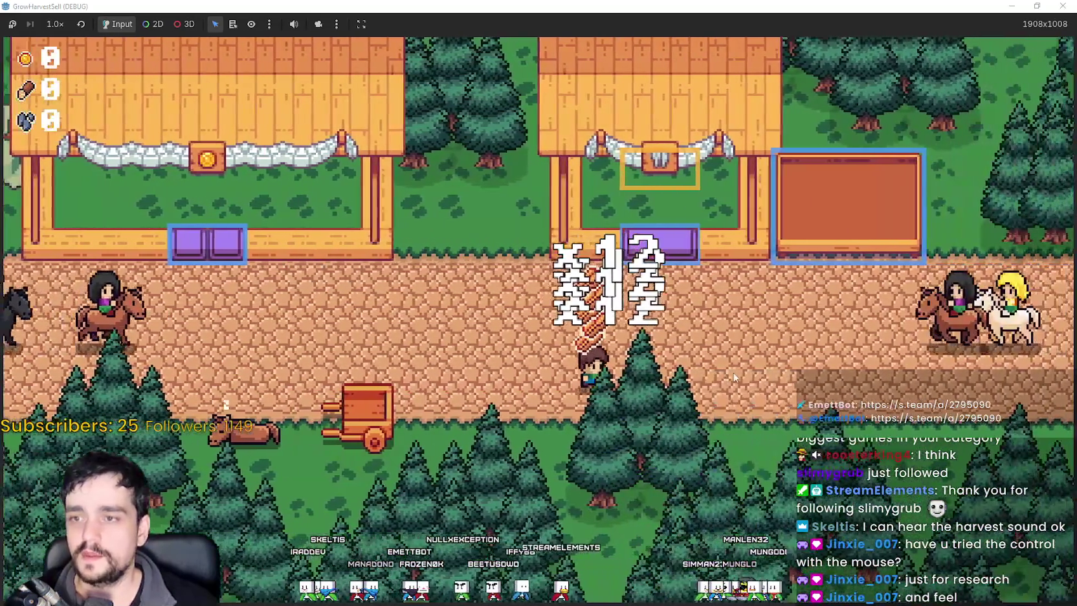
key(Left)
key(Up)
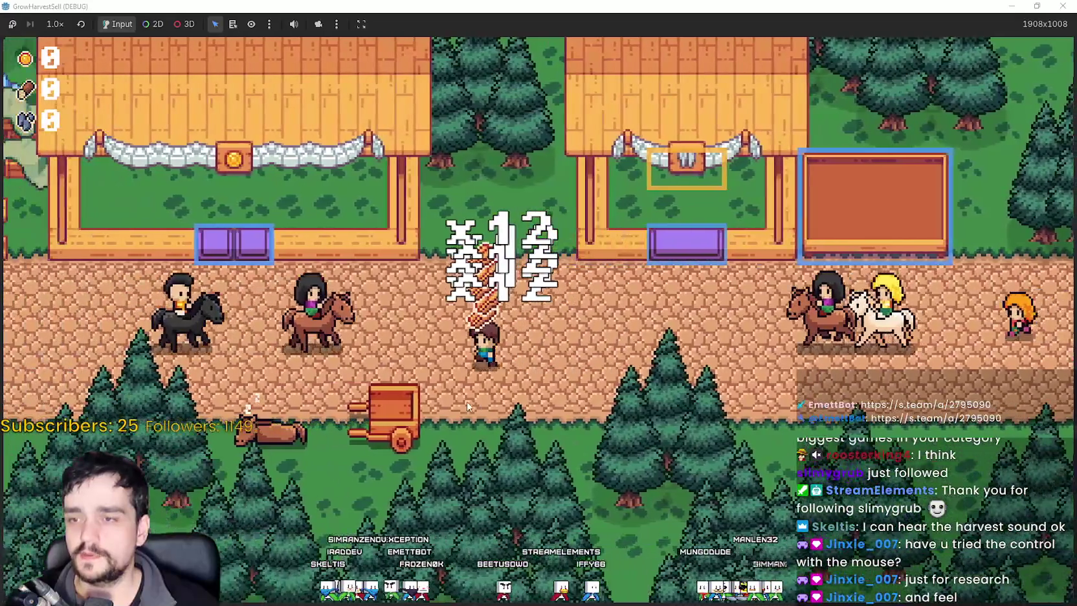
key(Left)
key(Up)
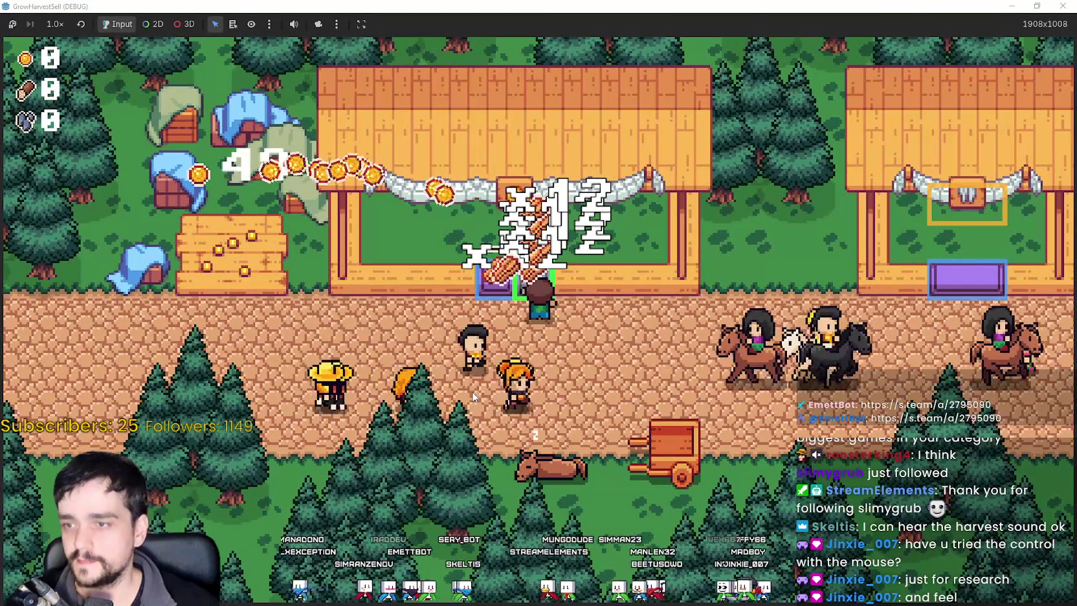
key(Right)
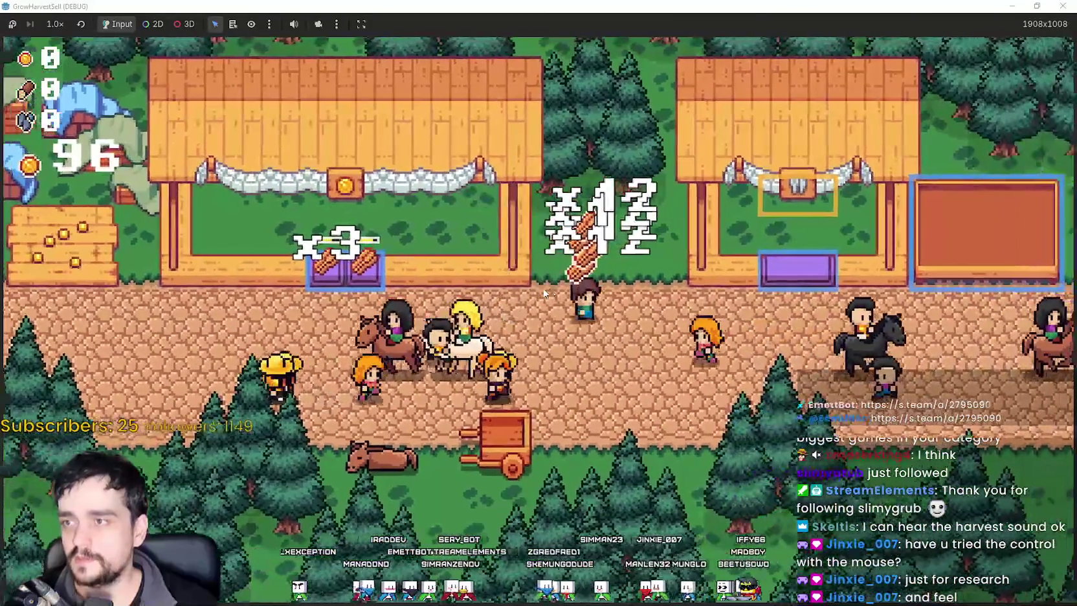
key(Right)
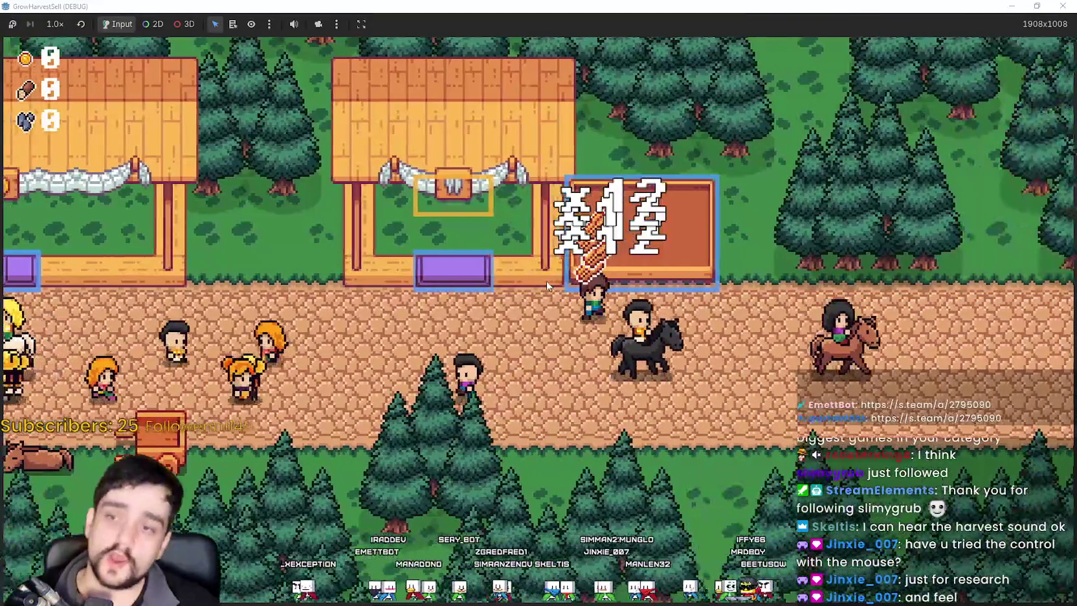
key(Up)
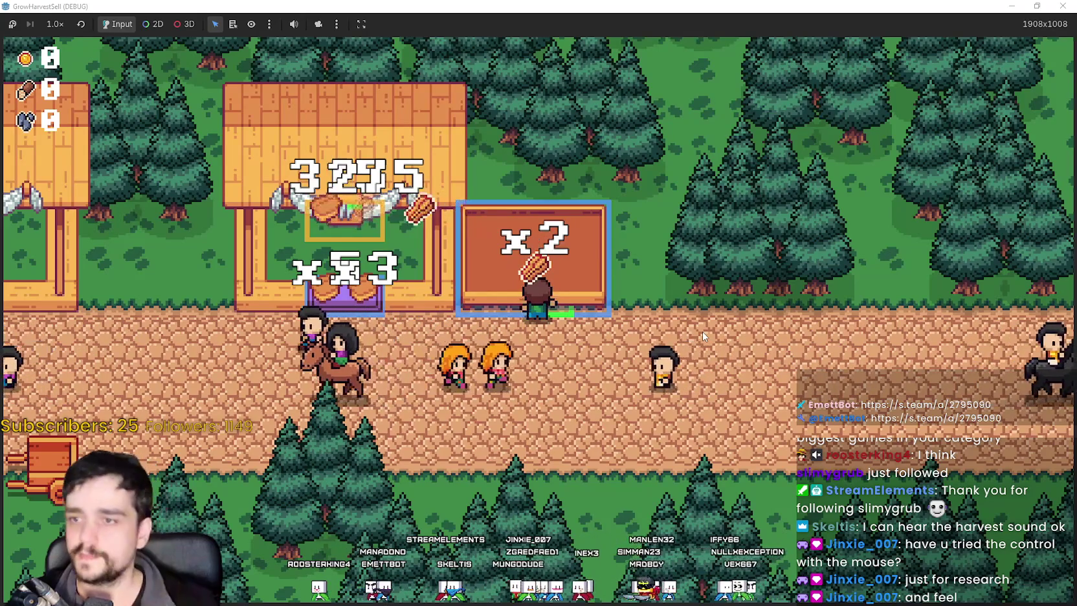
Sell the remaining crops at the left stand, then walk onto the coin plot with 188 coins.
key(Left)
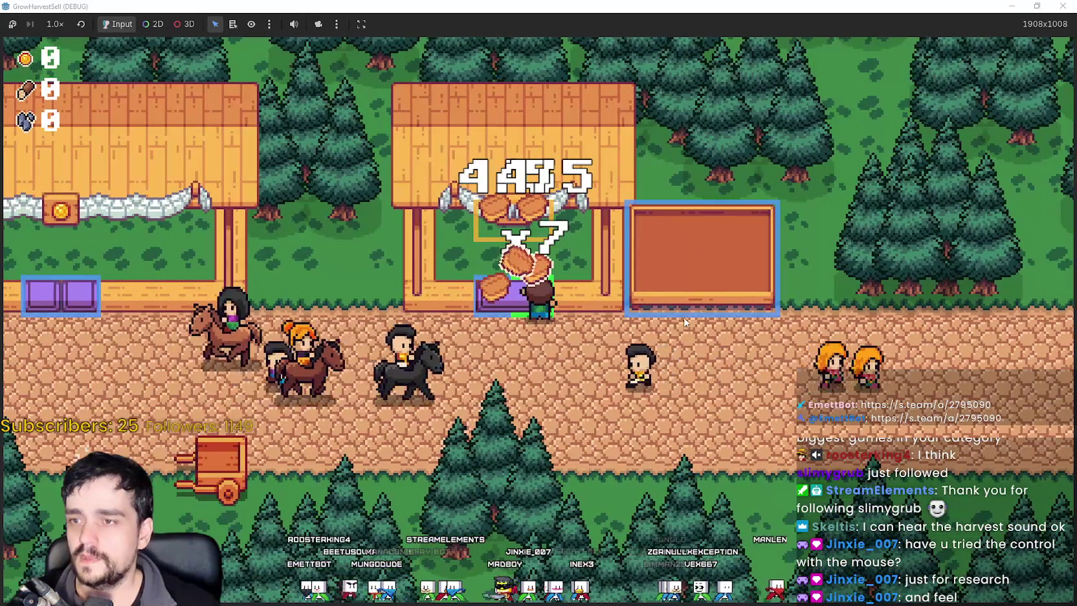
key(Left)
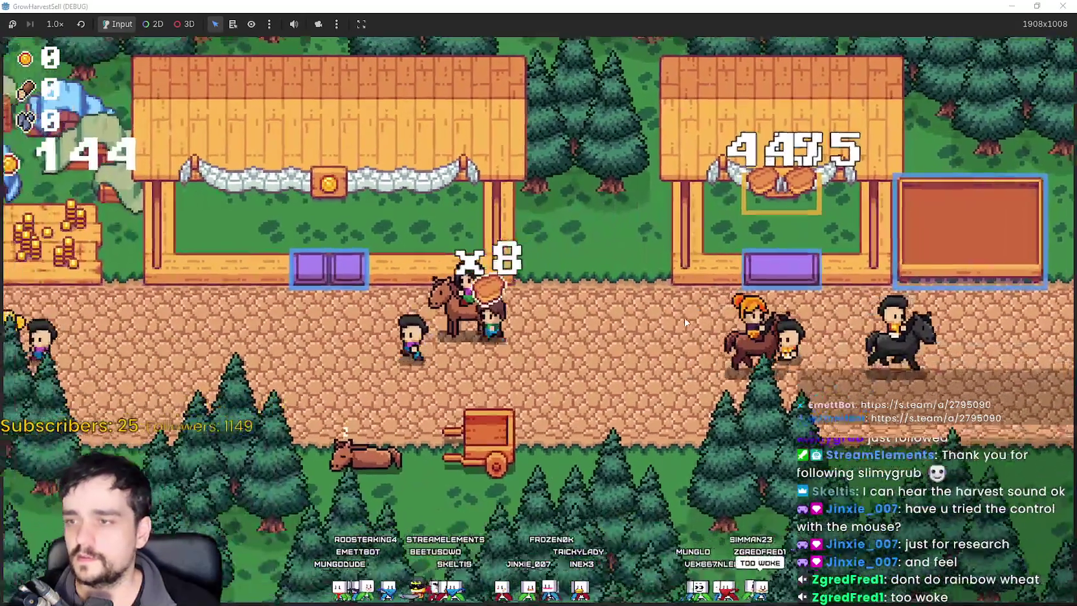
key(Left)
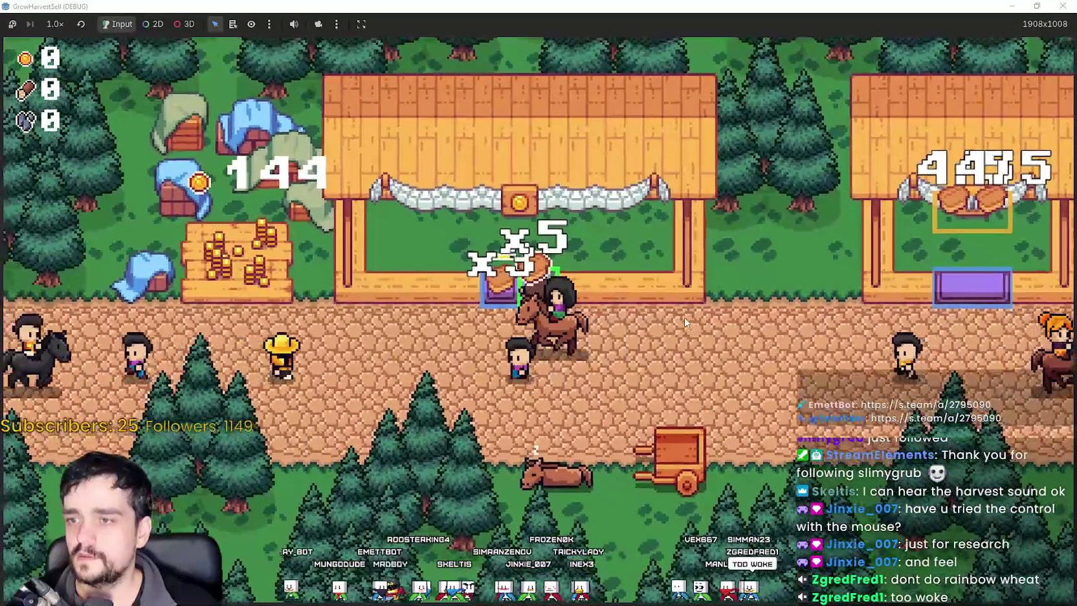
key(Down)
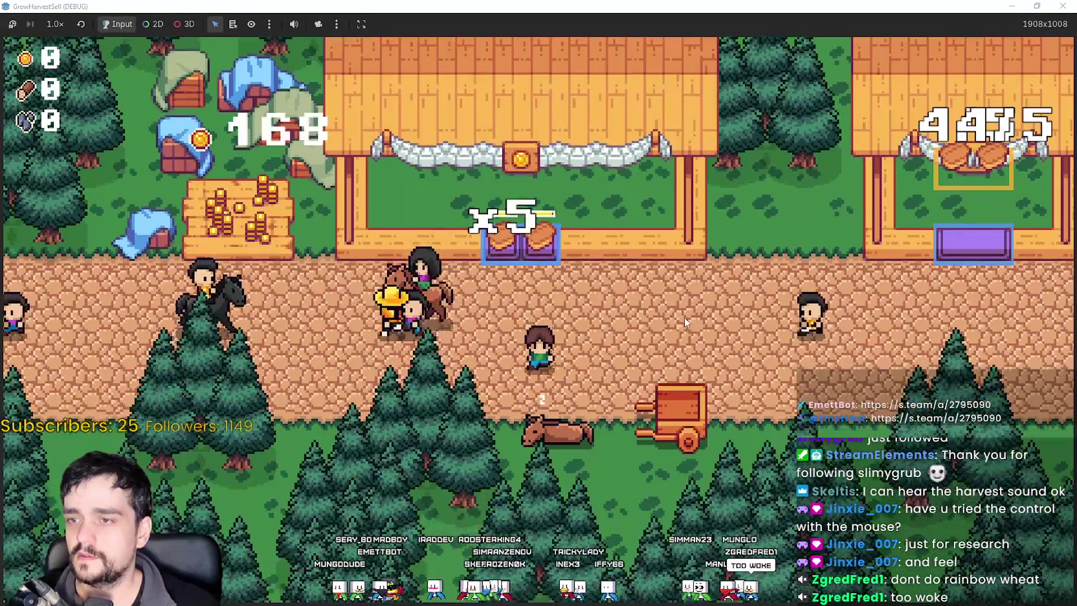
key(Left)
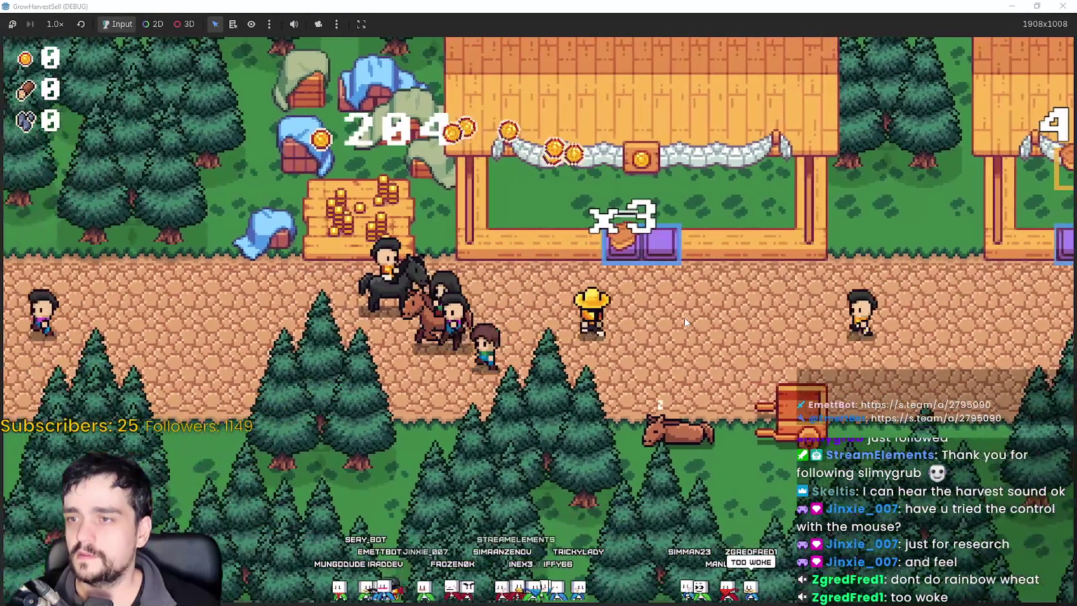
key(Left)
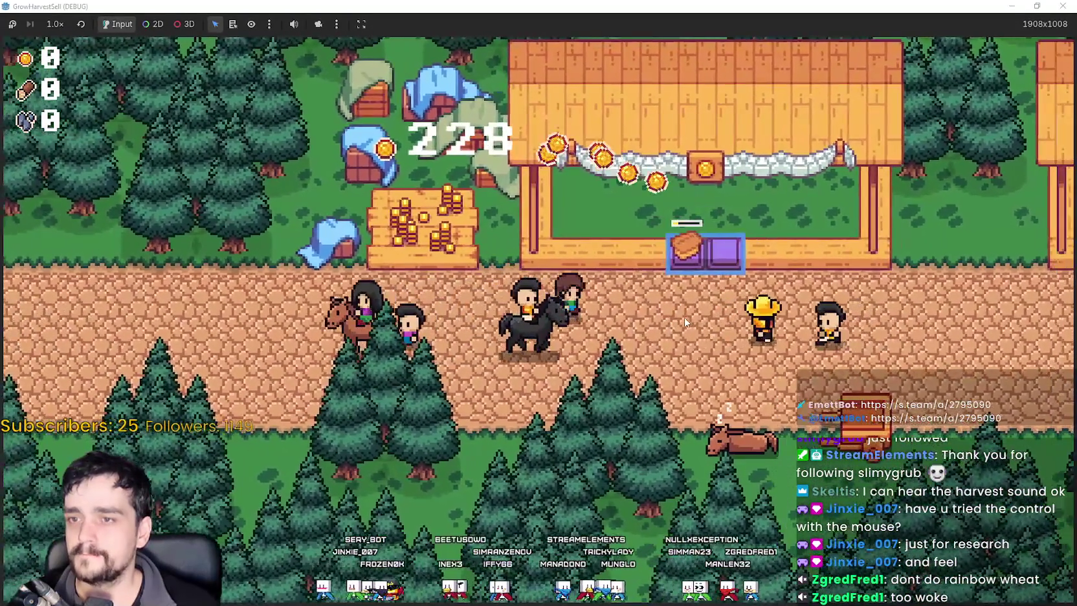
key(Right)
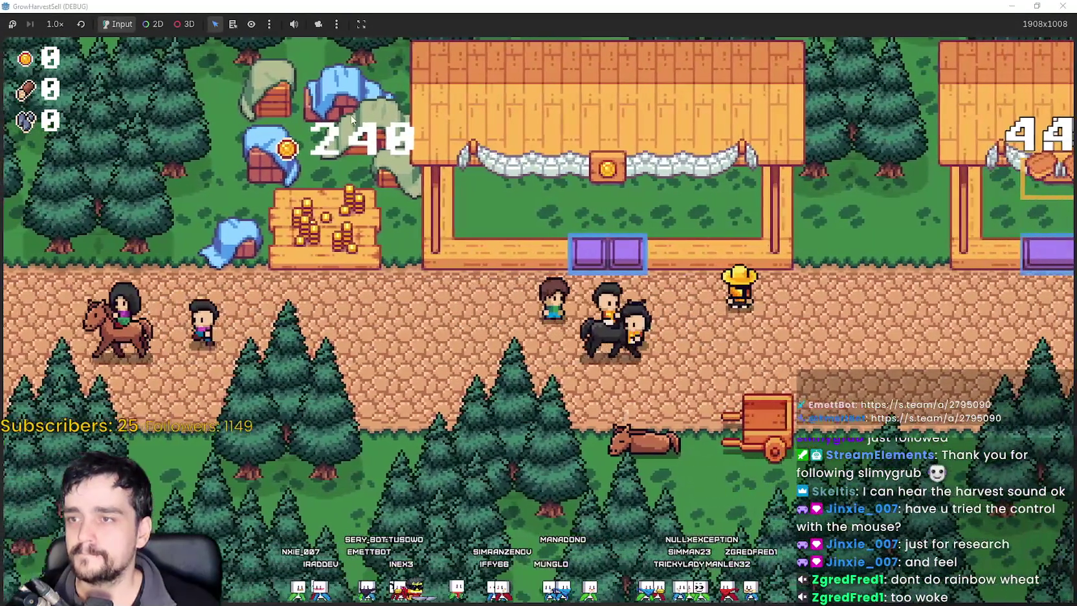
key(Left)
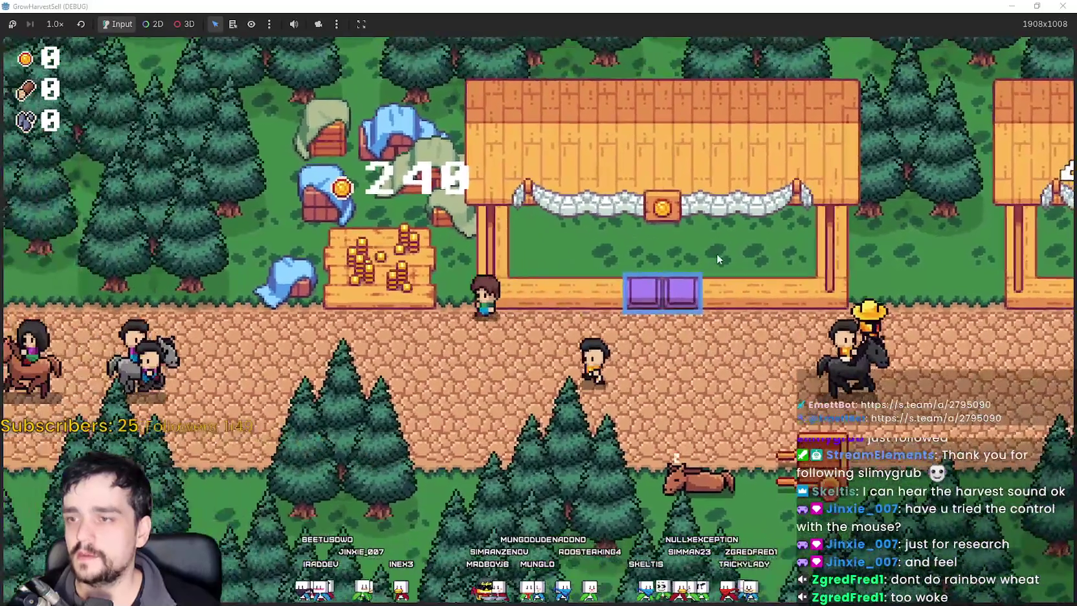
key(Left)
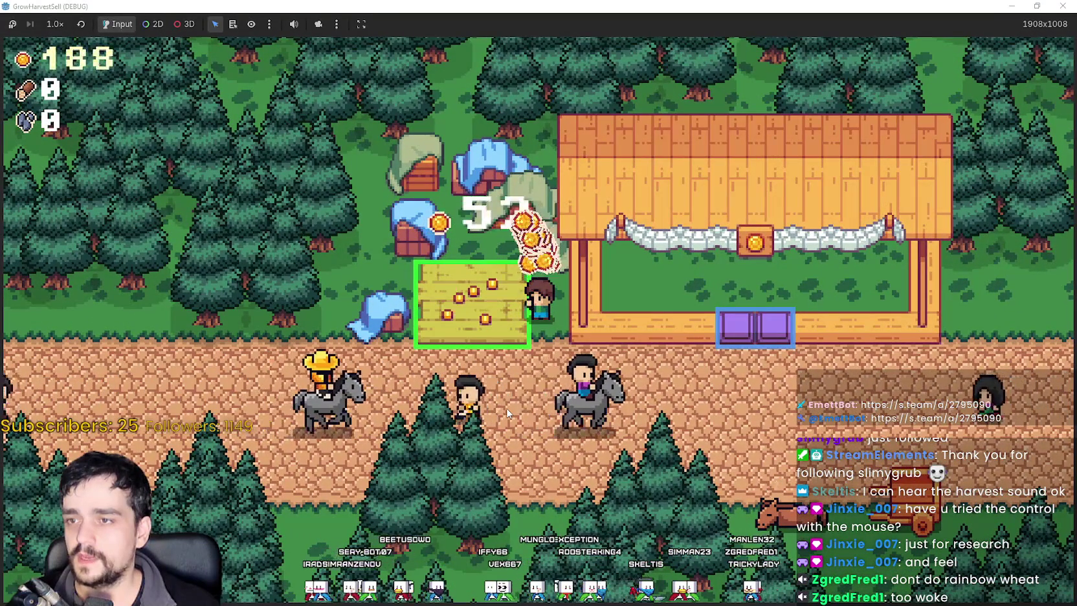
Collect coins on the lower plot to reach 240, then walk back to the stall to open Select a Stage.
key(Right)
key(Down)
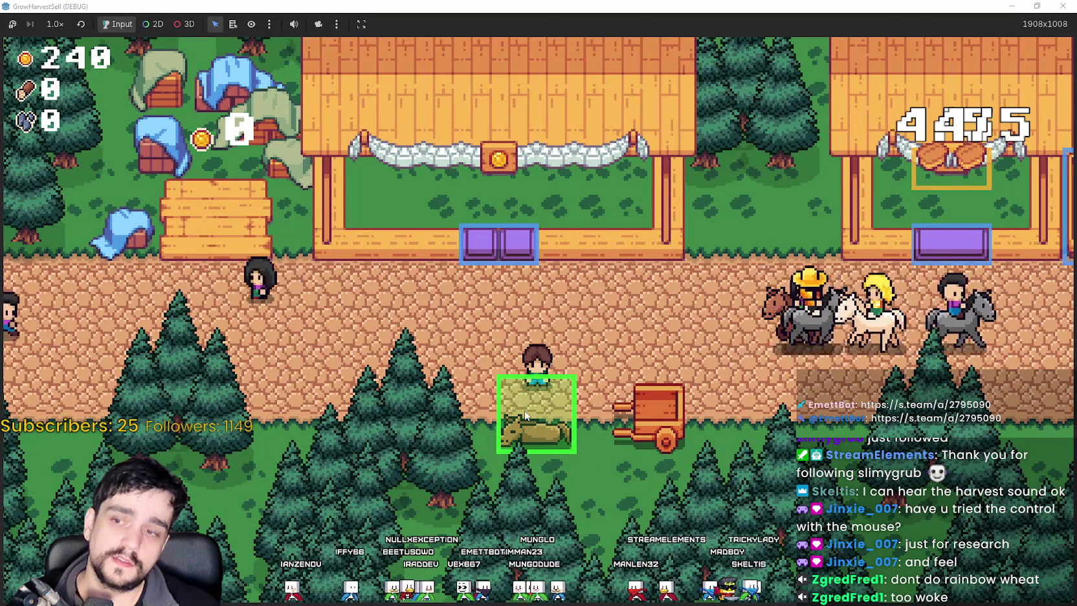
key(Right)
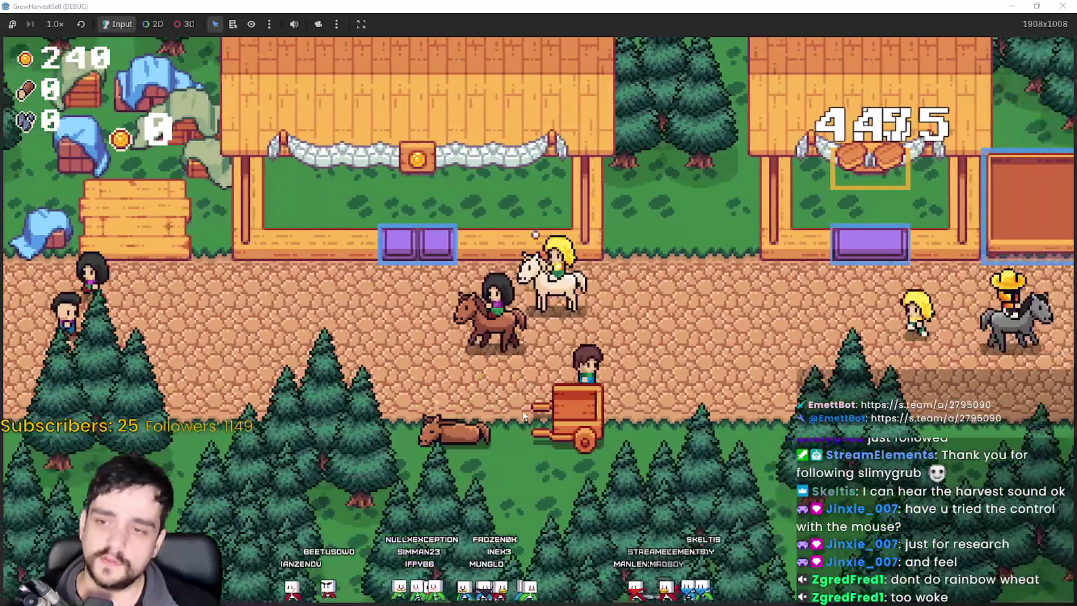
key(Right)
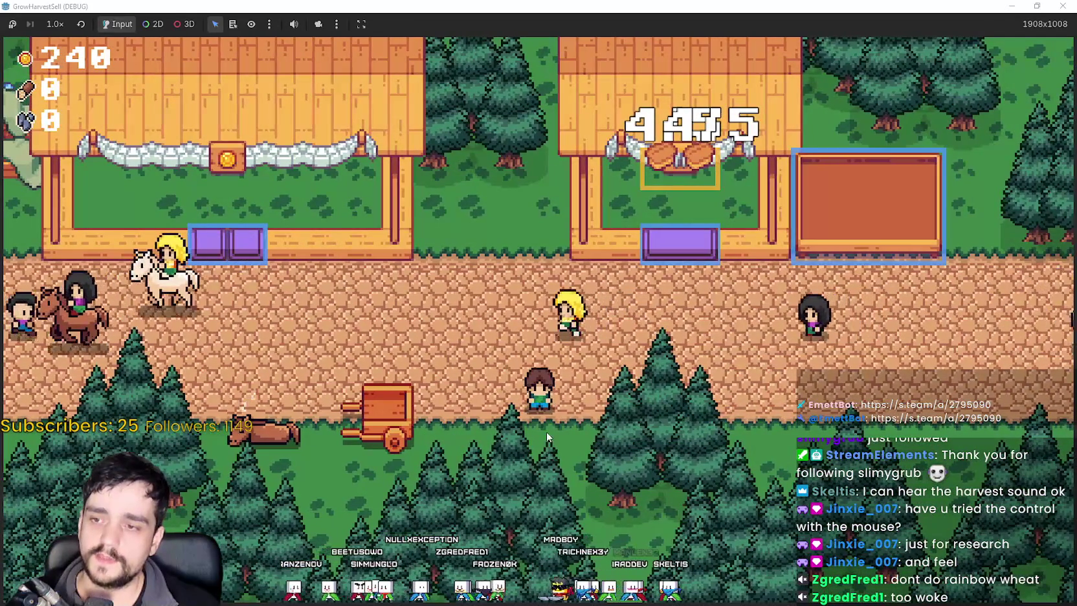
key(Up)
key(Left)
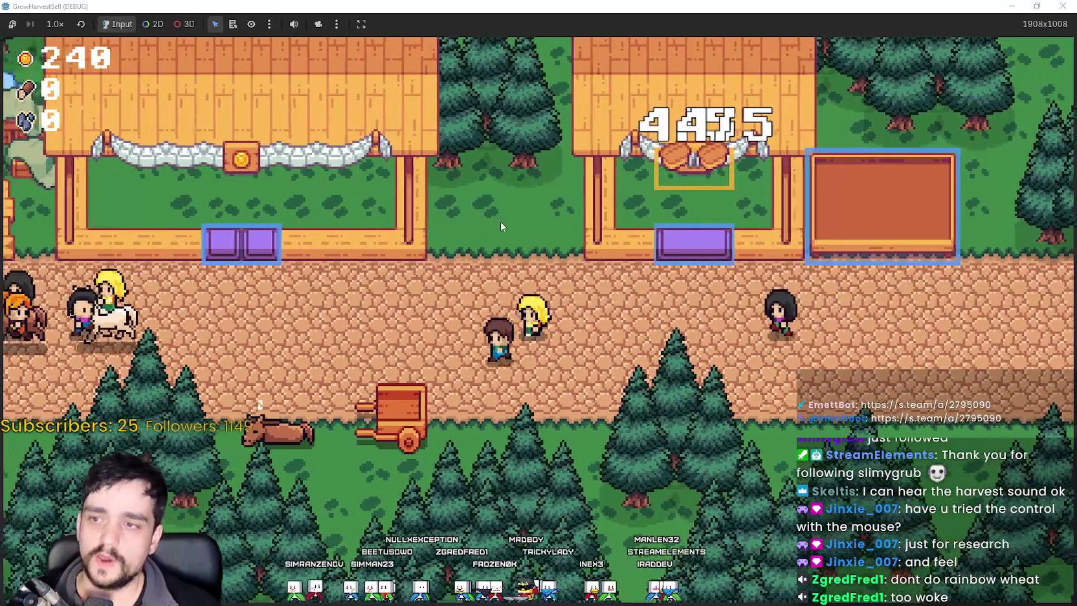
key(Left)
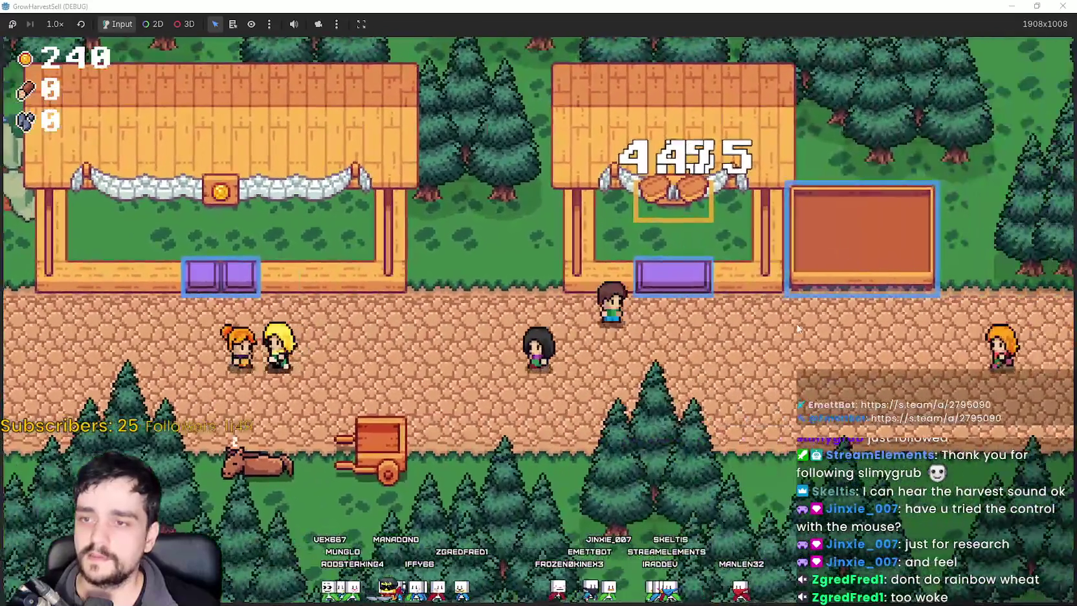
key(Left)
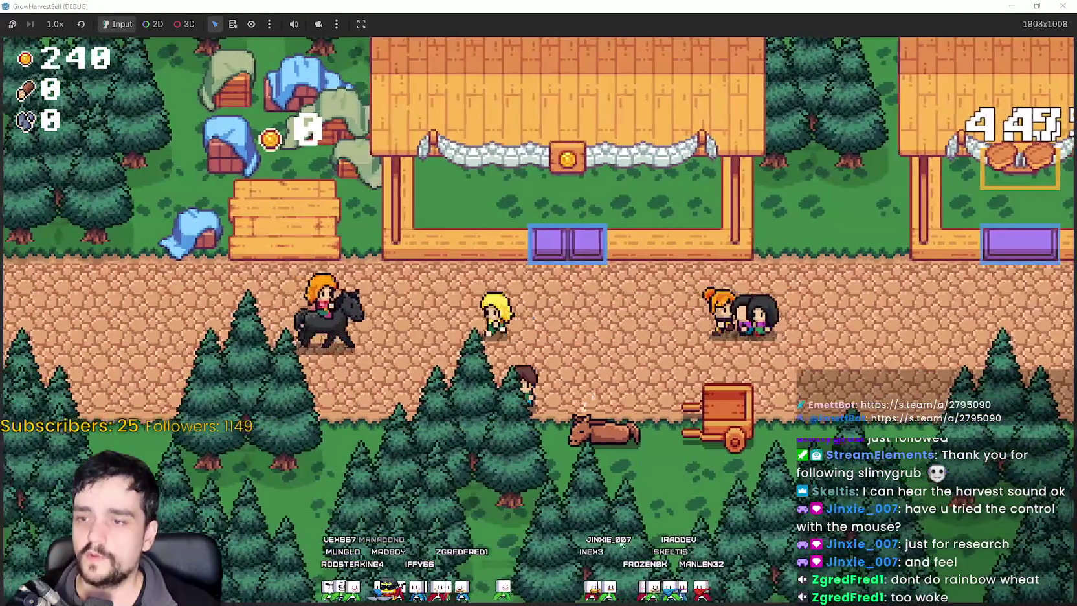
key(Up)
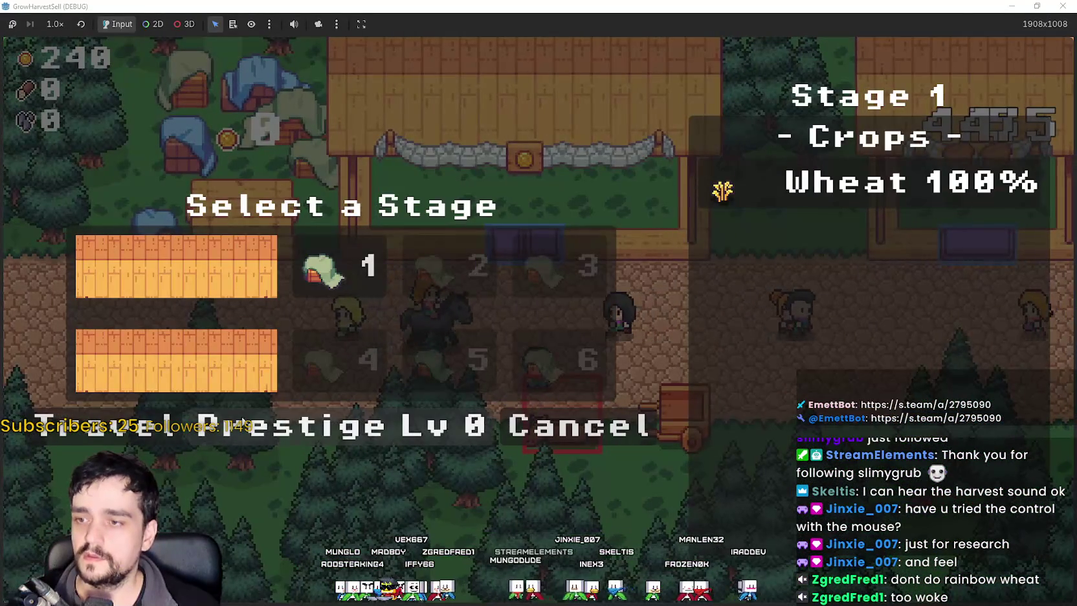
Open the Prestige skill tree, zoom in, and pan to bring Agile Hands into view.
click(294, 416)
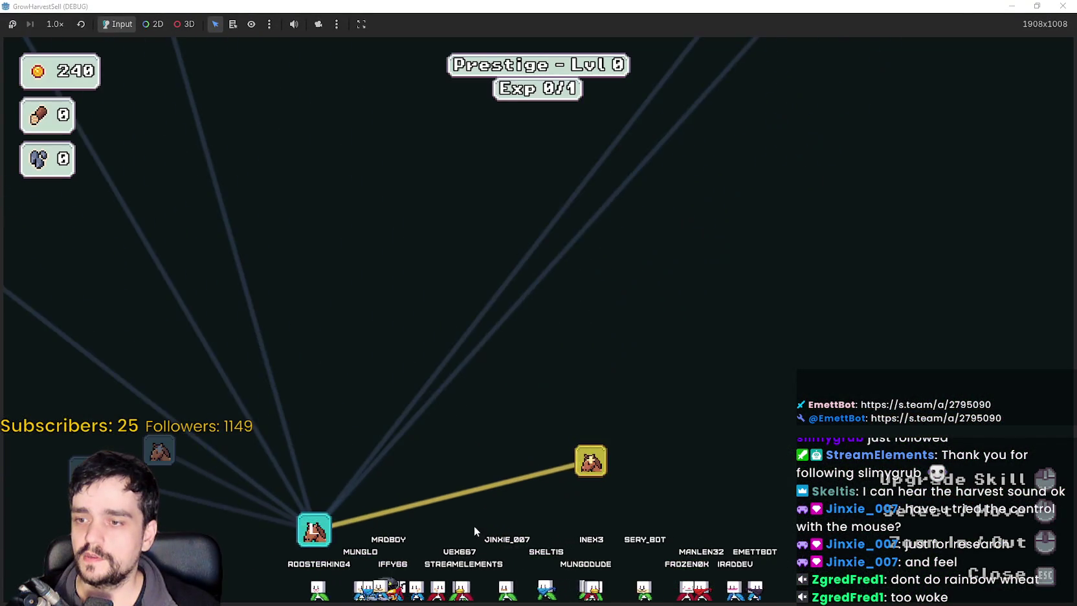
scroll(449, 464, up, 2)
mouse_move(406, 388)
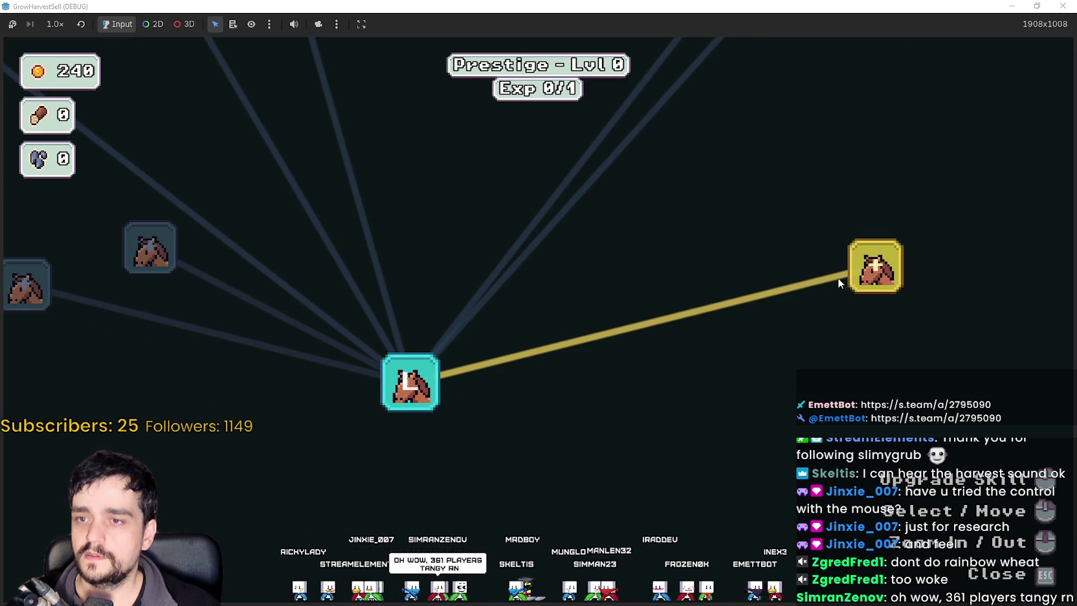
drag(845, 279, 632, 375)
mouse_move(692, 336)
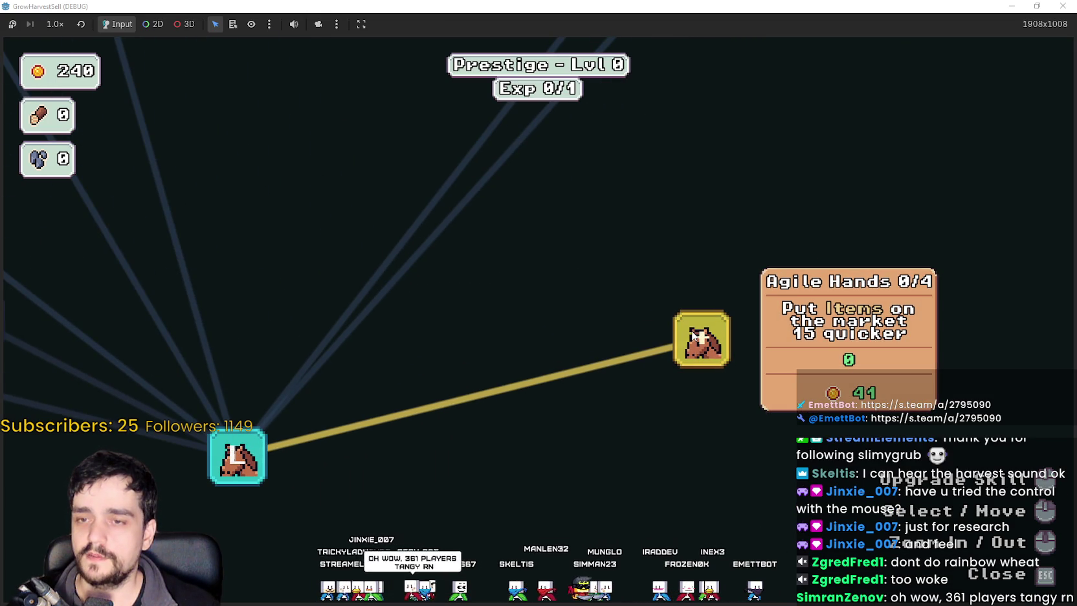
mouse_move(693, 335)
mouse_down()
mouse_move(526, 377)
mouse_move(554, 304)
mouse_up()
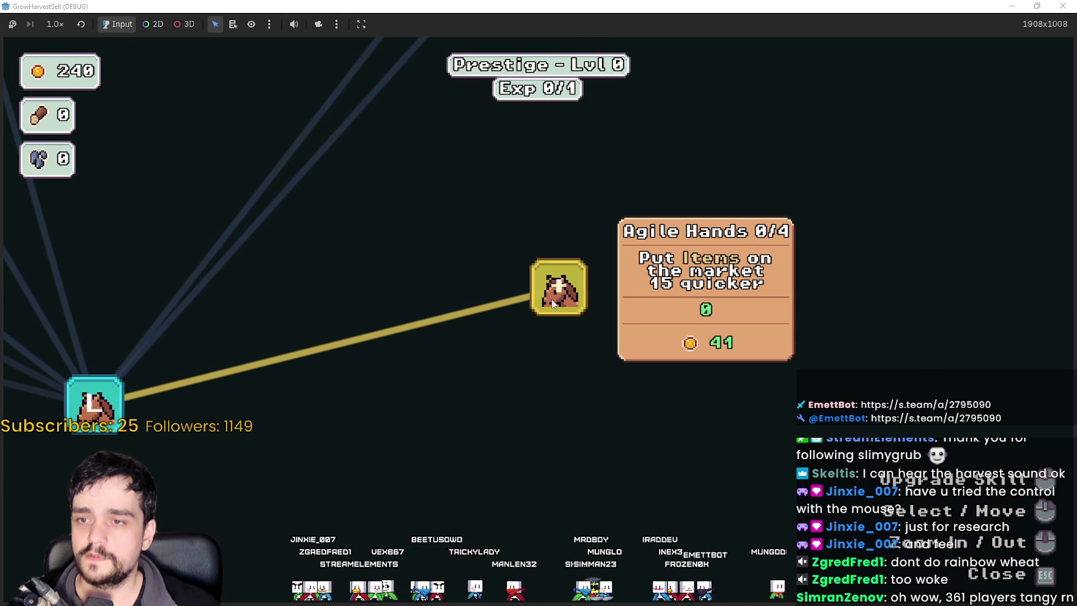
Zoom out to browse the left-side skills, then pan back to Agile Hands costing 41 coins.
scroll(543, 313, down, 2)
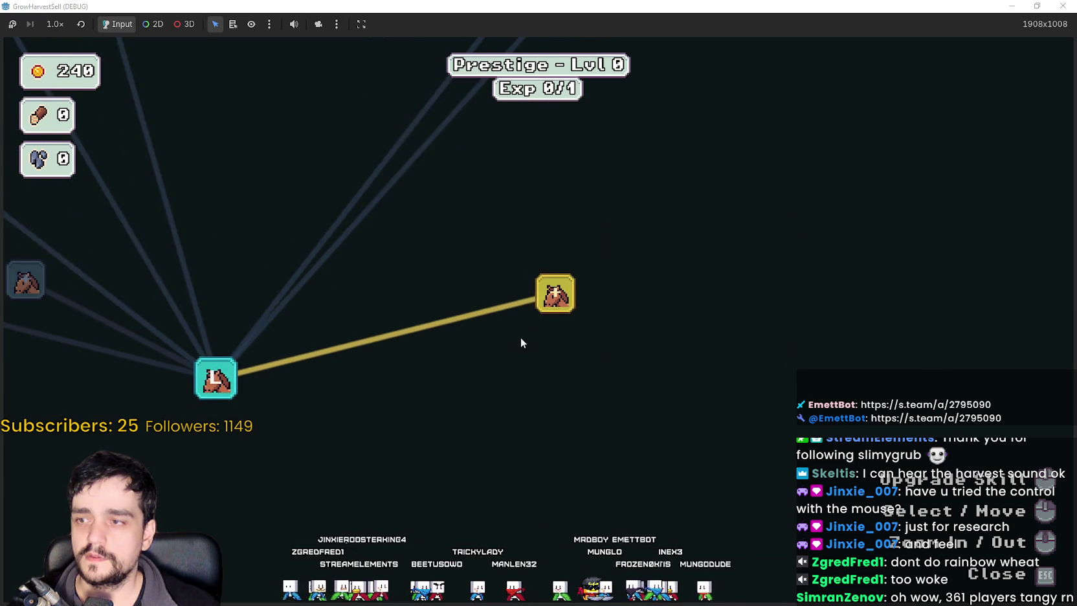
drag(521, 339, 669, 456)
mouse_move(265, 419)
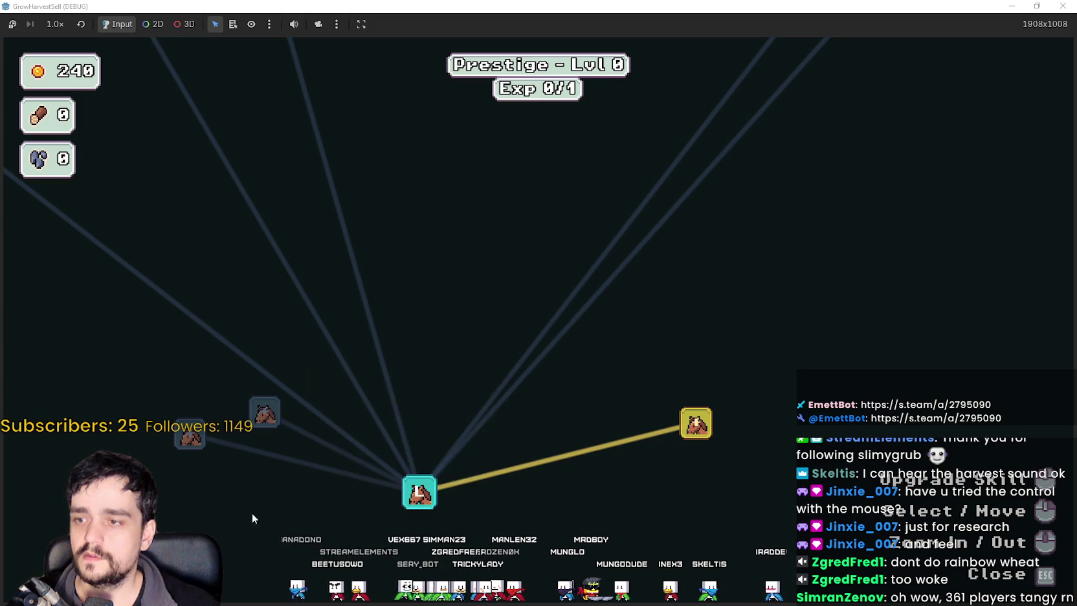
drag(274, 466, 459, 396)
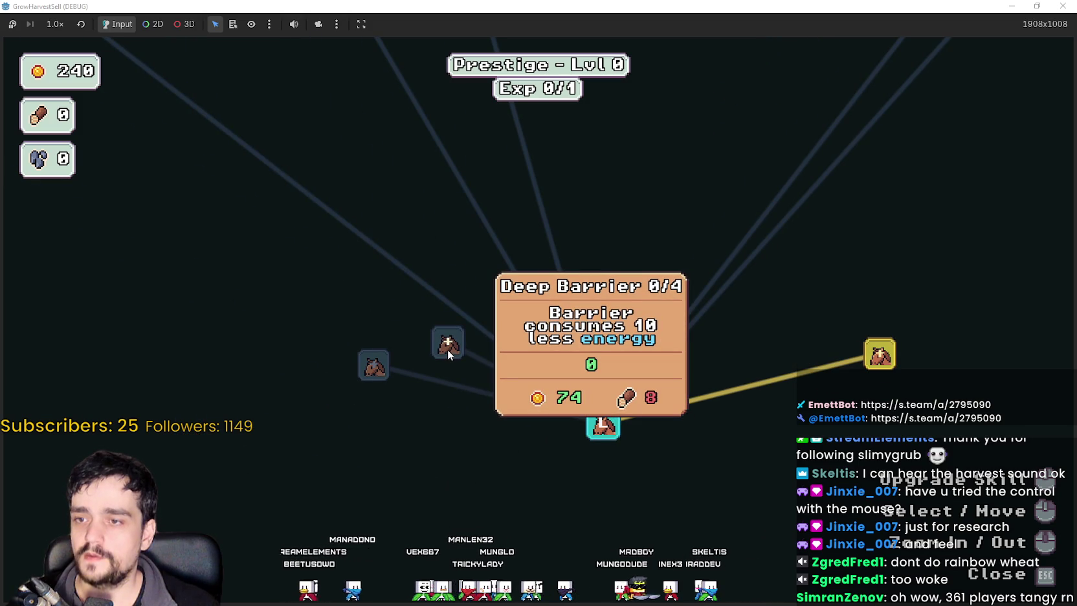
mouse_move(380, 371)
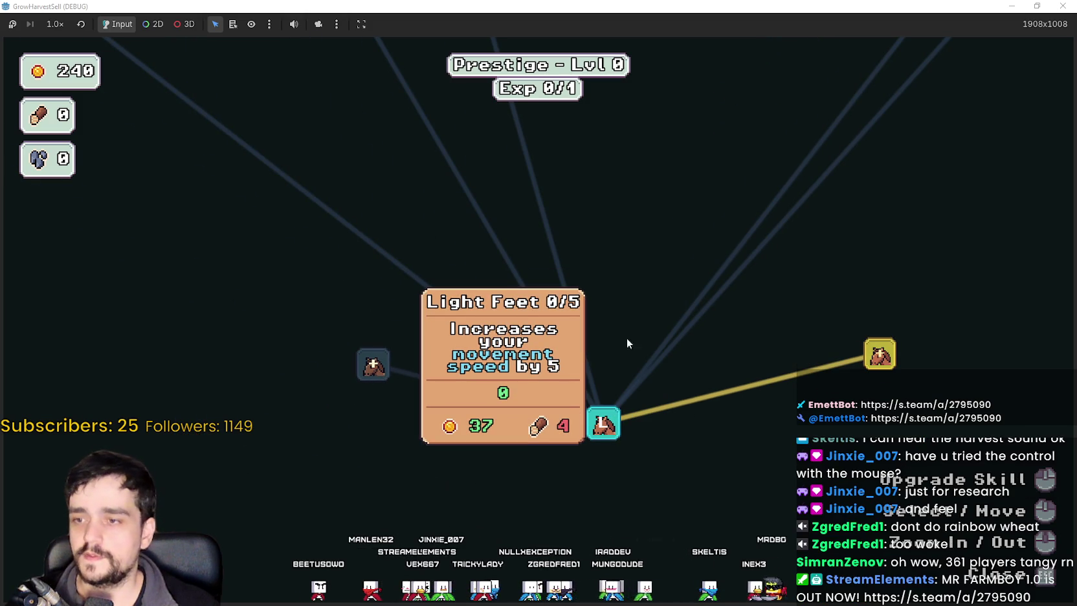
drag(809, 350, 534, 360)
mouse_move(601, 382)
scroll(600, 382, up, 2)
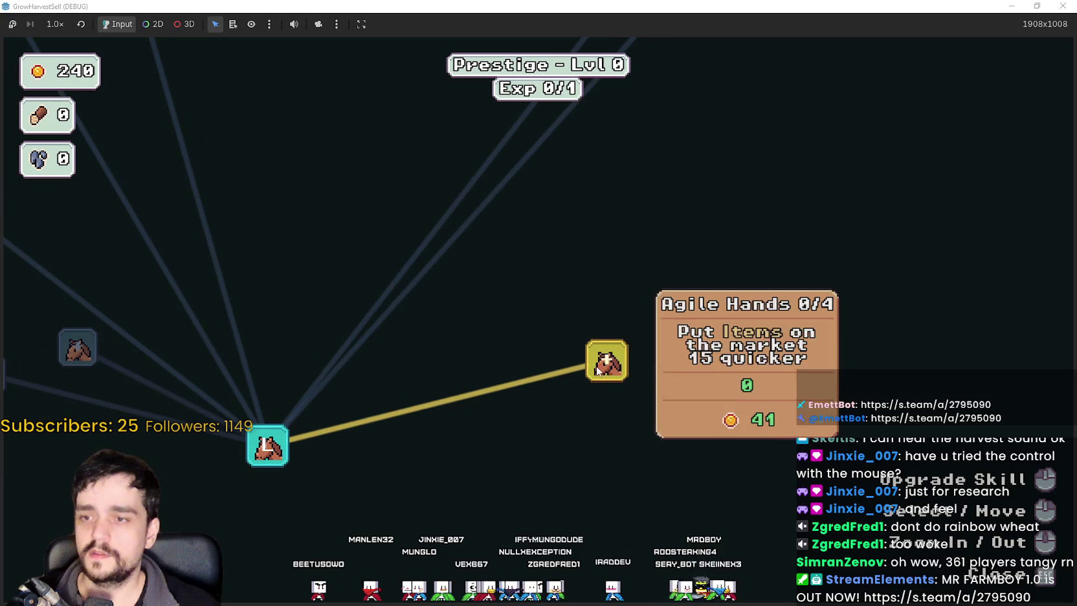
Upgrade Agile Hands, Bank Speed and Crops Value to Prestige Lvl 2 with 117 coins, then close the tree.
click(608, 361)
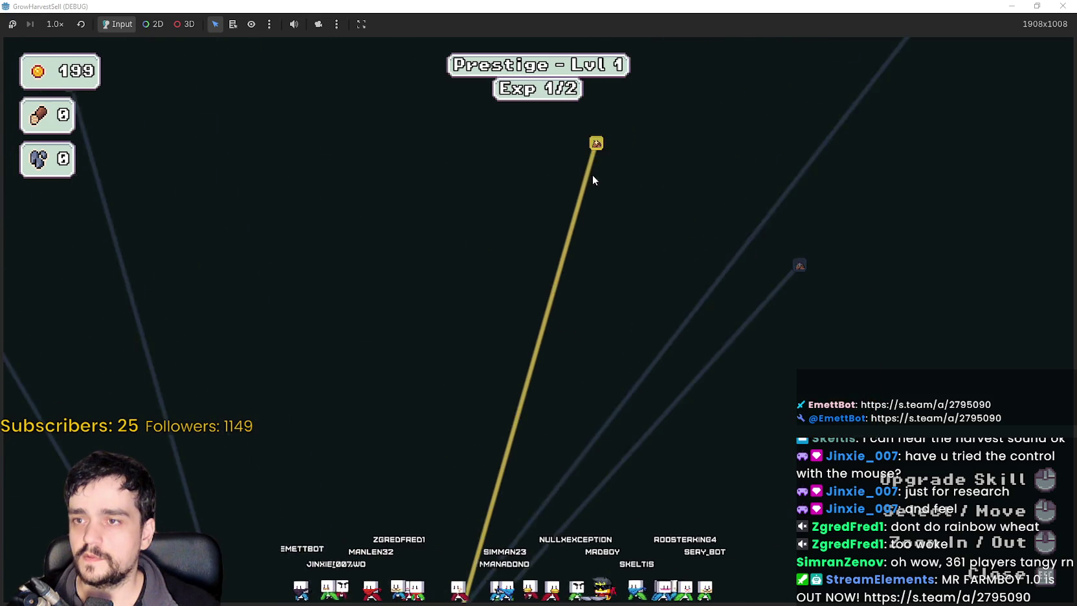
mouse_move(554, 261)
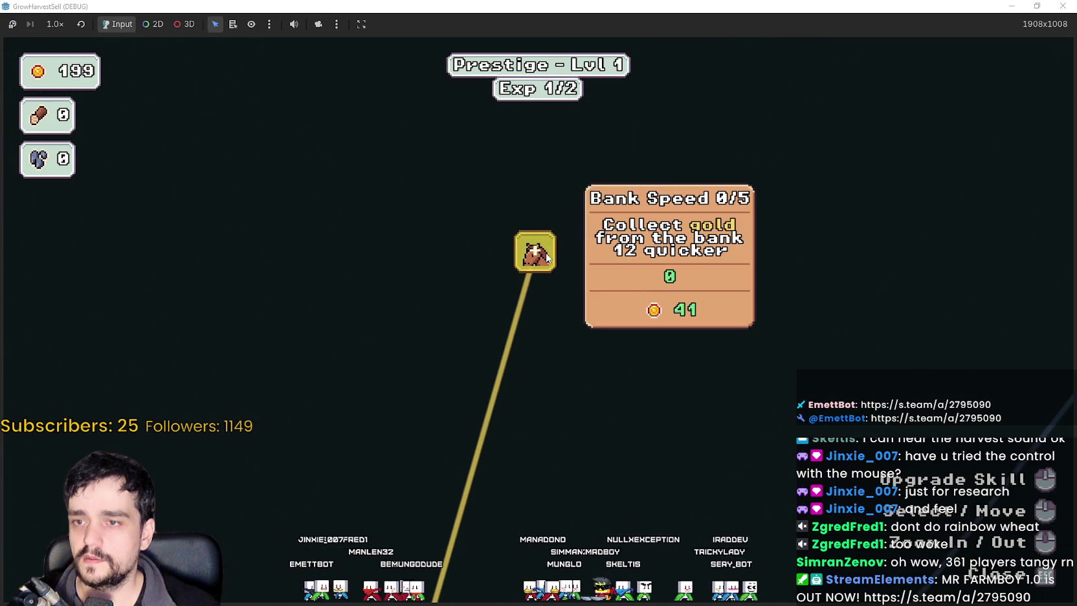
click(607, 376)
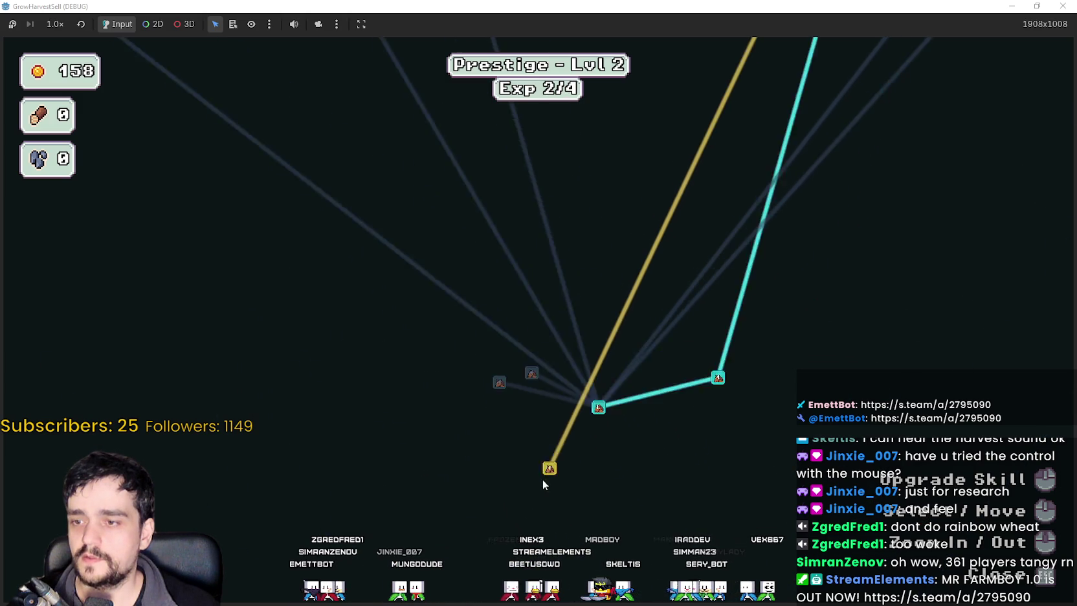
mouse_move(574, 437)
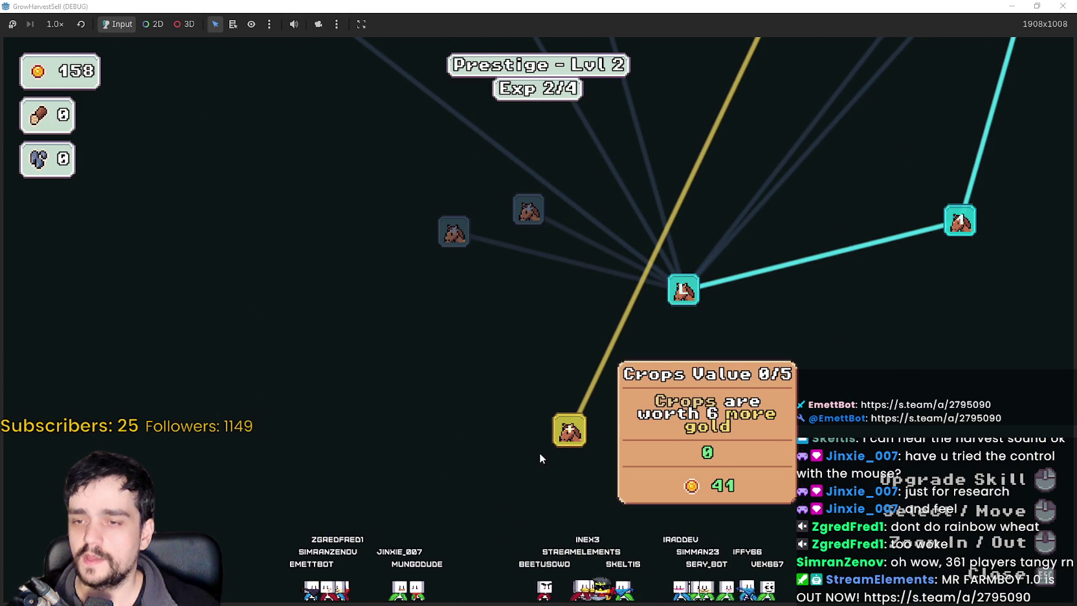
click(546, 445)
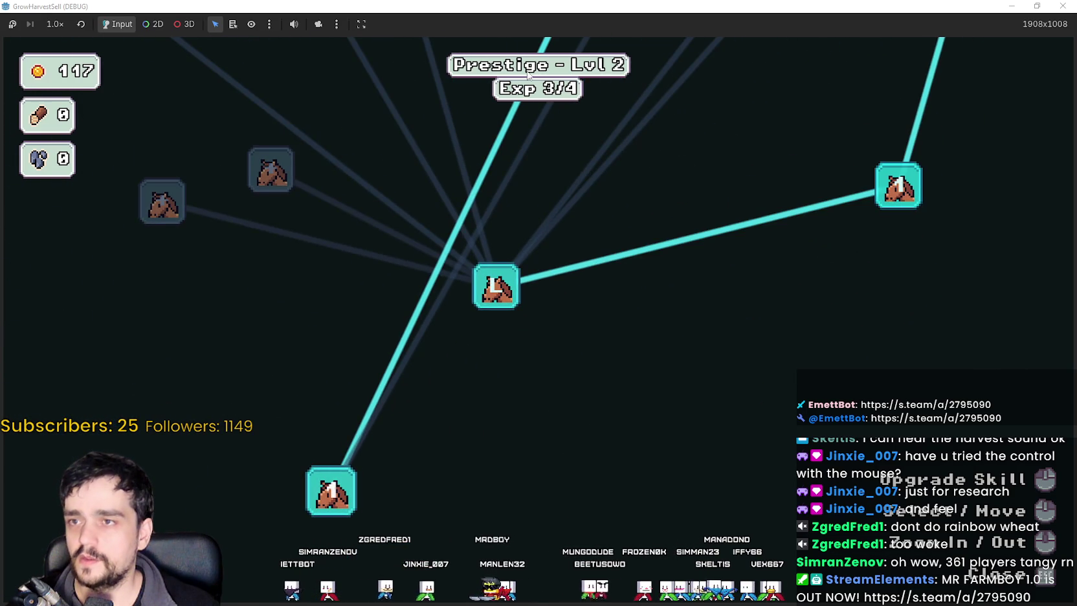
key(Escape)
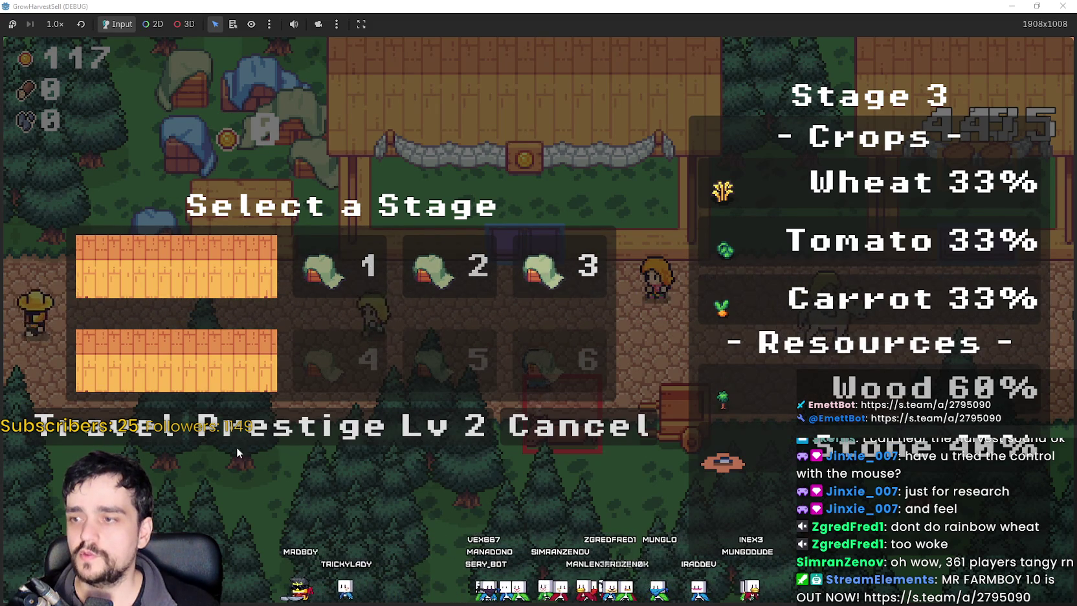
Travel to Stage 3 to load The Forest map (forest_3).
click(108, 433)
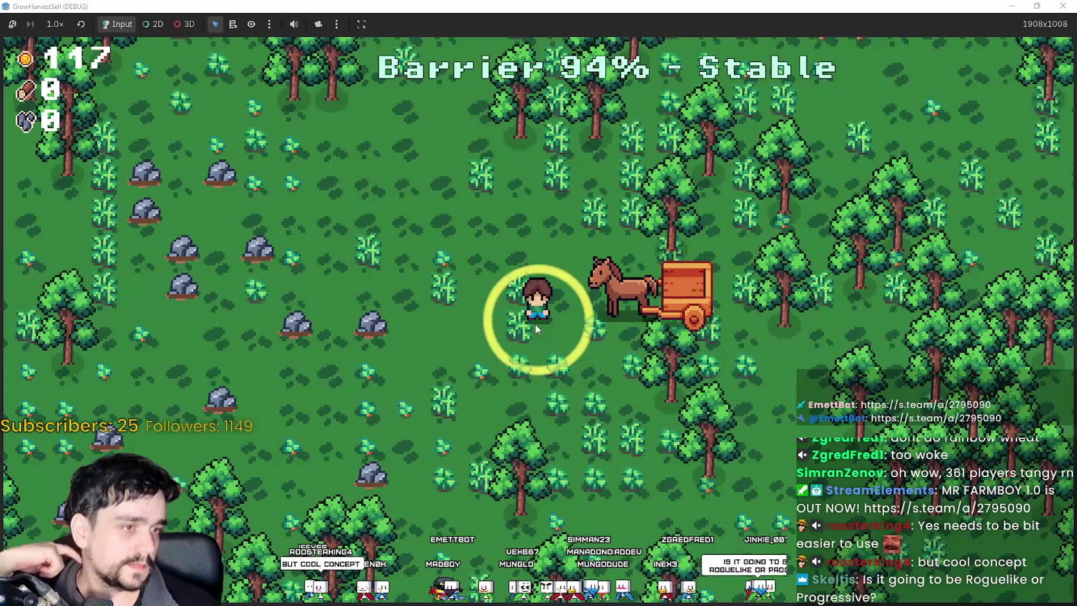
Walk the farmer around the field, heading down-right, up-left and back toward the trees.
key(s)
key(d)
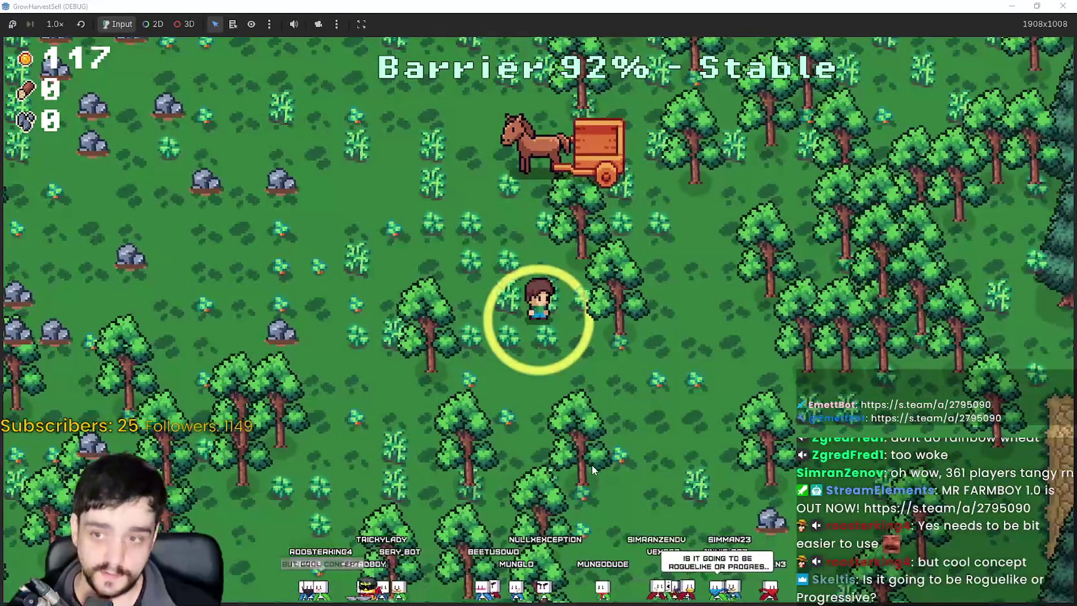
key(a)
key(w)
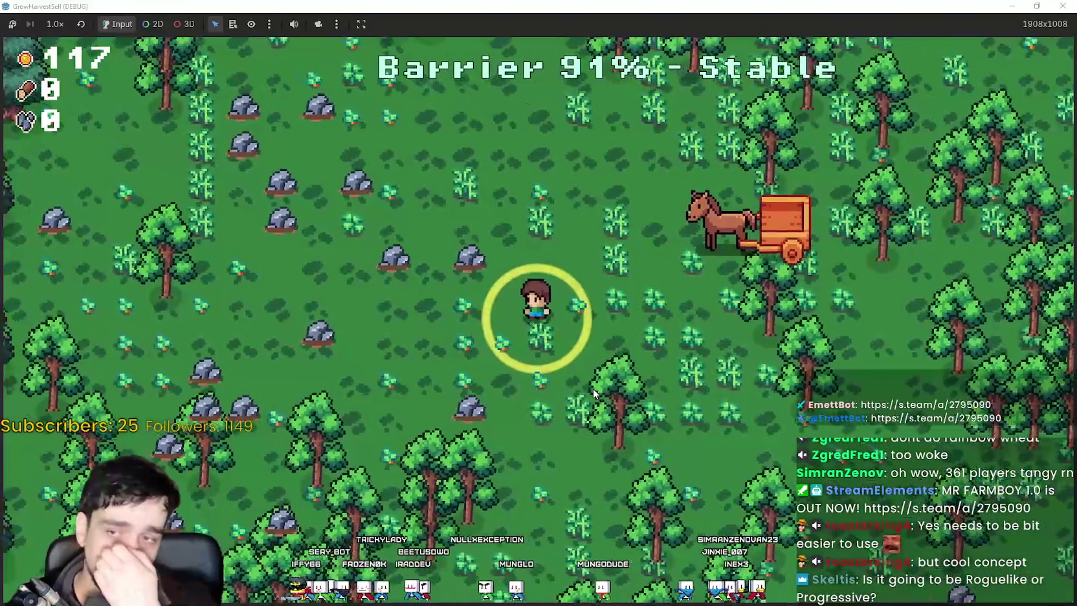
key(w)
key(a)
key(a)
key(s)
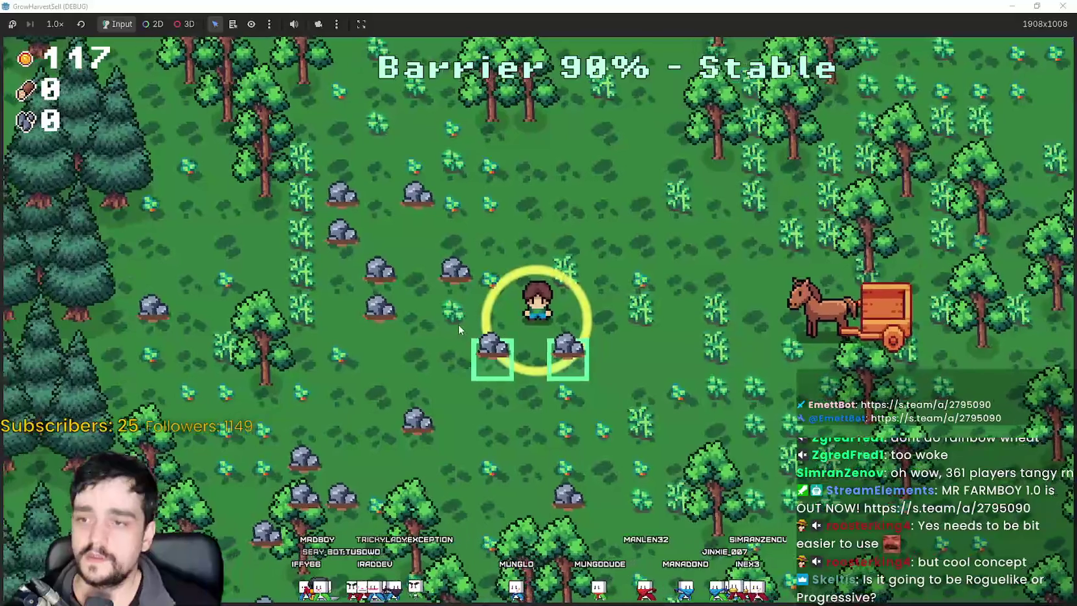
key(a)
key(s)
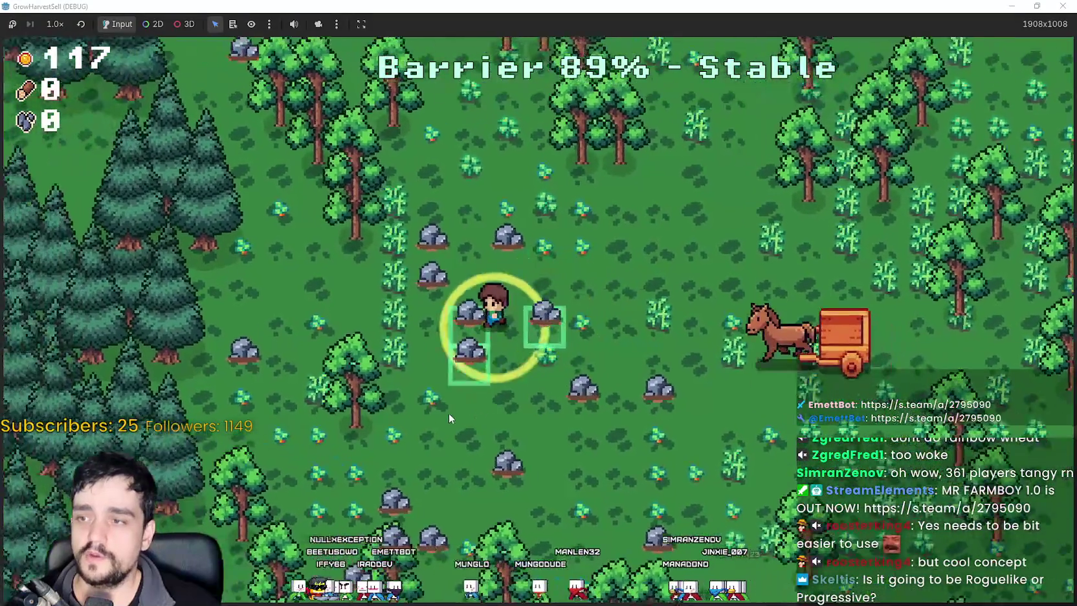
key(d)
key(s)
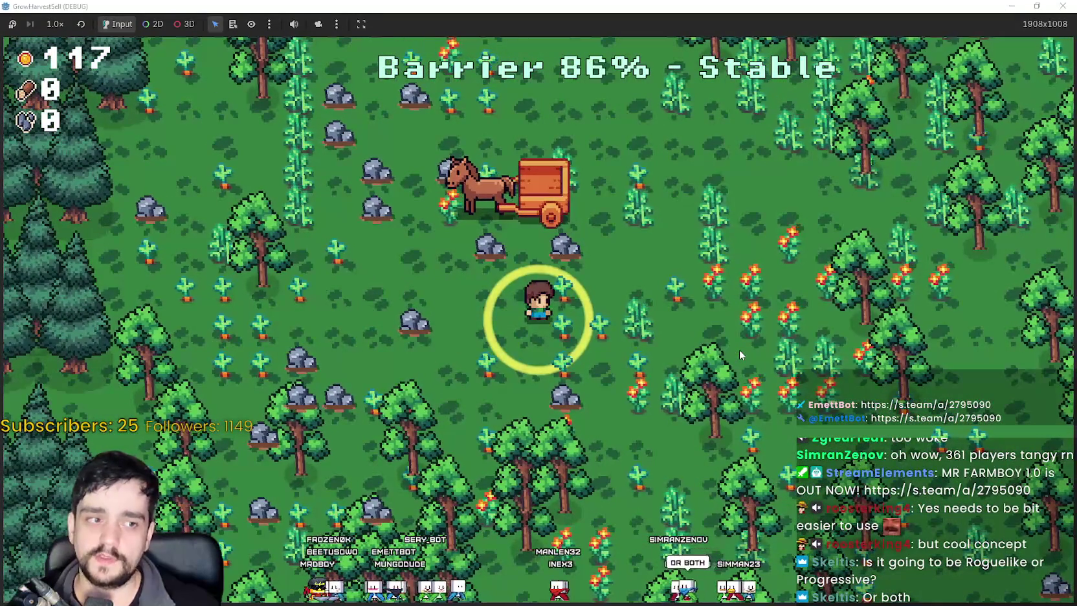
key(d)
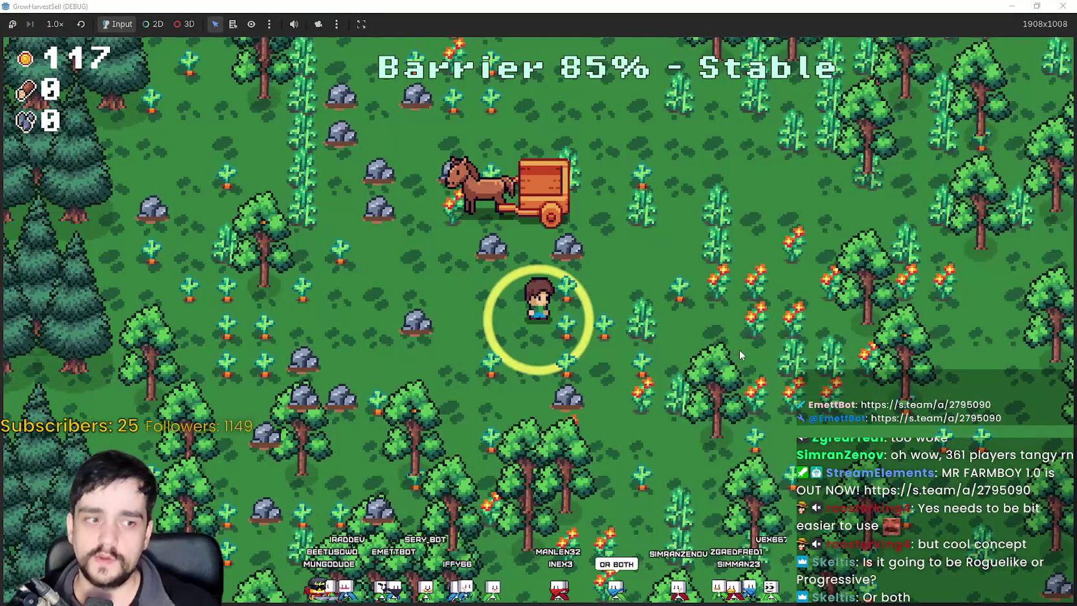
key(d)
key(w)
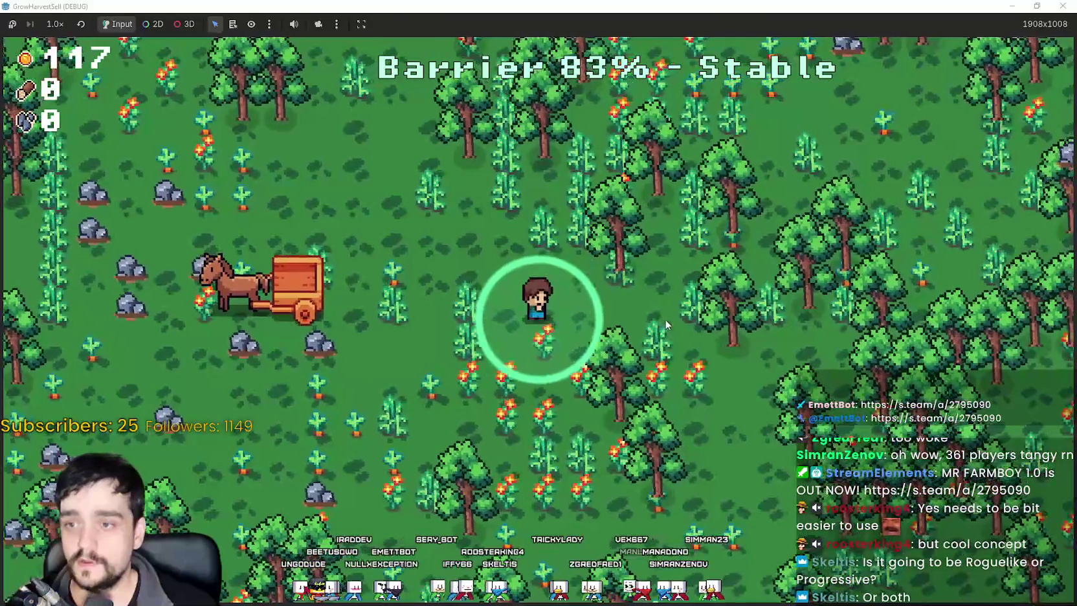
key(d)
key(w)
key(a)
key(s)
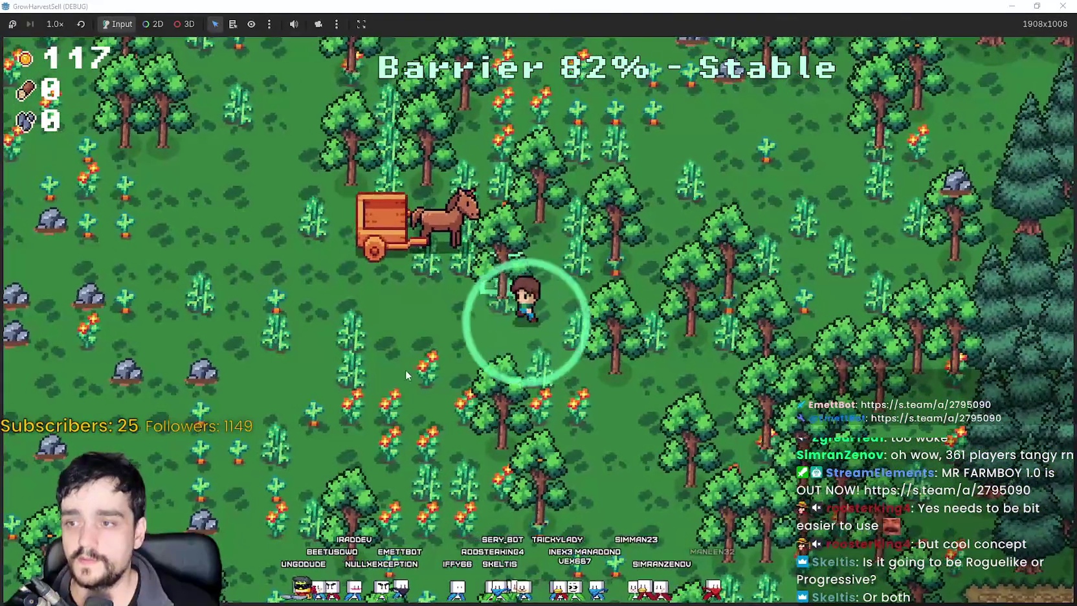
key(d)
Chop the nearby trees around the cart for wood.
key(s)
key(a)
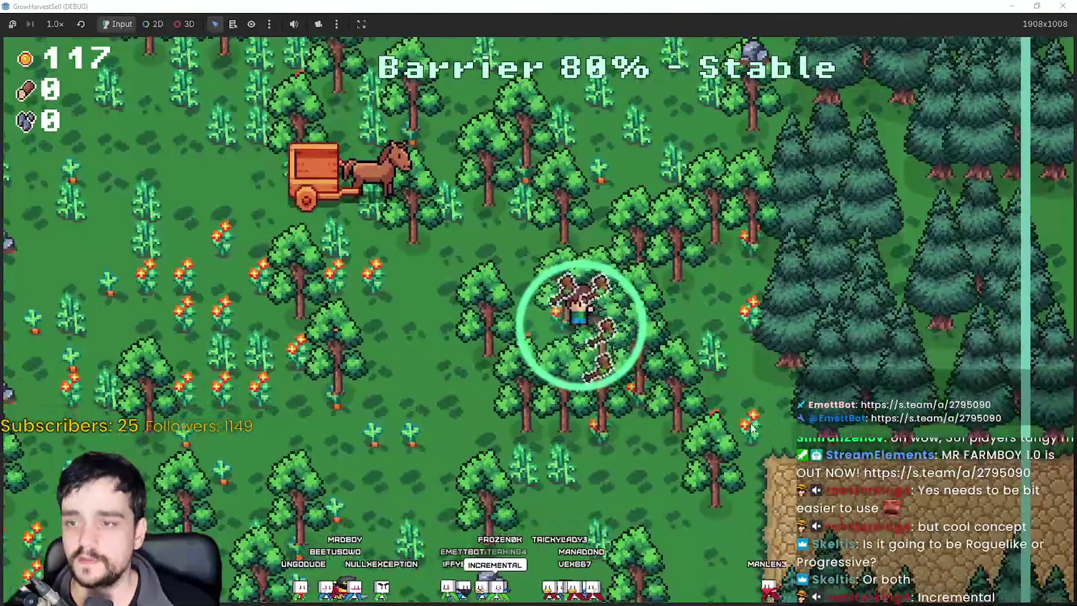
key(a)
key(w)
key(d)
key(a)
key(d)
key(a)
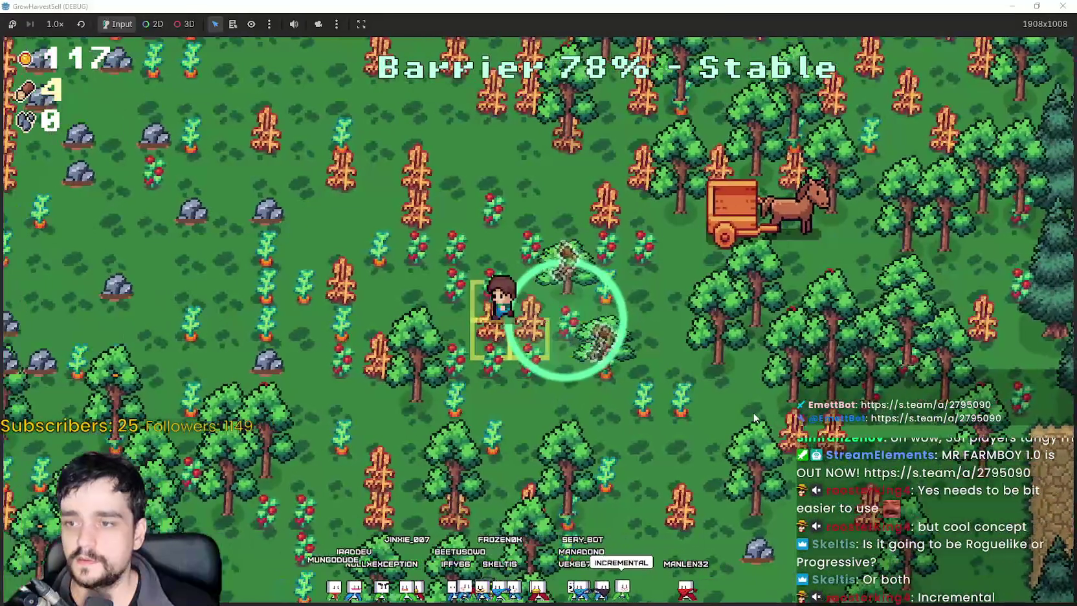
key(w)
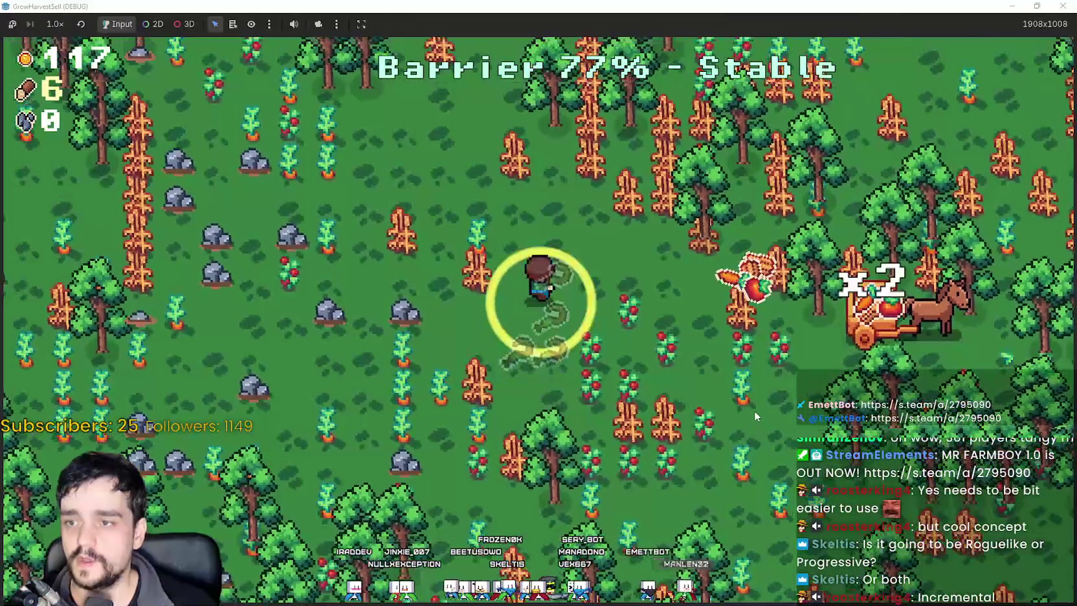
key(d)
key(w)
key(a)
key(w)
key(d)
Roam down the field collecting stones and more wood, ending up beside the cart.
key(a)
key(s)
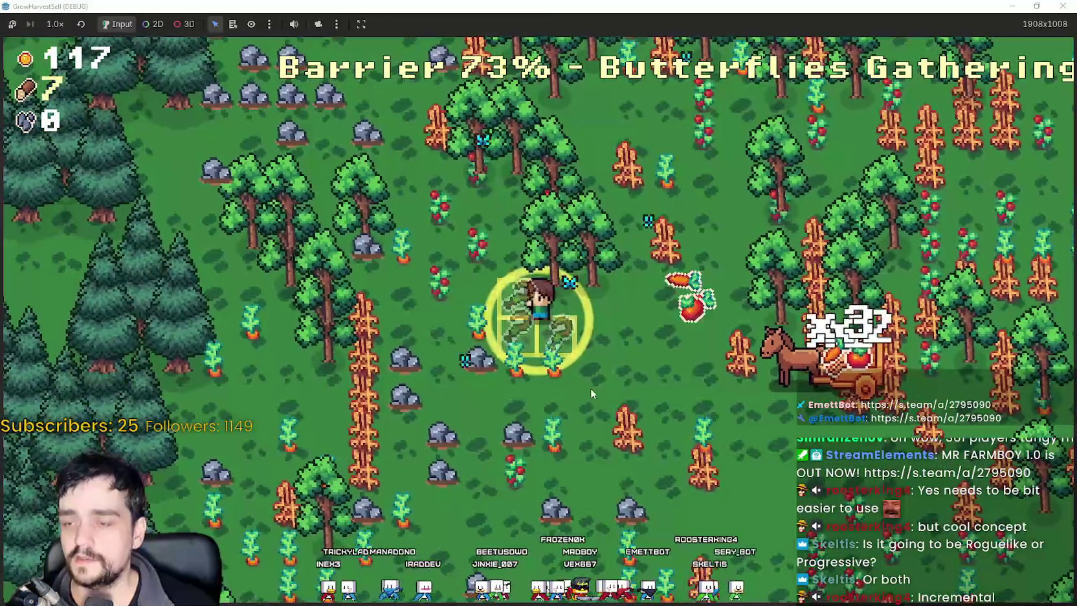
key(w)
key(s)
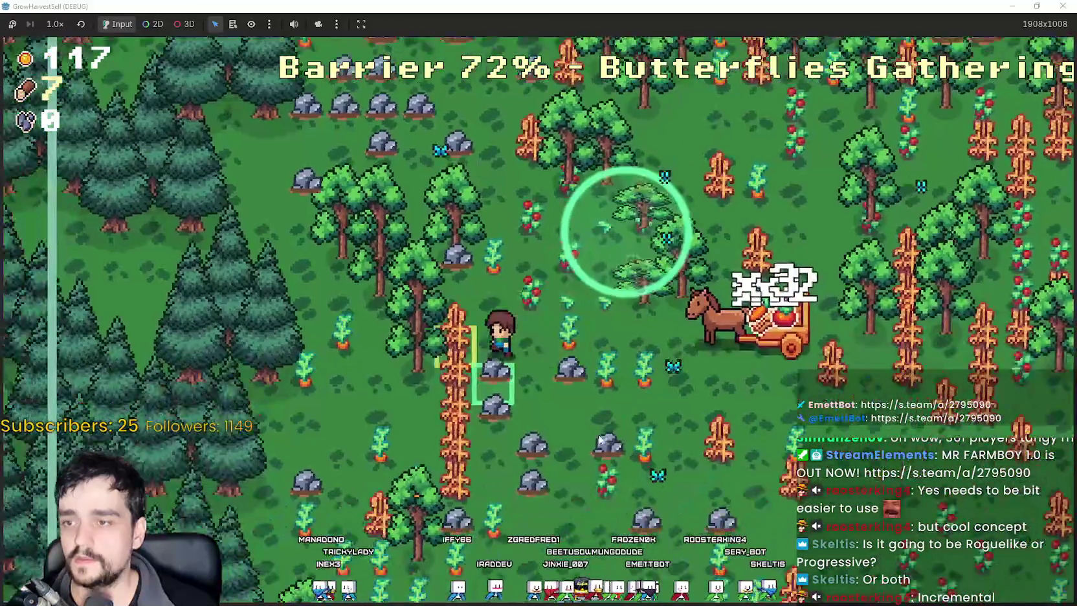
key(d)
key(s)
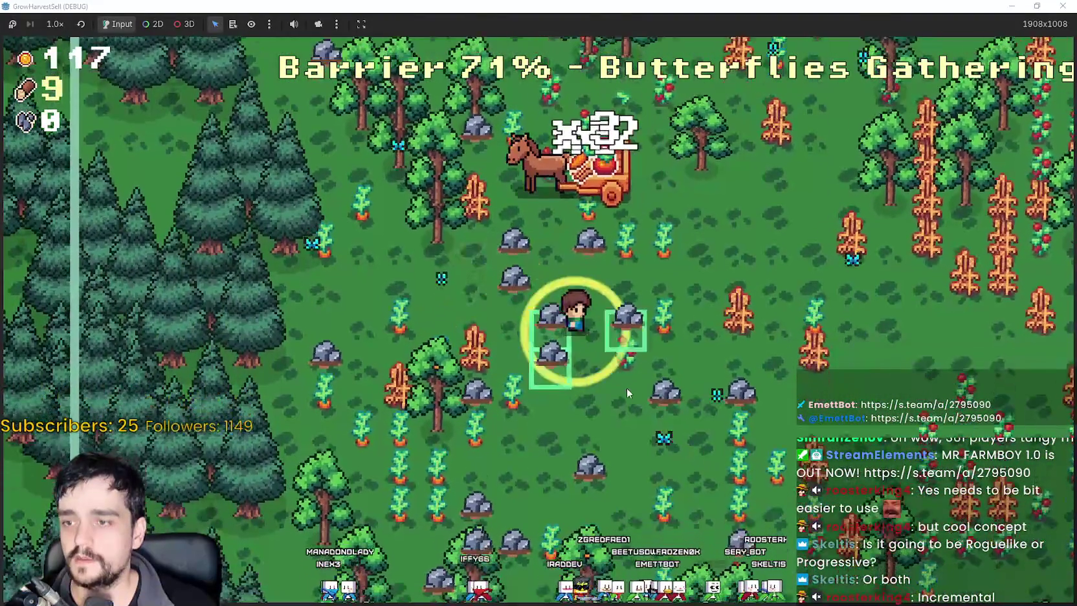
key(s)
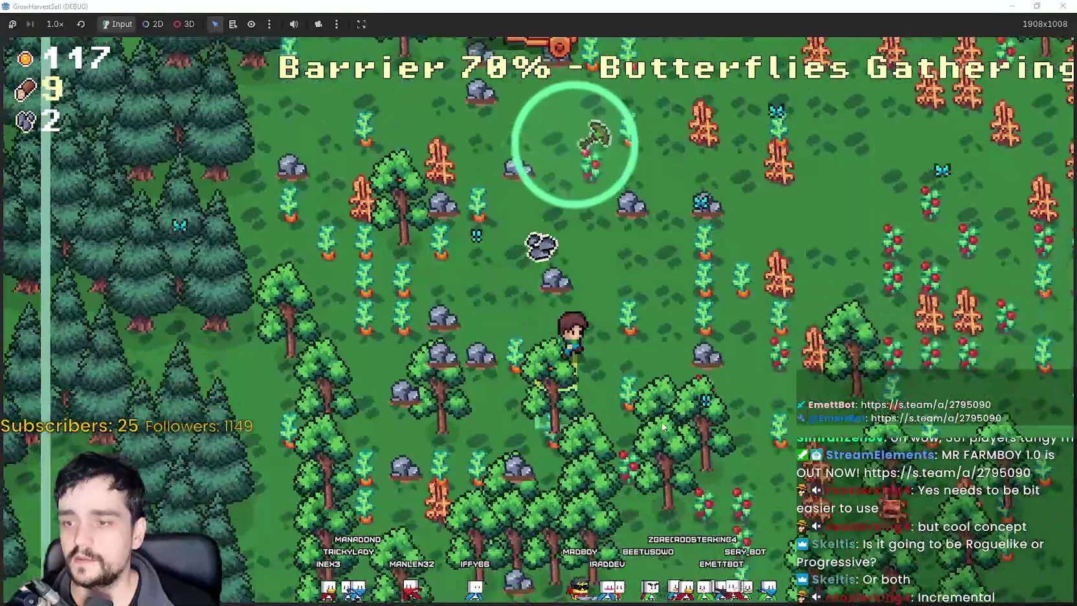
key(w)
key(a)
key(s)
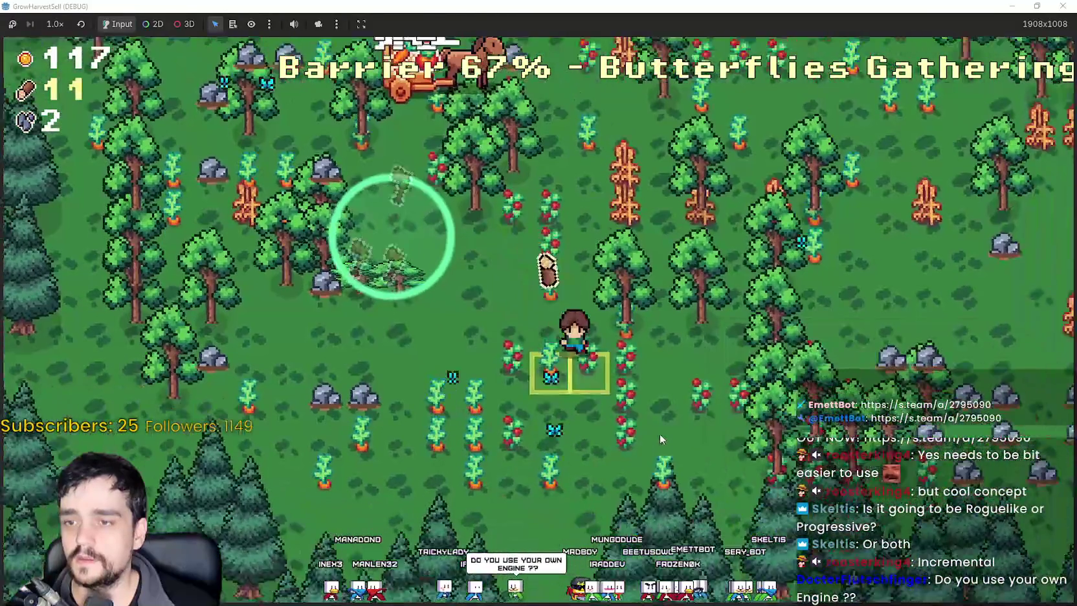
key(s)
key(a)
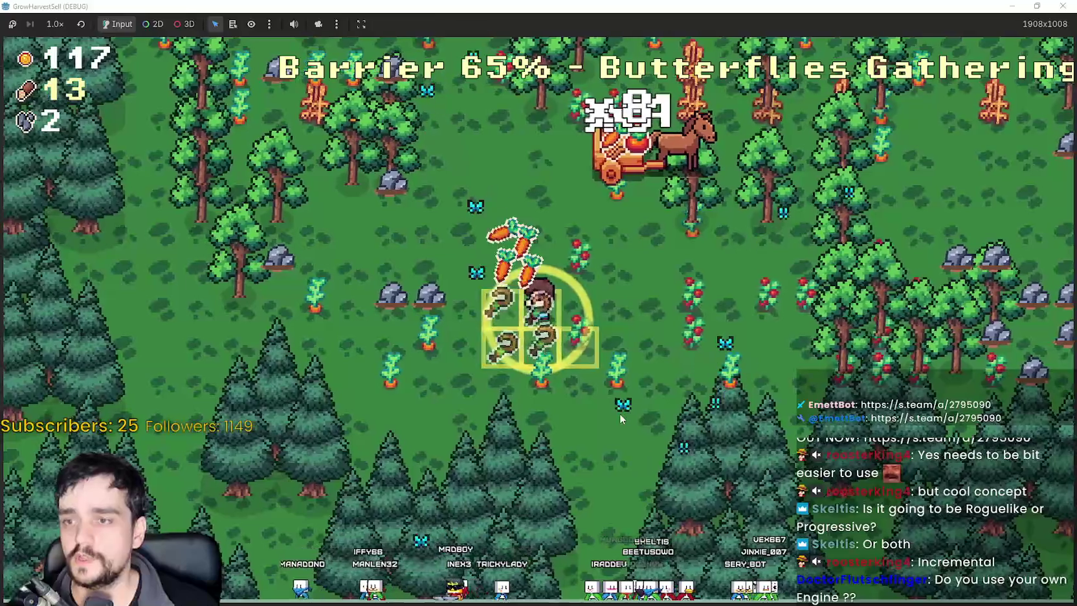
key(w)
key(w)
key(d)
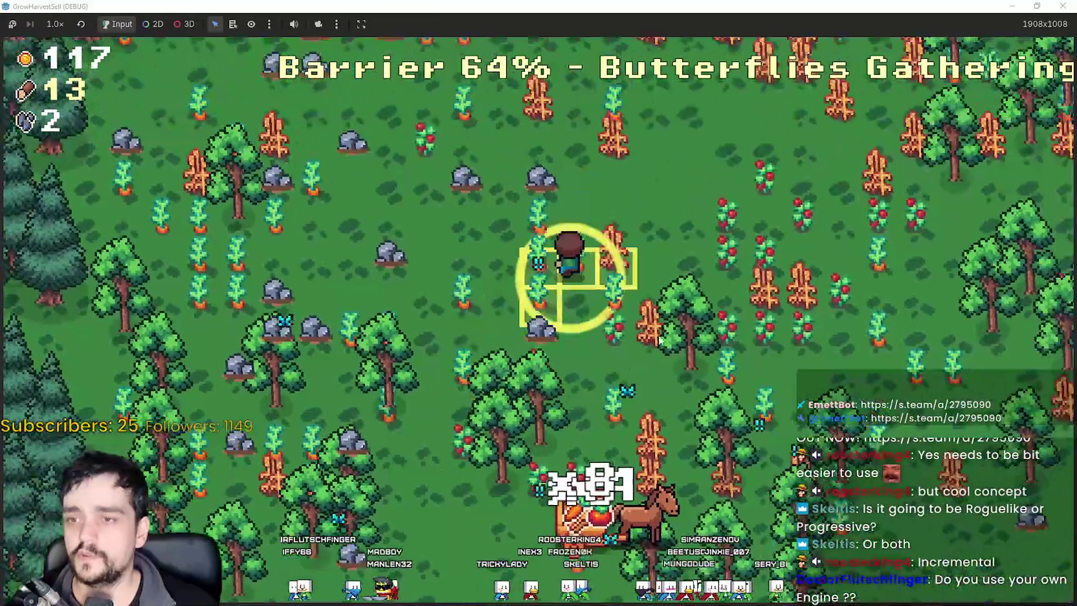
key(d)
Walk into the pine forest and chop trees for wood.
key(w)
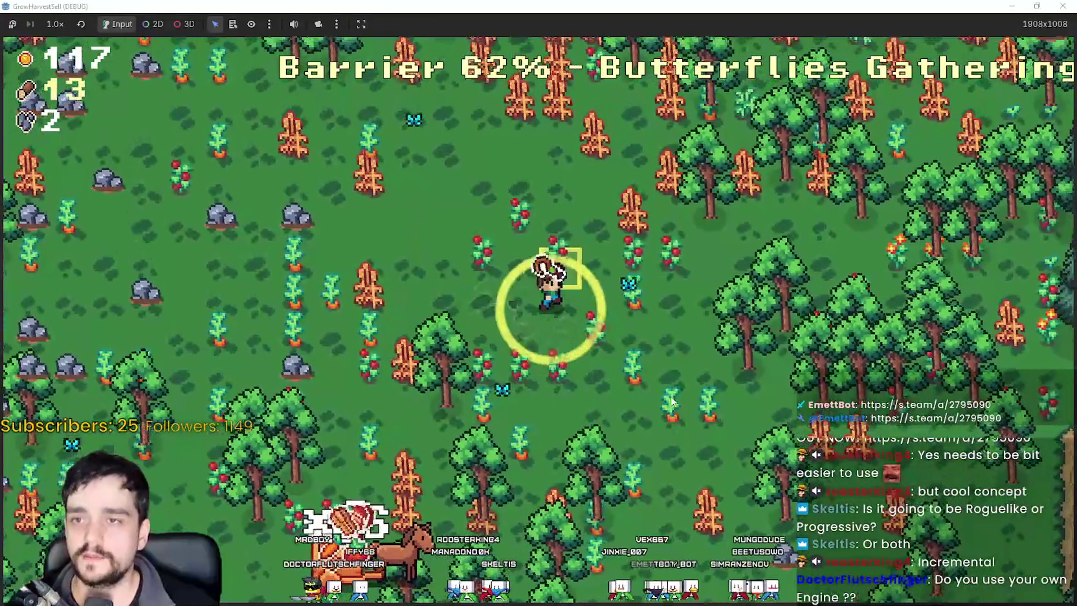
key(w)
key(d)
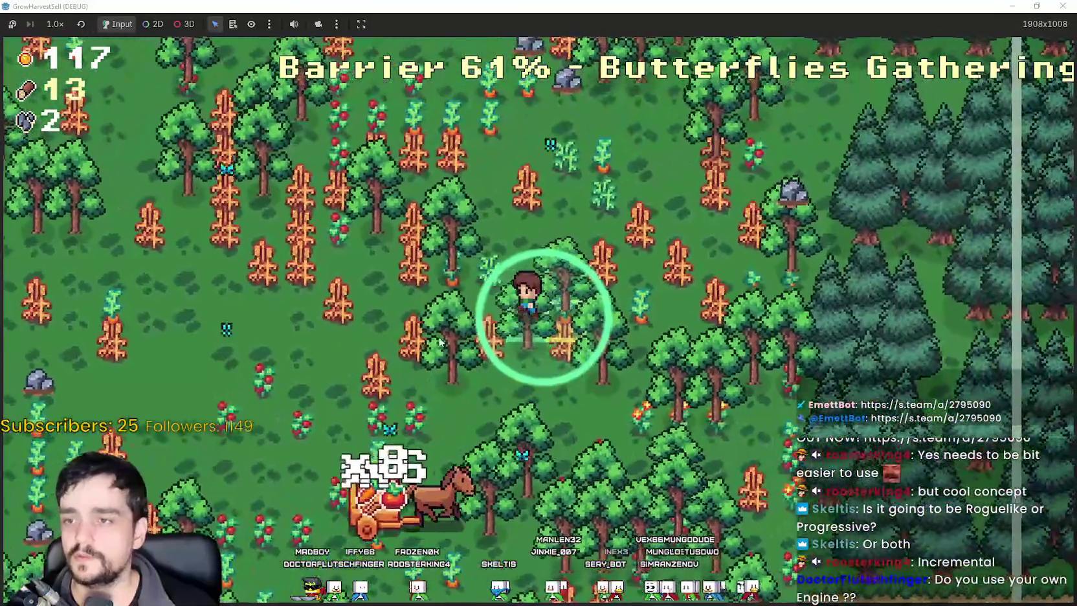
key(a)
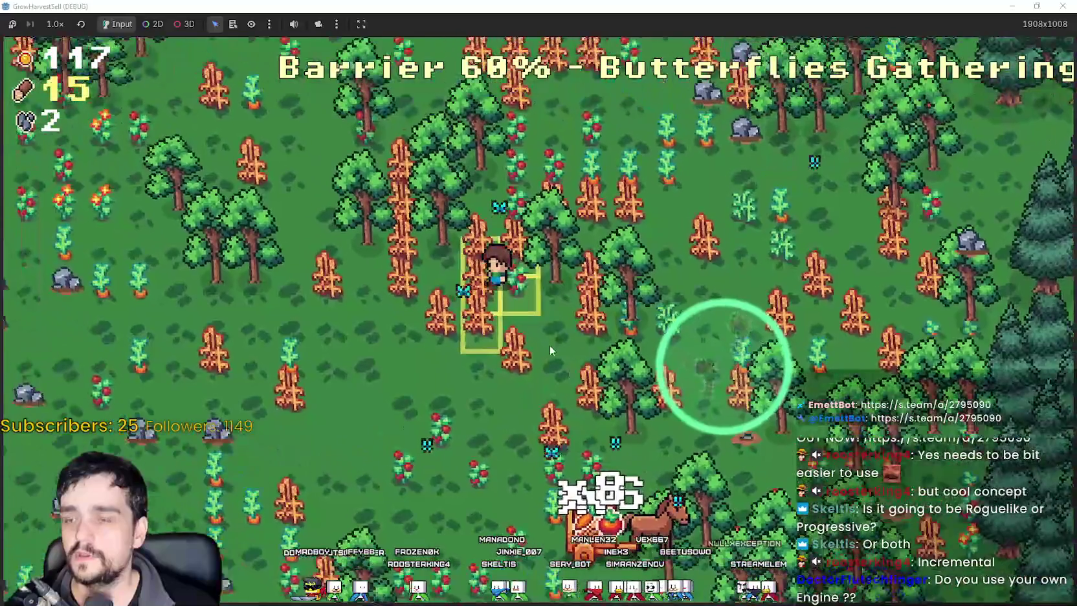
key(a)
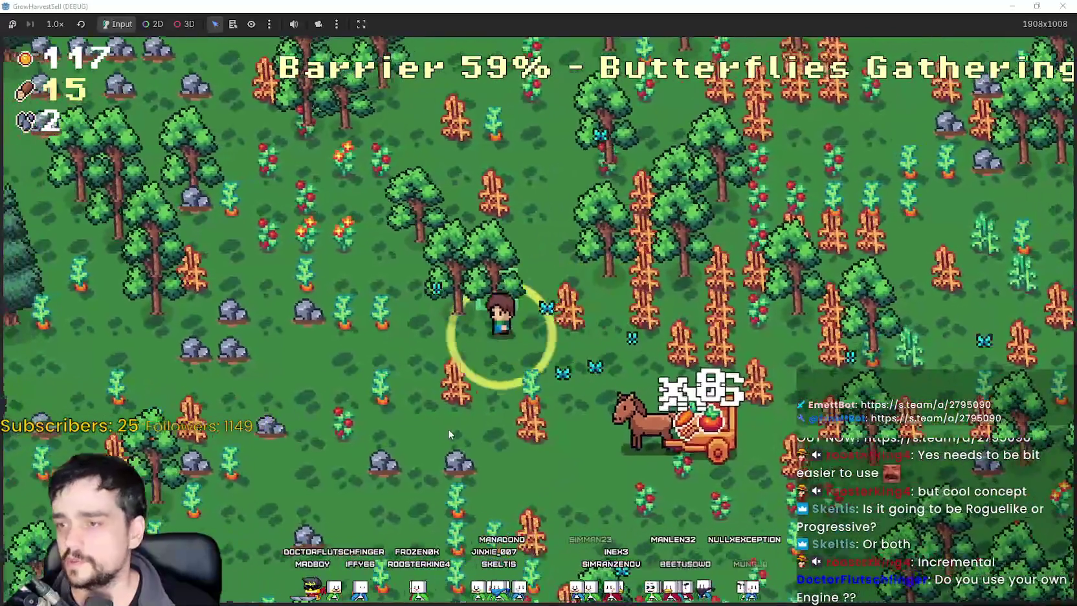
key(s)
key(d)
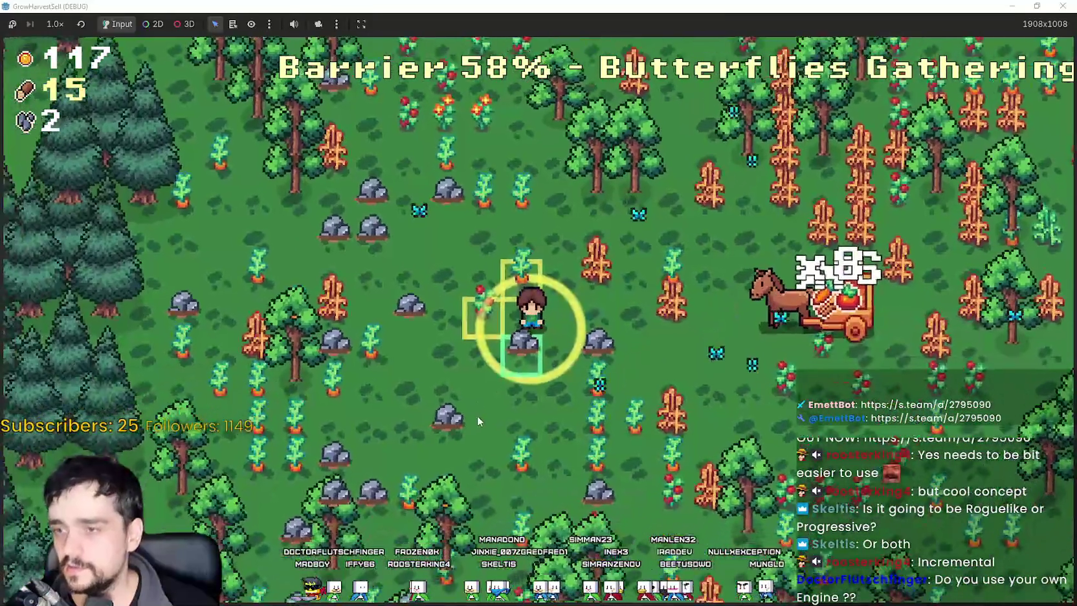
key(w)
key(d)
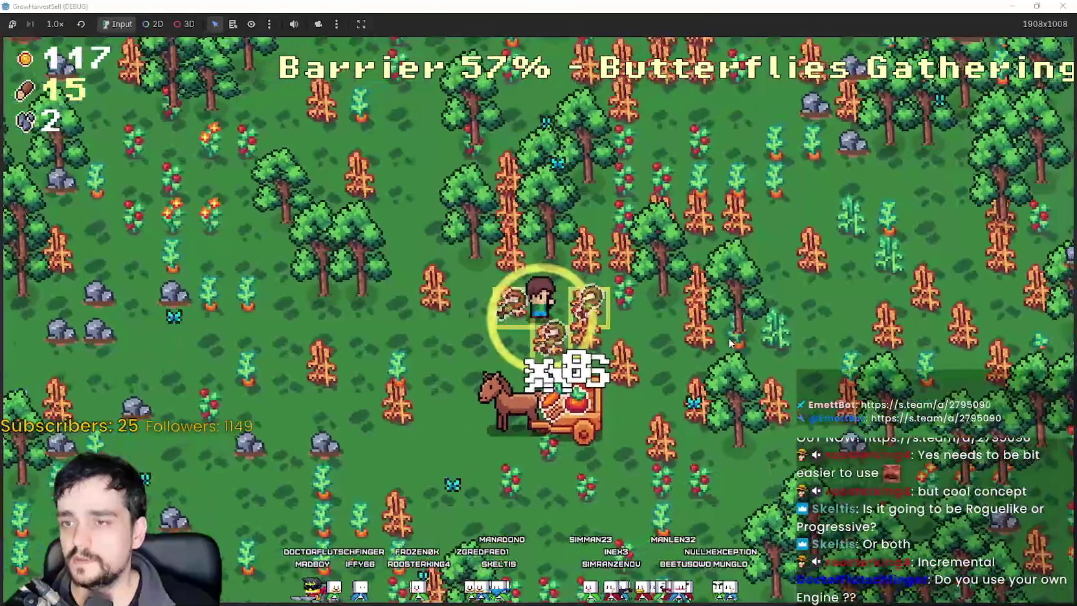
key(a)
key(s)
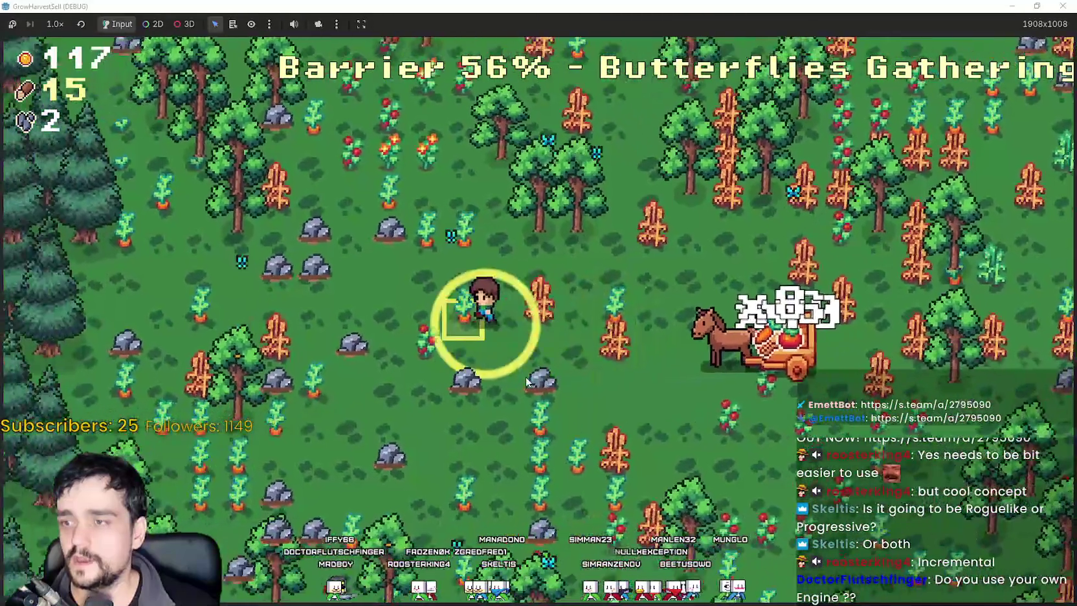
key(d)
key(s)
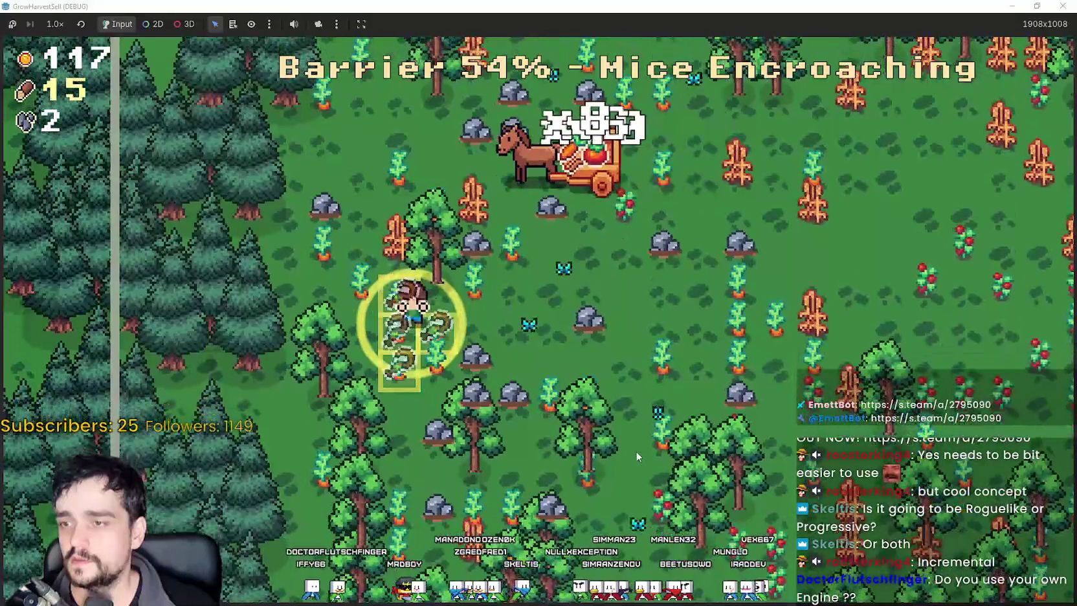
Gather more wood and stone while circling back toward the horse cart.
key(s)
key(d)
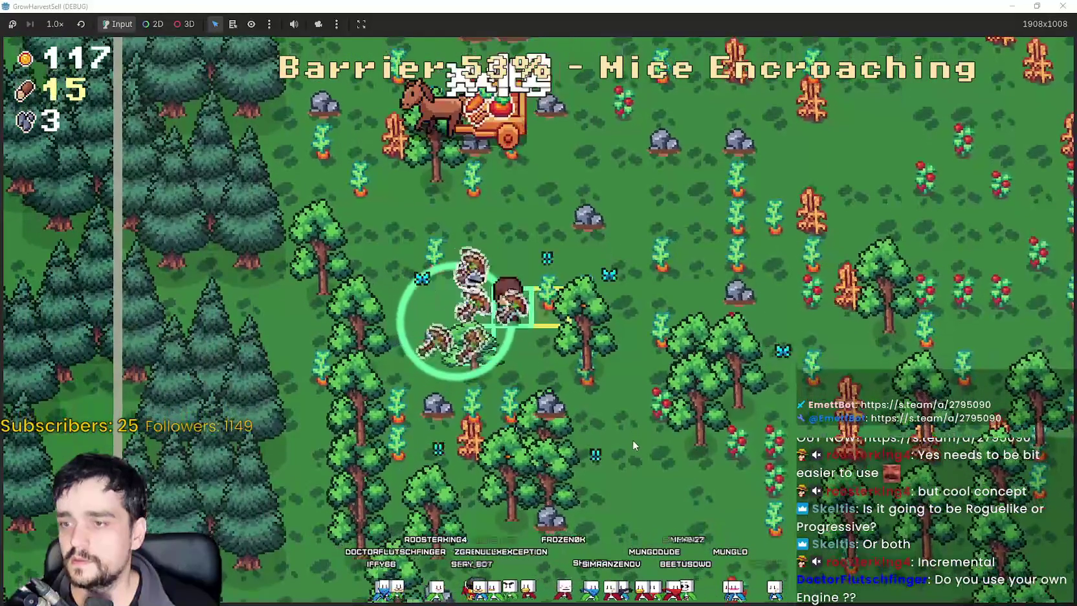
key(w)
key(d)
key(s)
key(d)
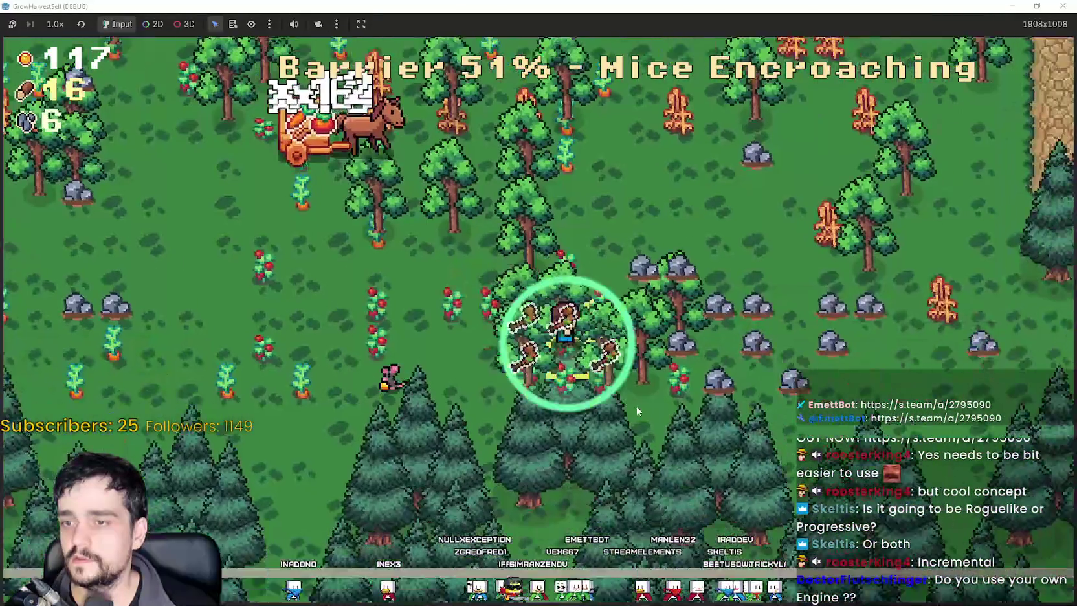
key(w)
key(a)
key(a)
key(w)
key(a)
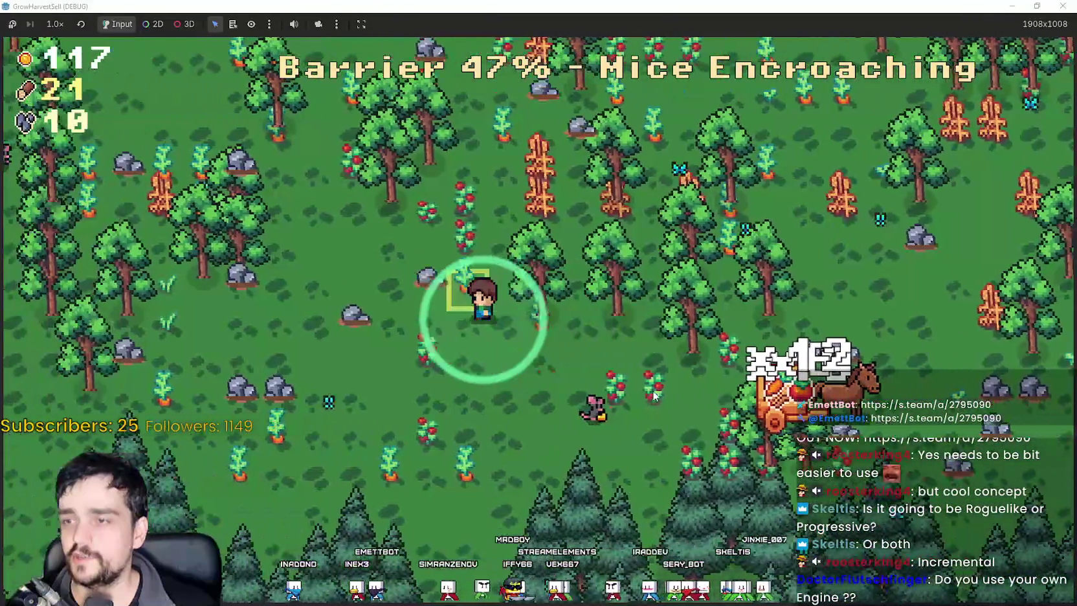
key(s)
key(d)
Move away from the cart to the forest edge and harvest through the trees.
key(d)
key(s)
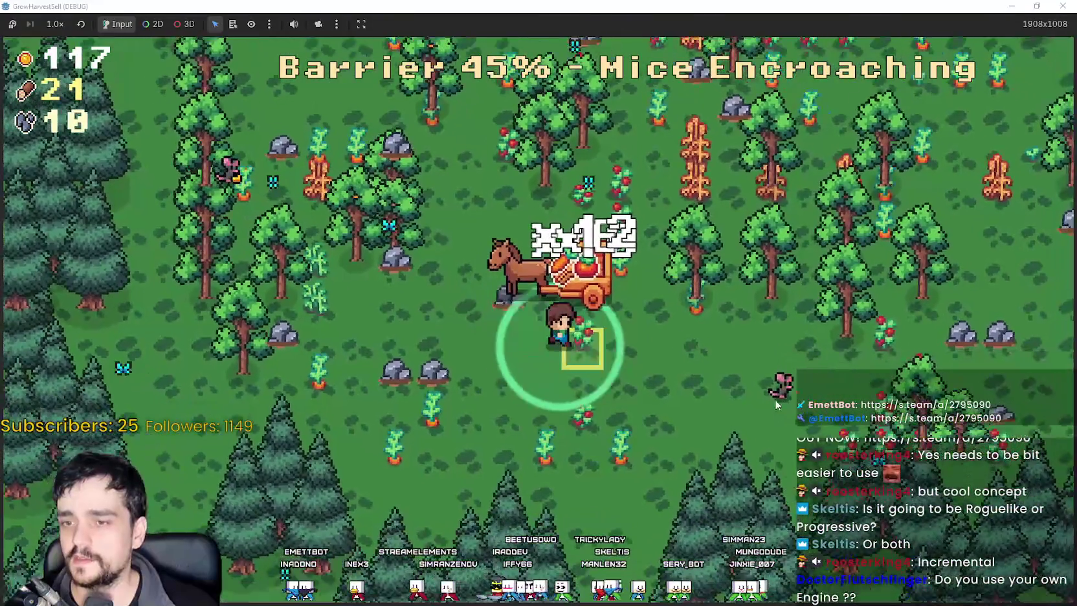
key(w)
key(d)
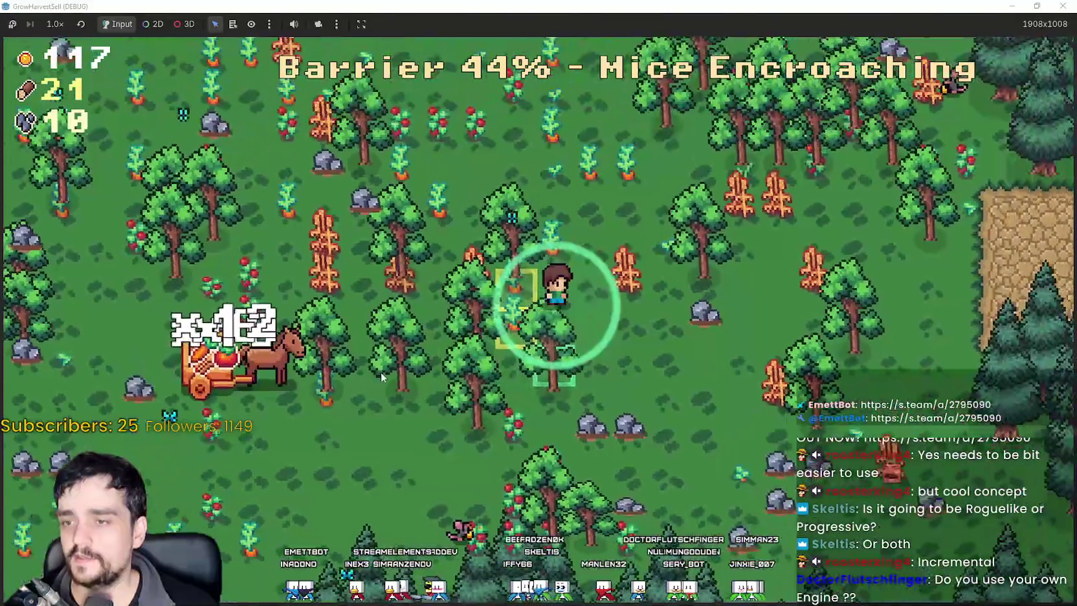
key(a)
key(w)
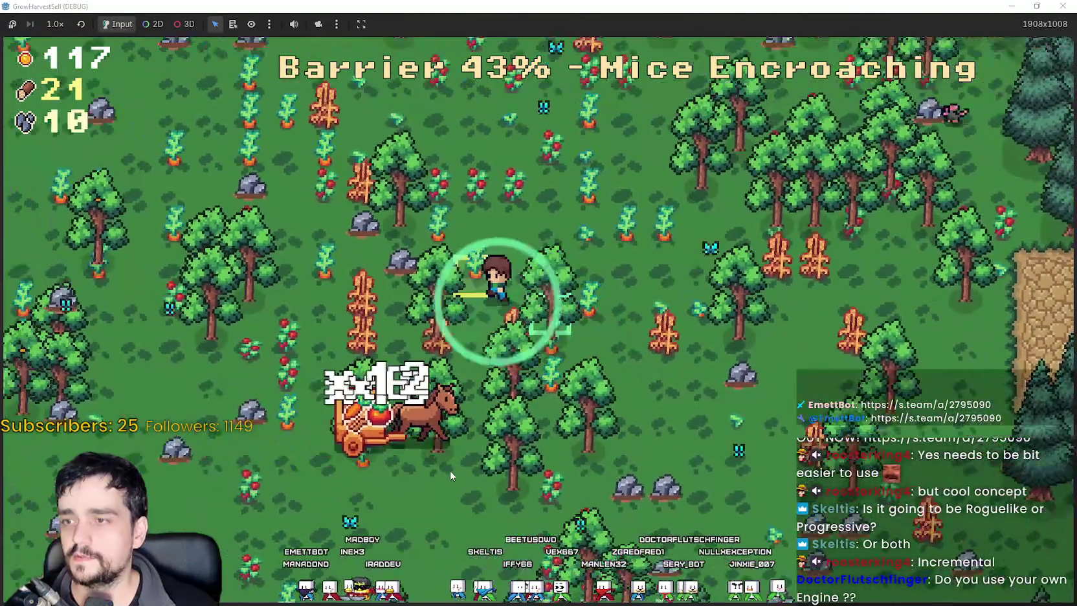
key(a)
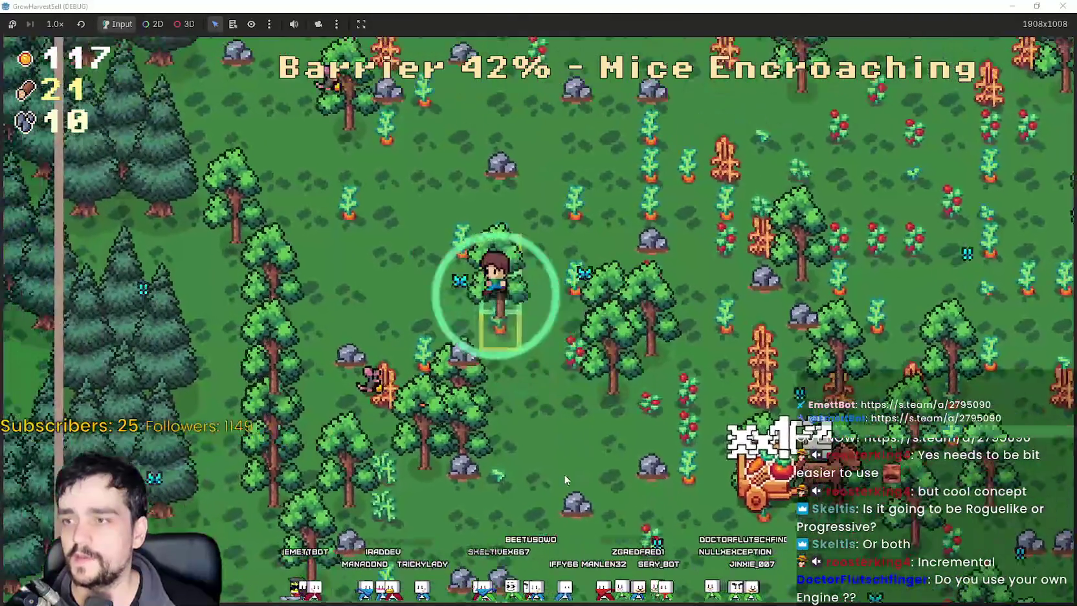
key(s)
key(a)
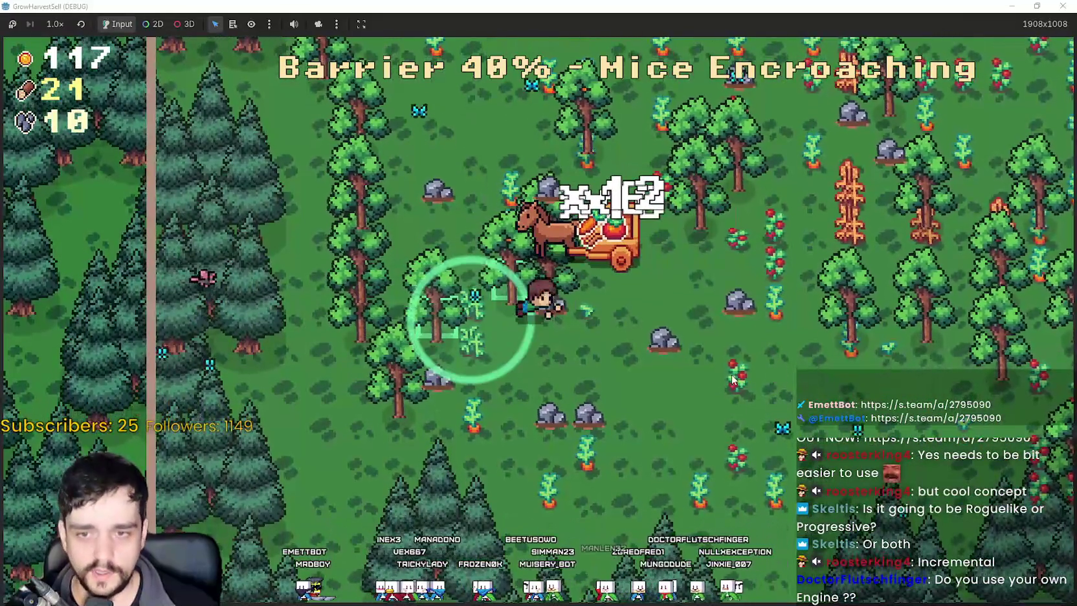
key(d)
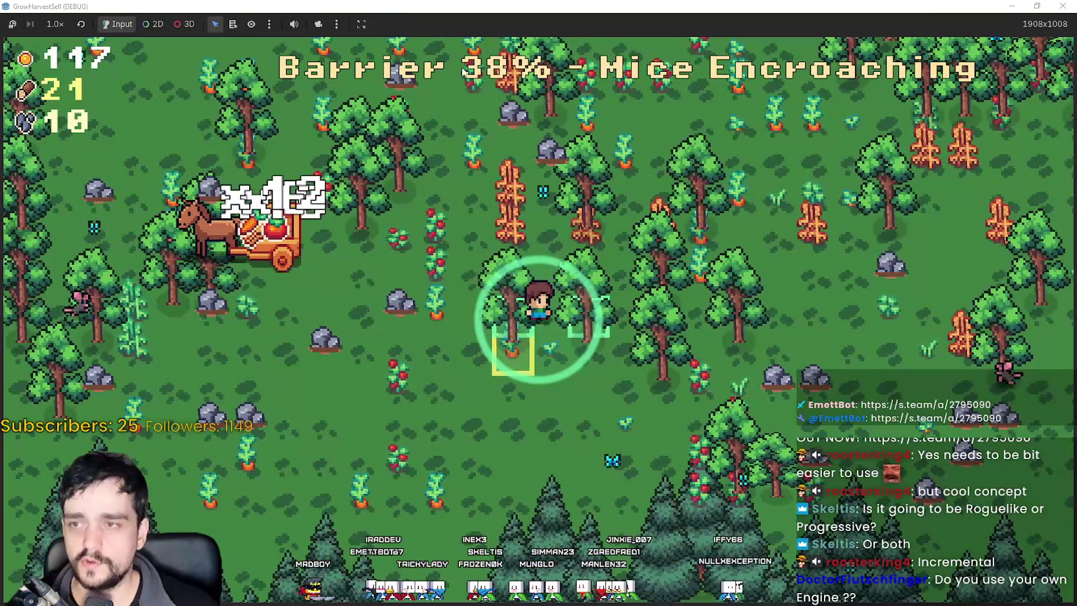
key(w)
key(a)
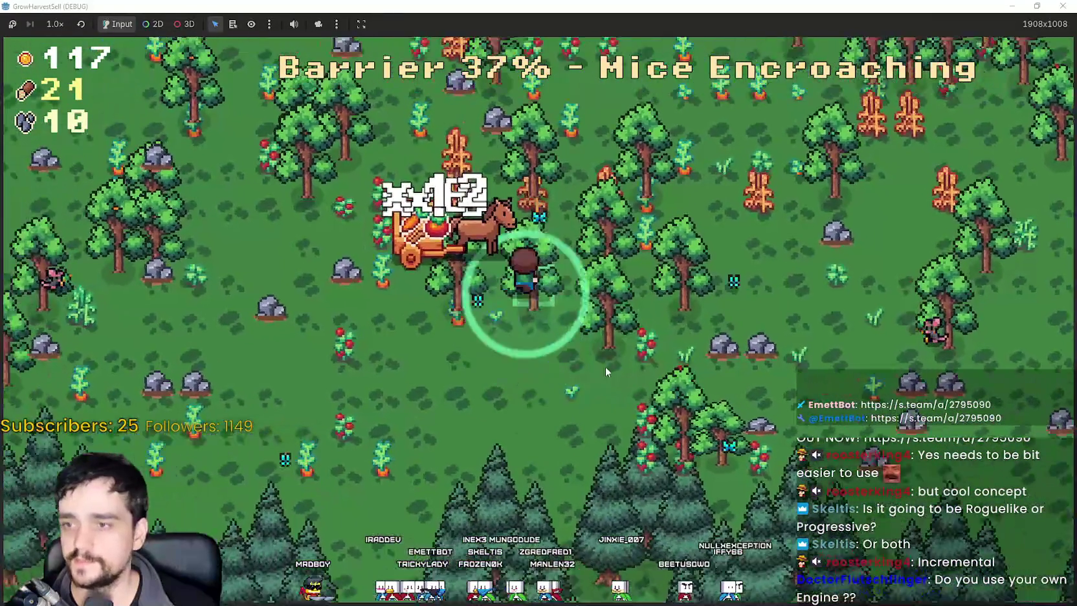
key(d)
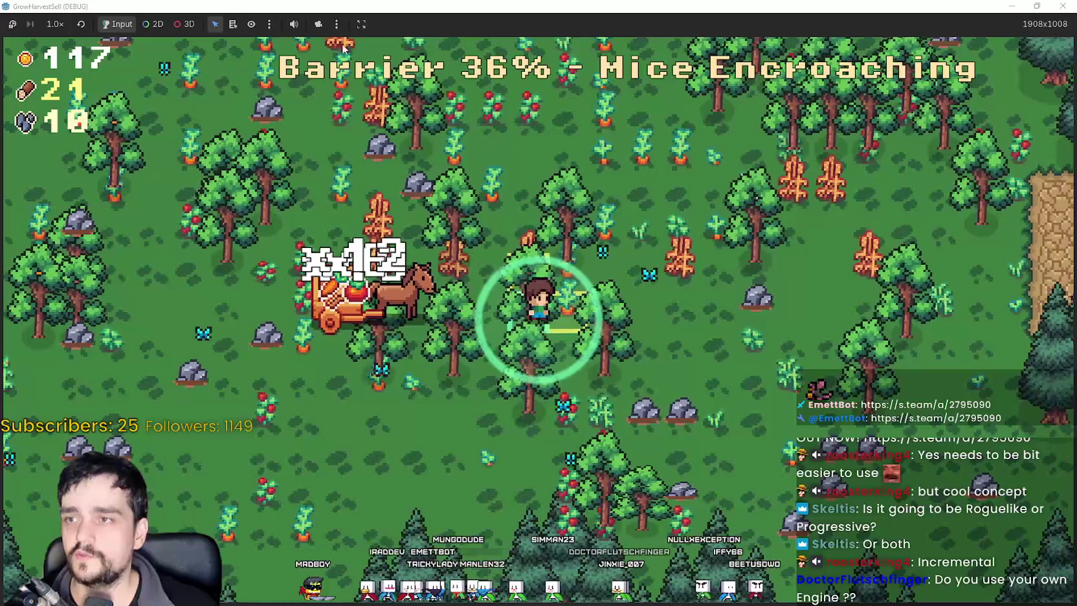
key(d)
key(w)
key(w)
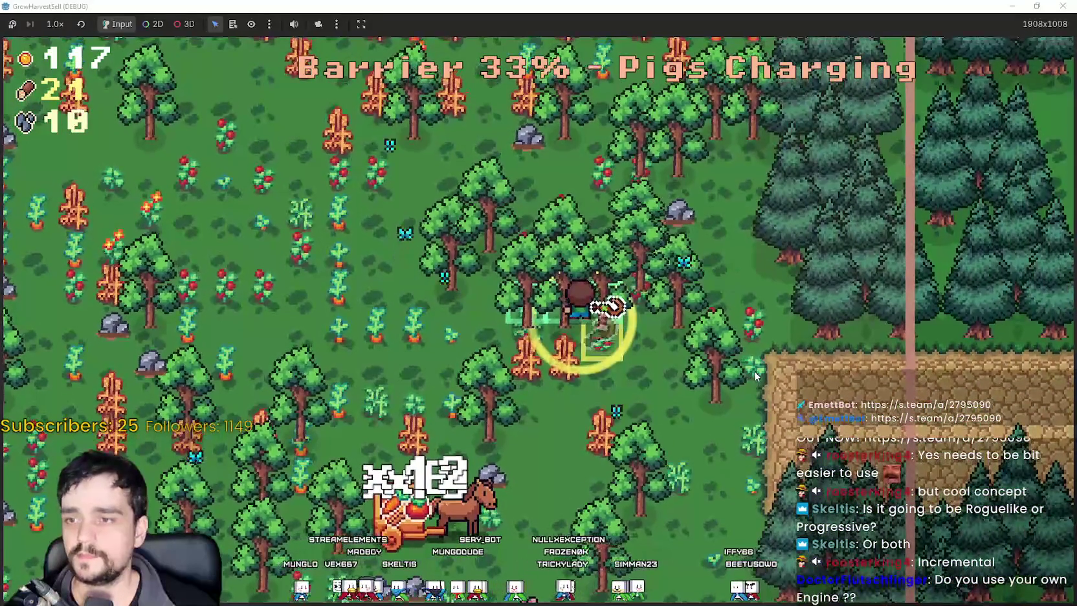
Walk the farmer back and forth across the field, chopping trees along the way.
key(d)
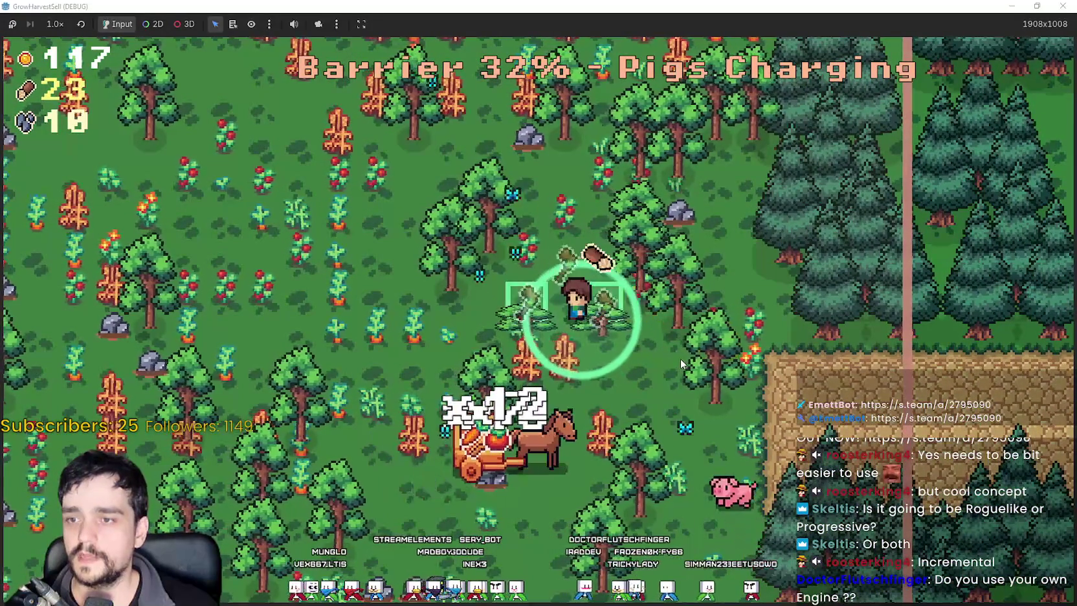
key(w)
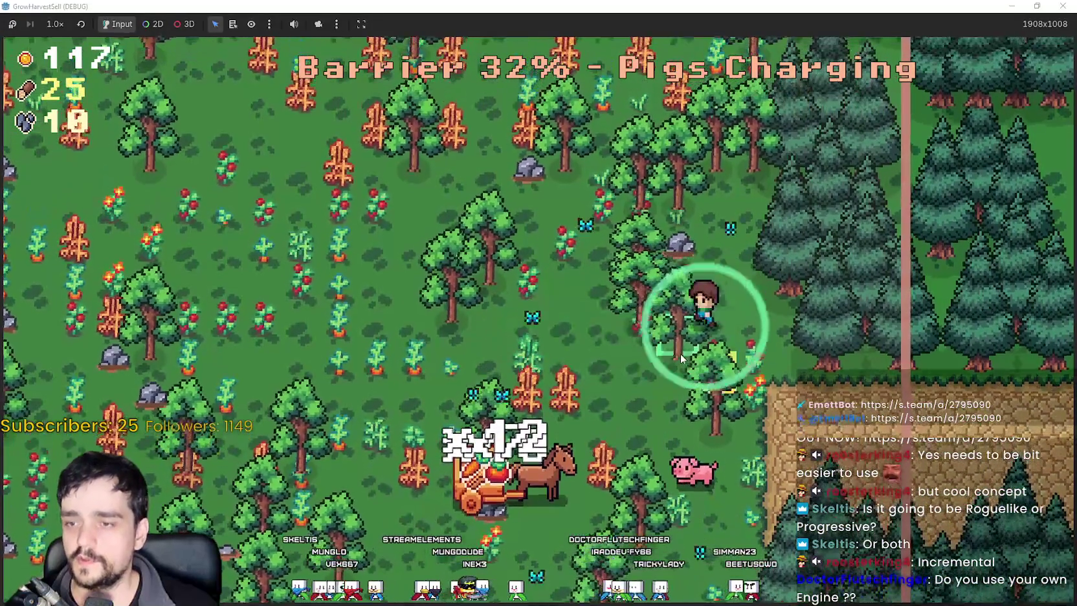
key(a)
key(w)
key(d)
key(w)
key(a)
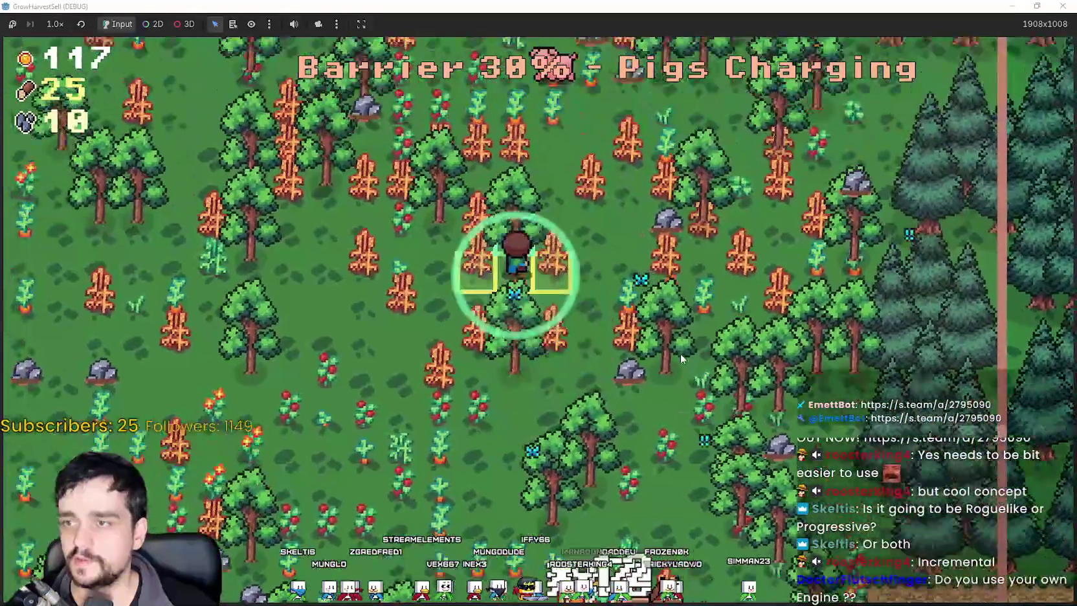
key(d)
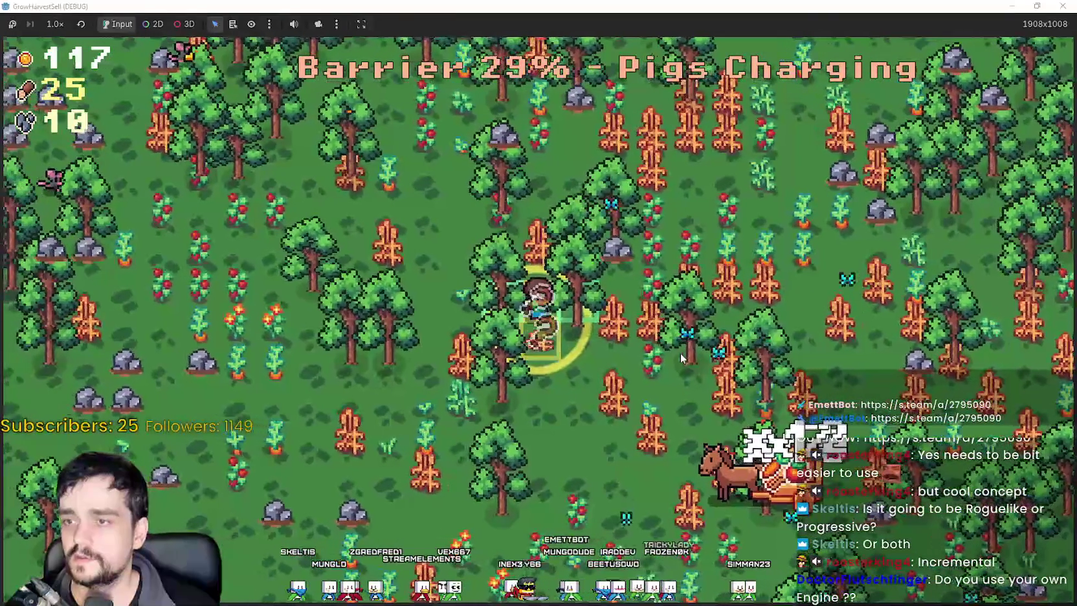
key(w)
key(d)
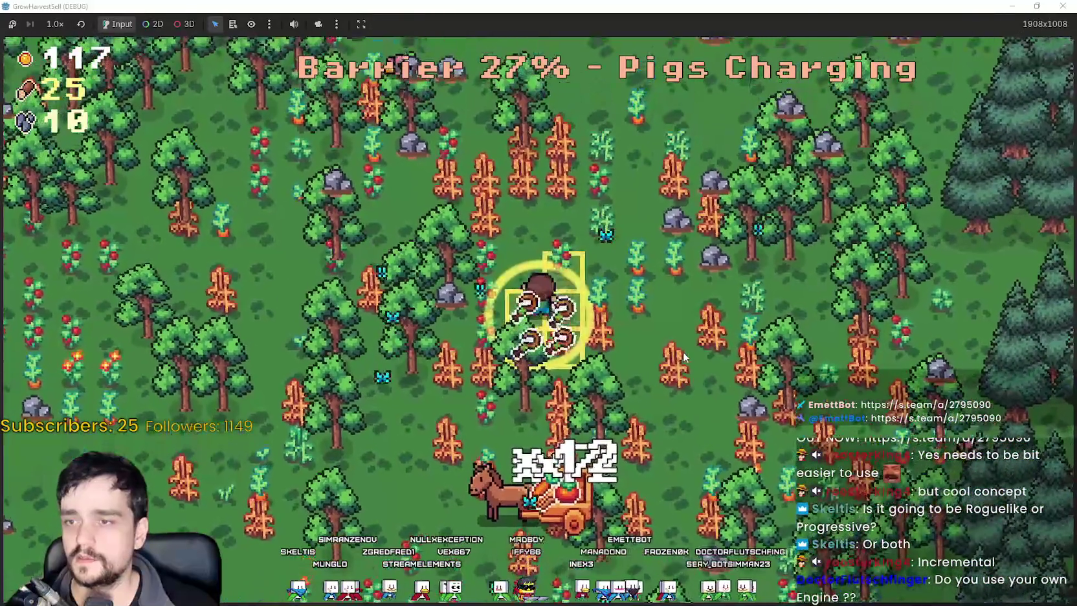
key(w)
key(a)
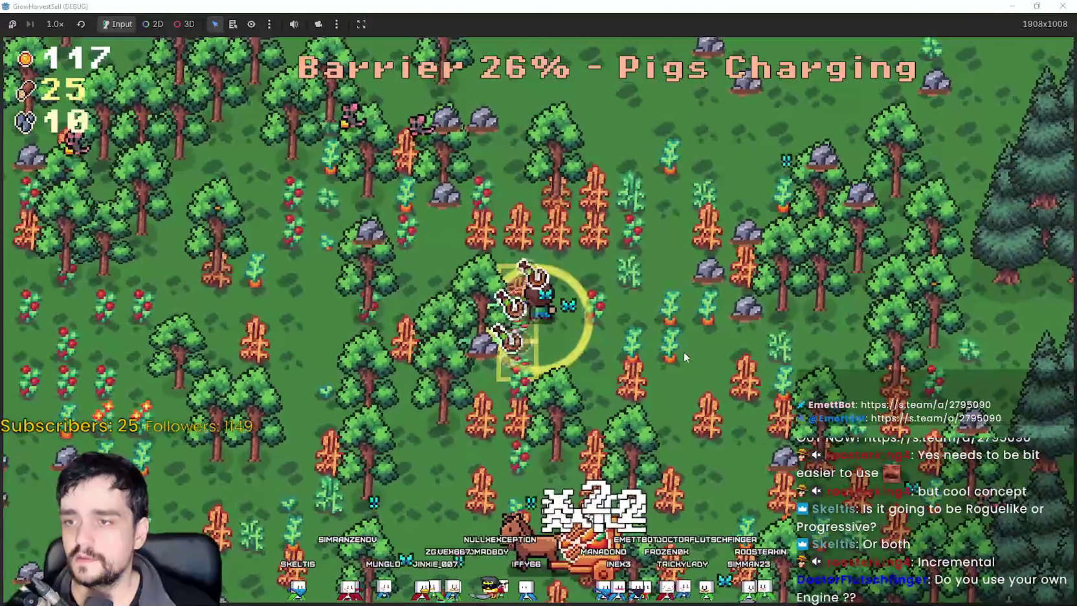
Sweep down and across the field harvesting crops.
key(d)
key(s)
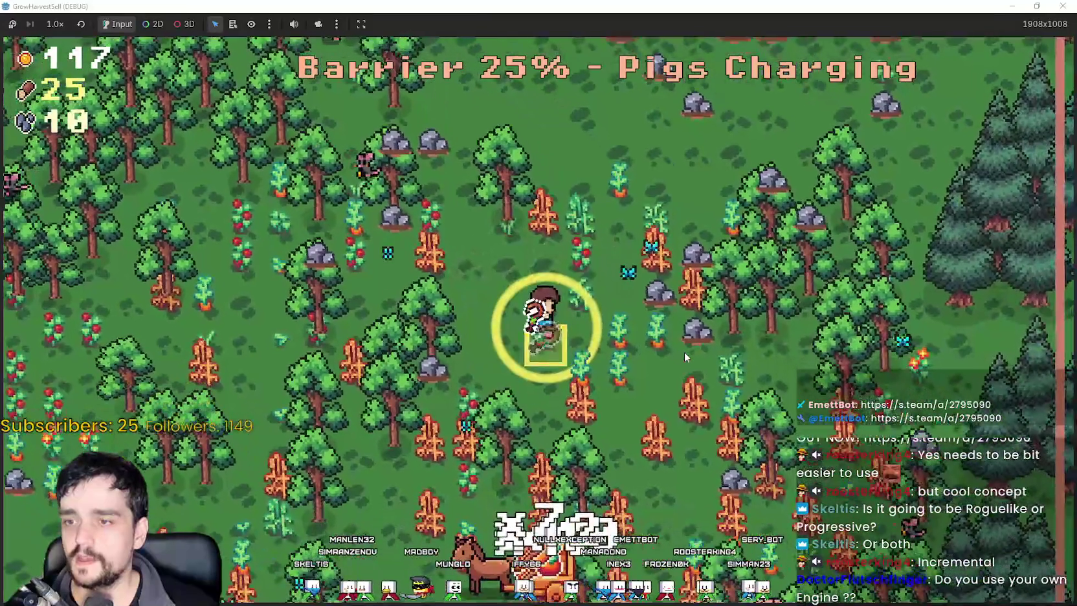
key(s)
key(d)
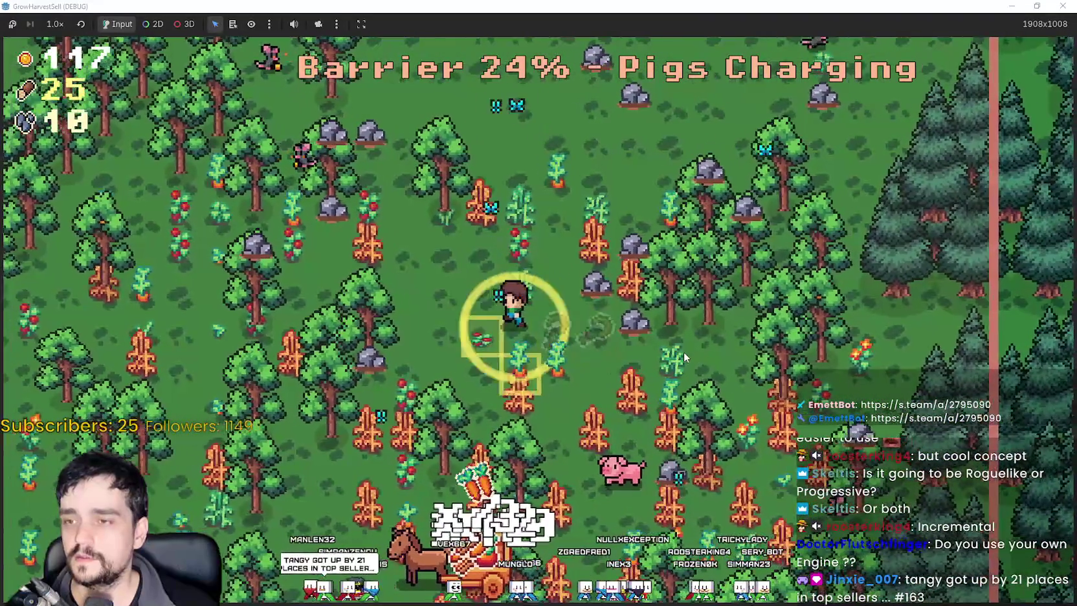
key(d)
key(s)
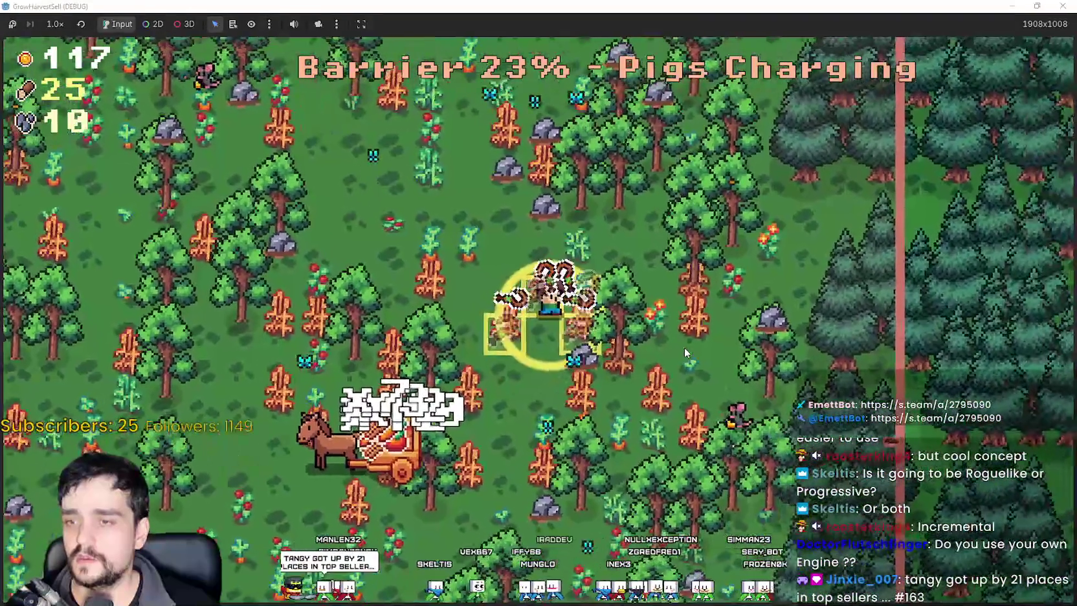
key(s)
key(a)
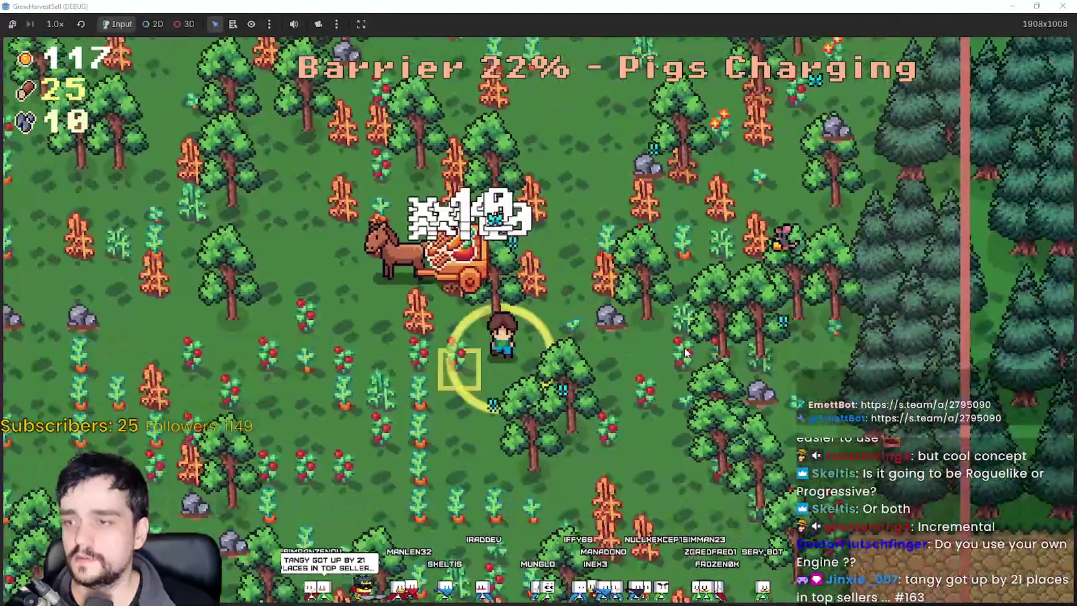
key(w)
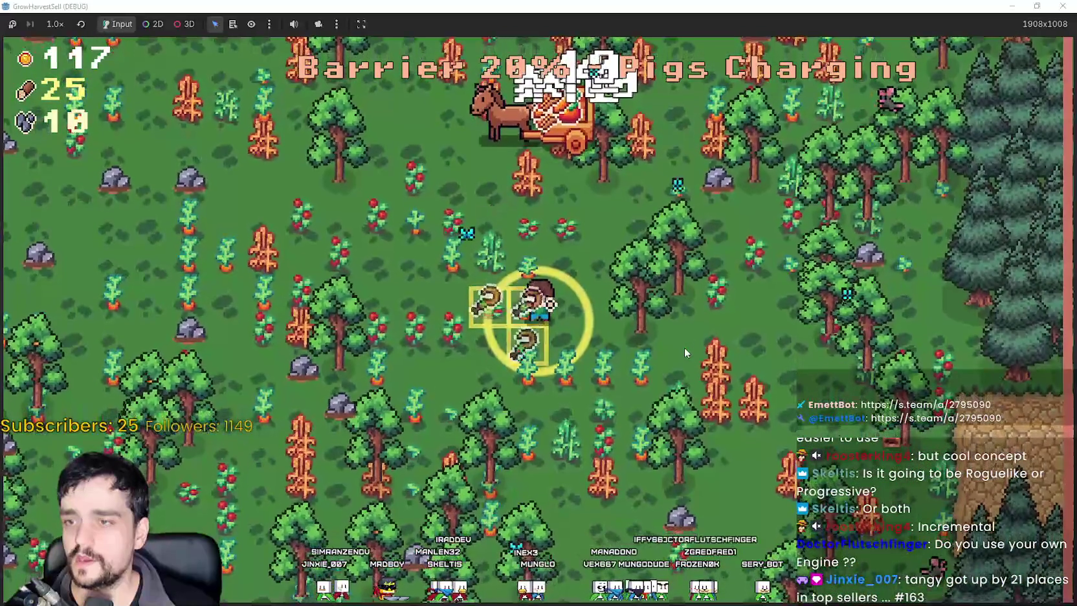
key(a)
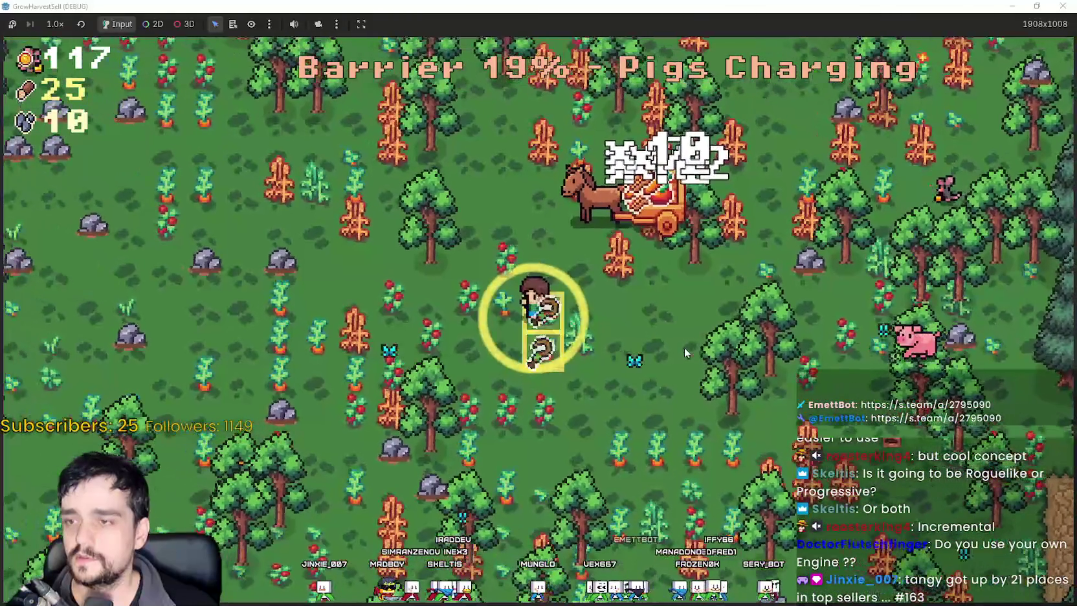
key(s)
key(d)
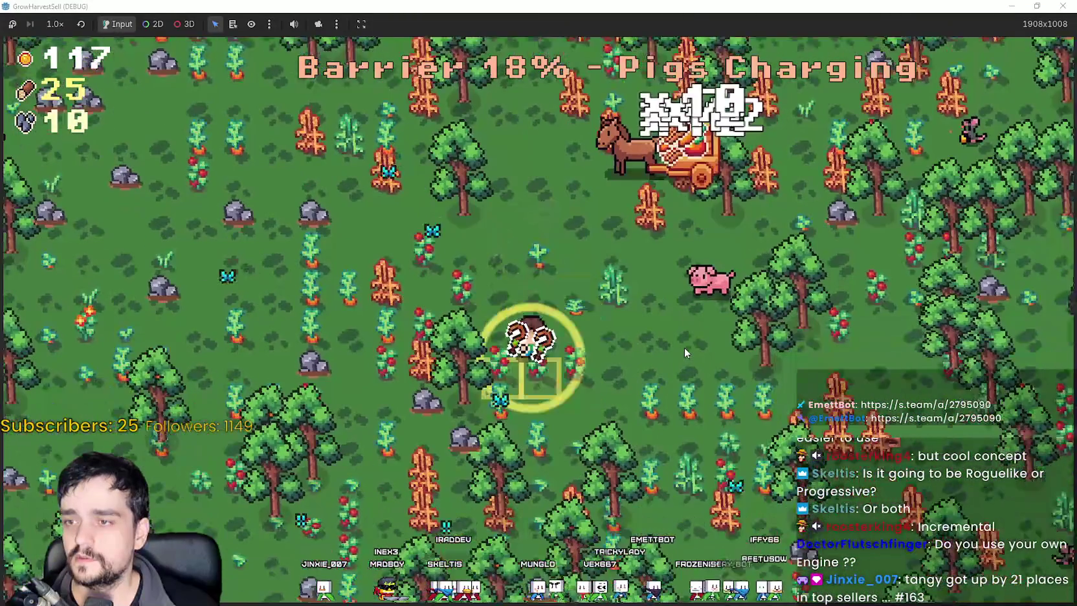
Head into the pine forest collecting wood and stone until the barrier runs out.
key(d)
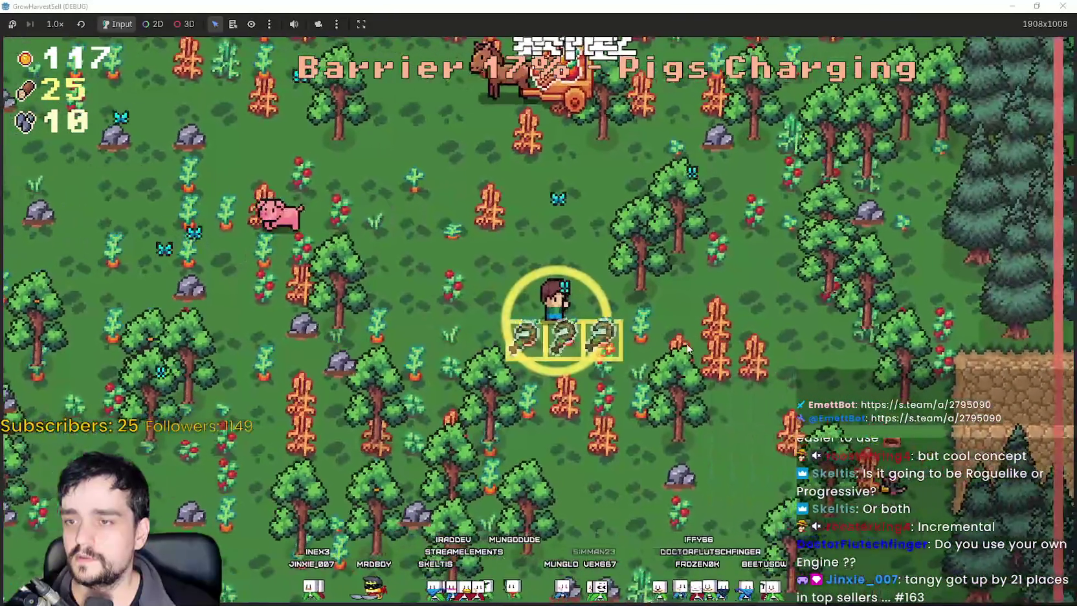
key(d)
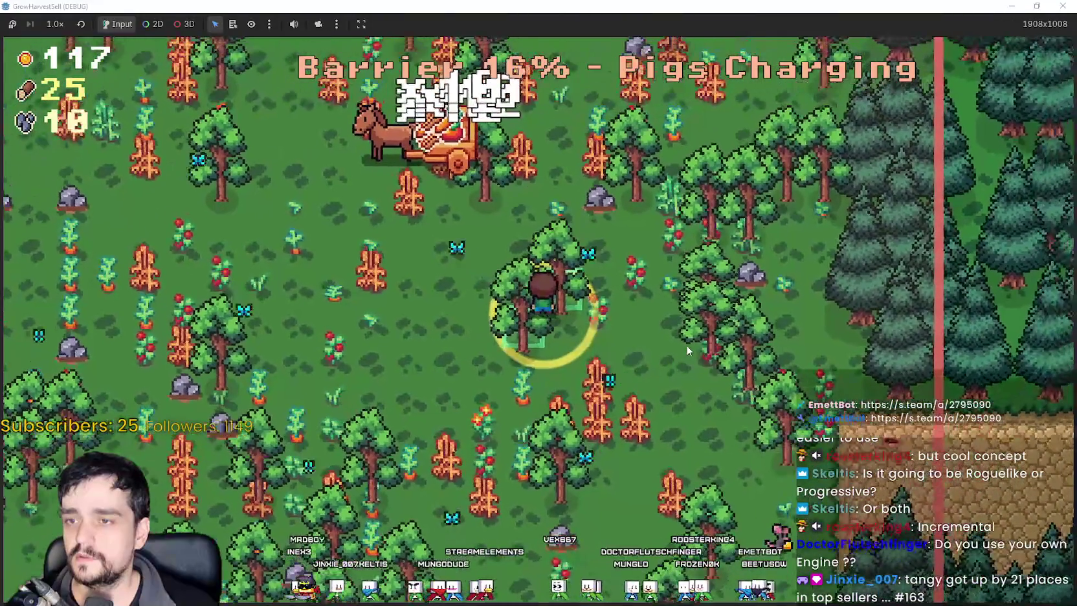
key(w)
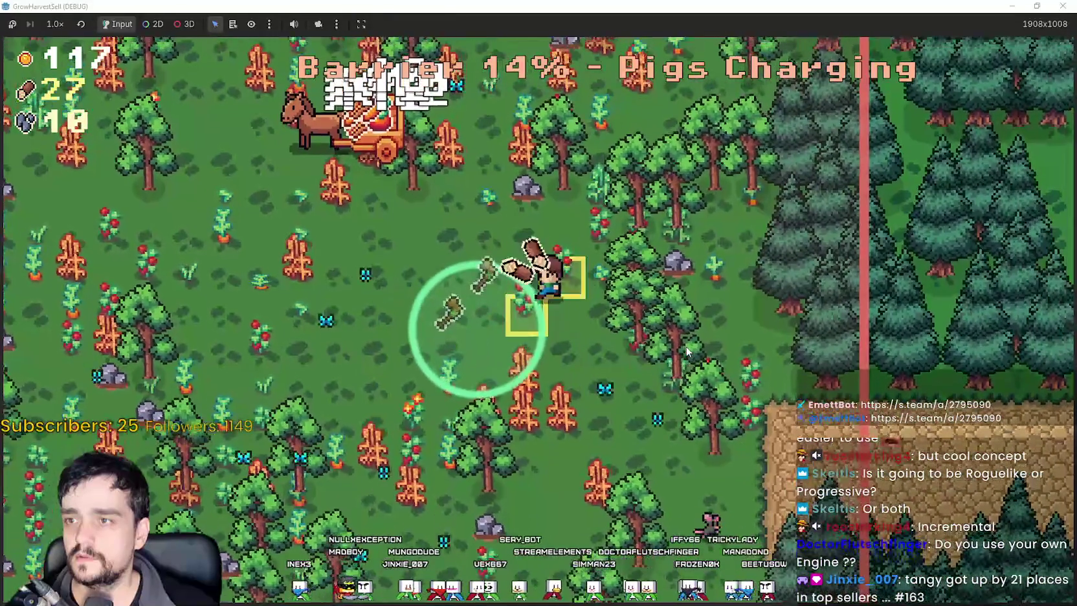
key(d)
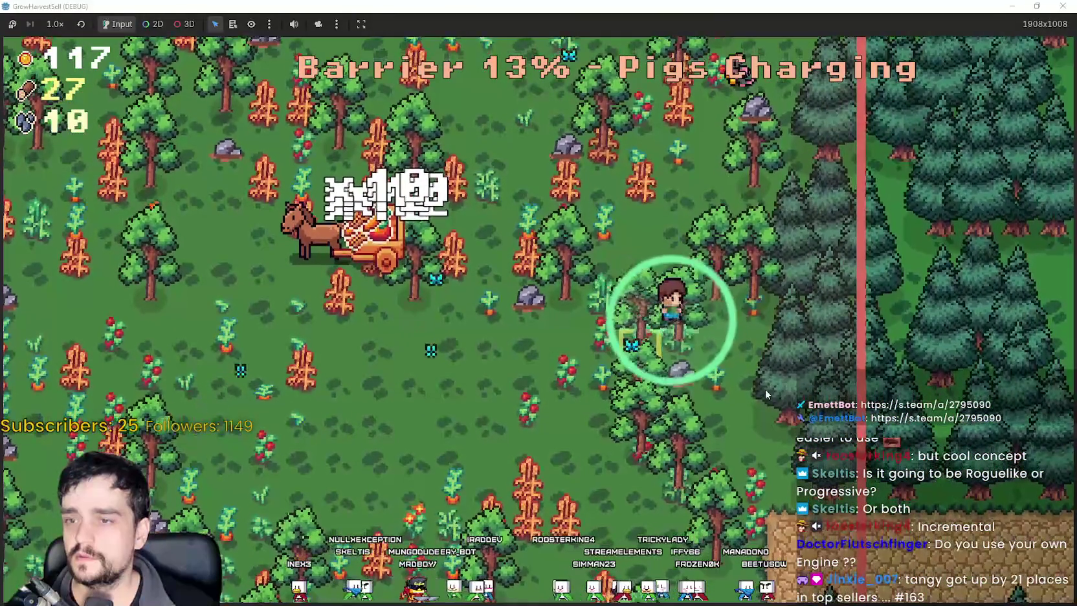
key(a)
key(s)
key(s)
key(d)
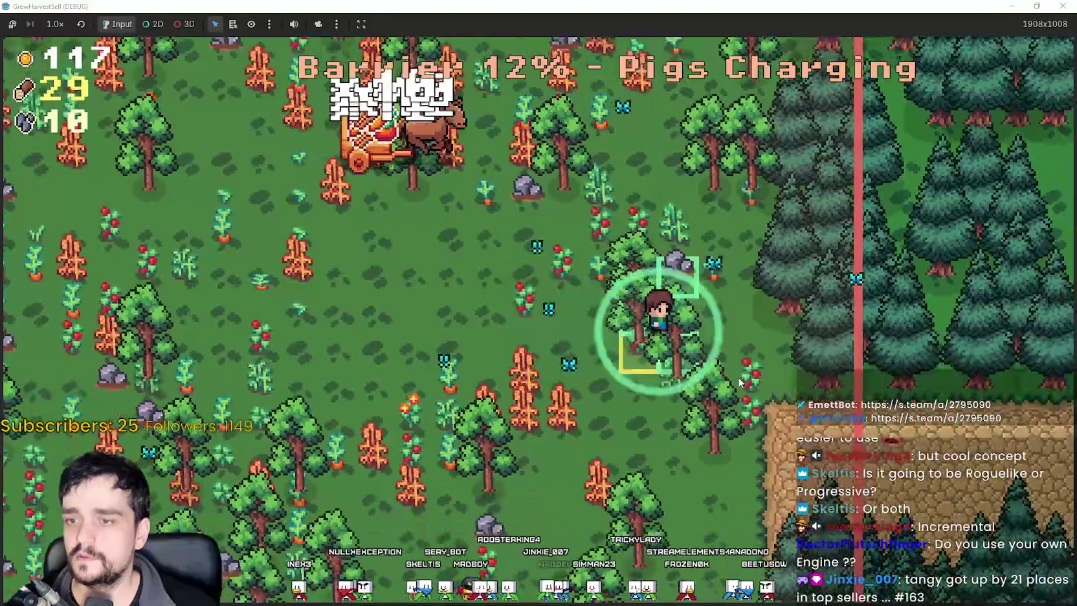
key(a)
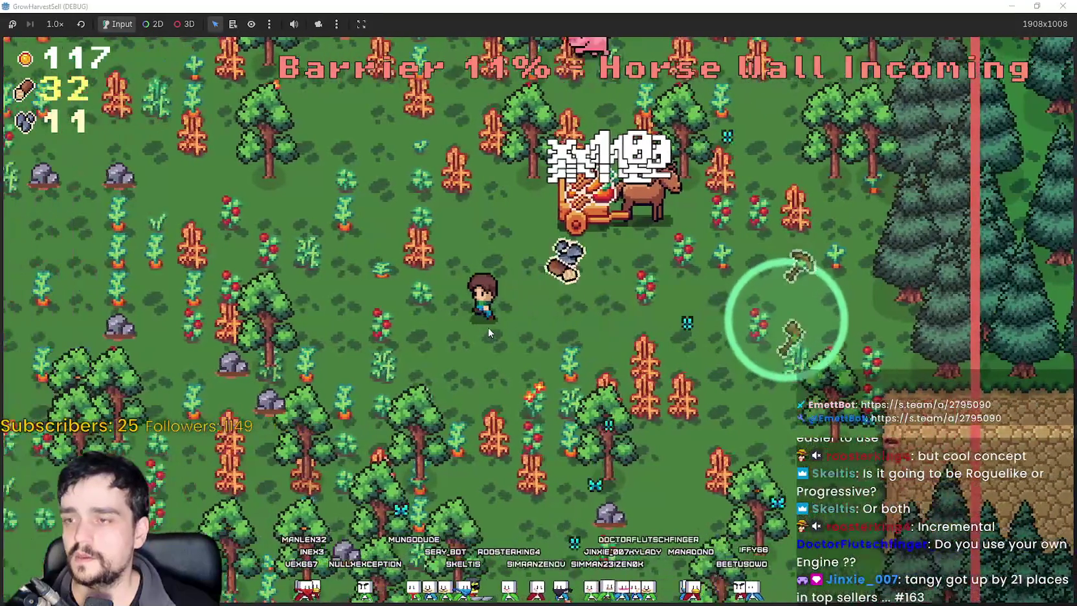
key(d)
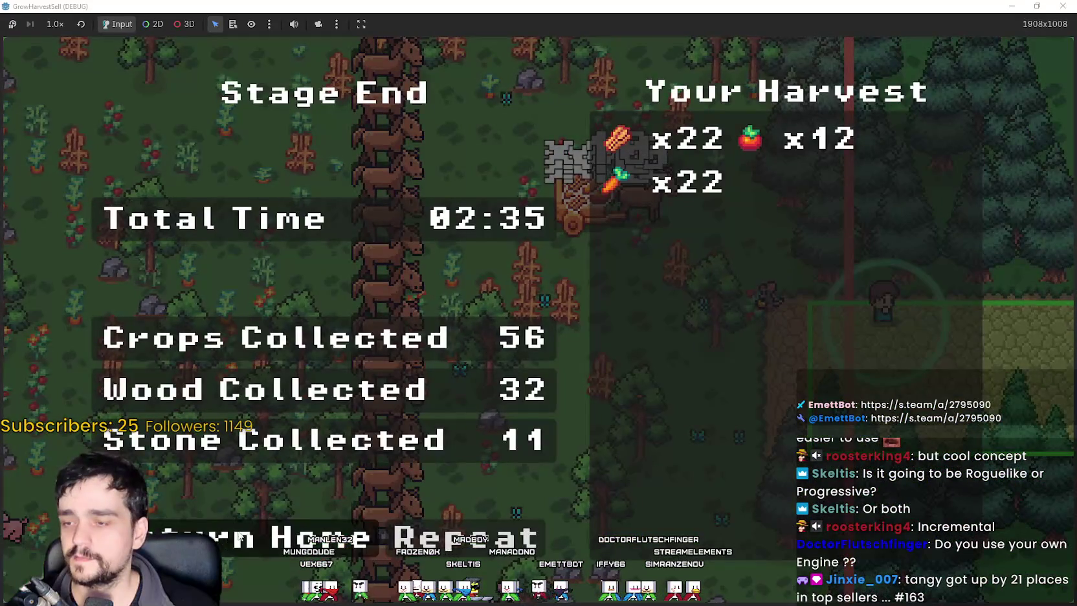
Leave the Stage End results and return home to the village.
click(234, 541)
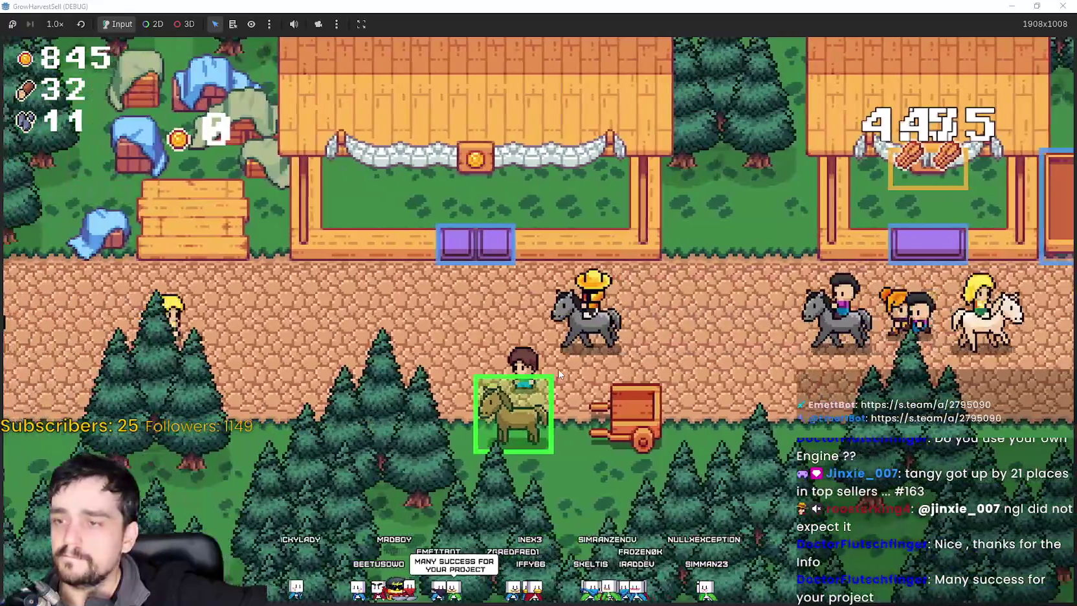
Use the cart to bring up stage selection, then open the Prestige skill tree.
key(e)
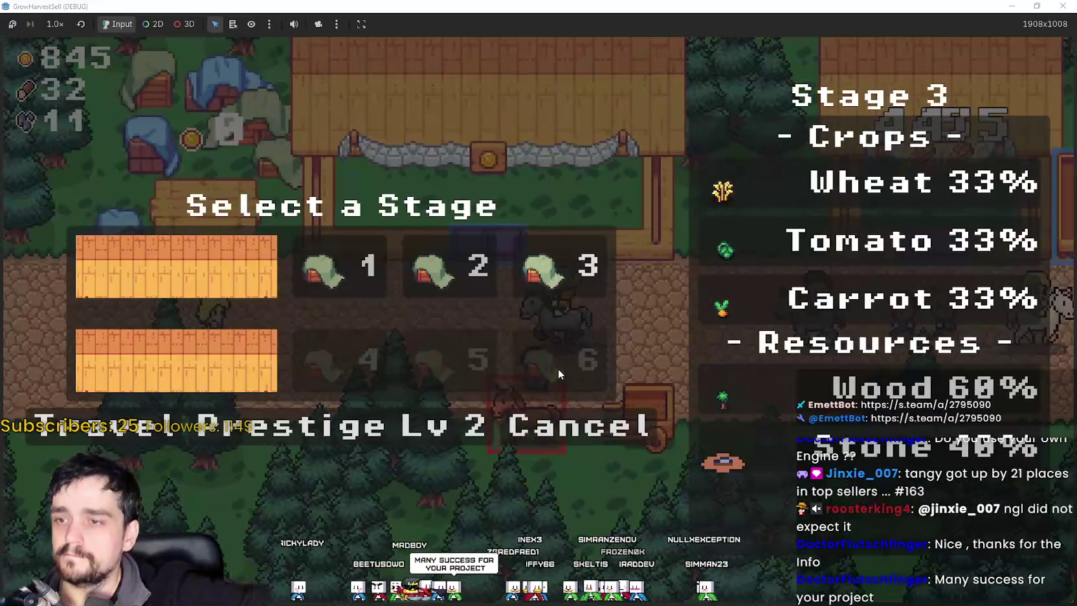
click(234, 440)
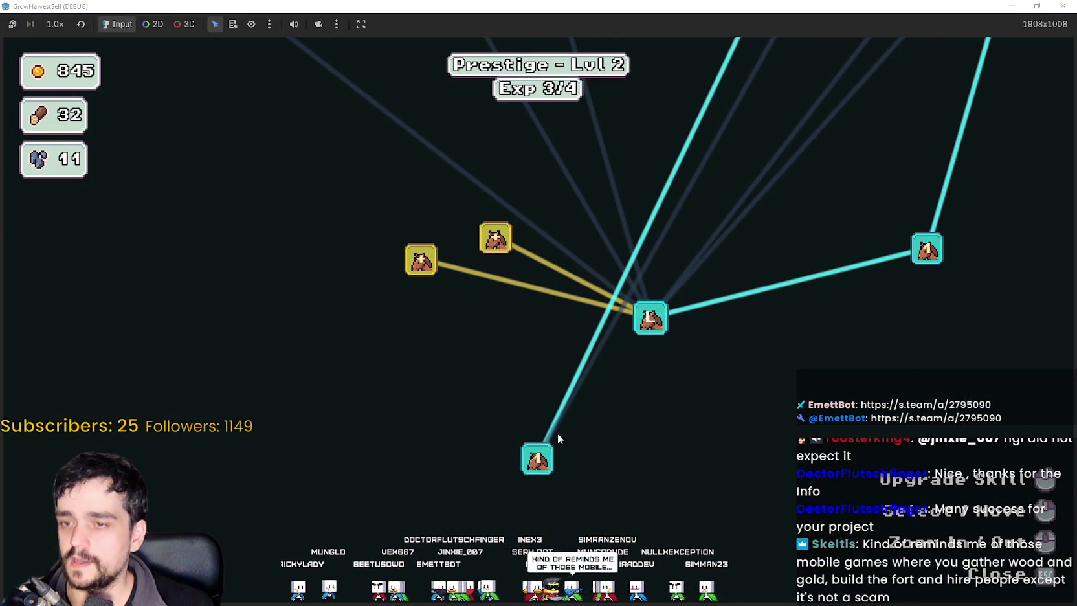
mouse_move(365, 256)
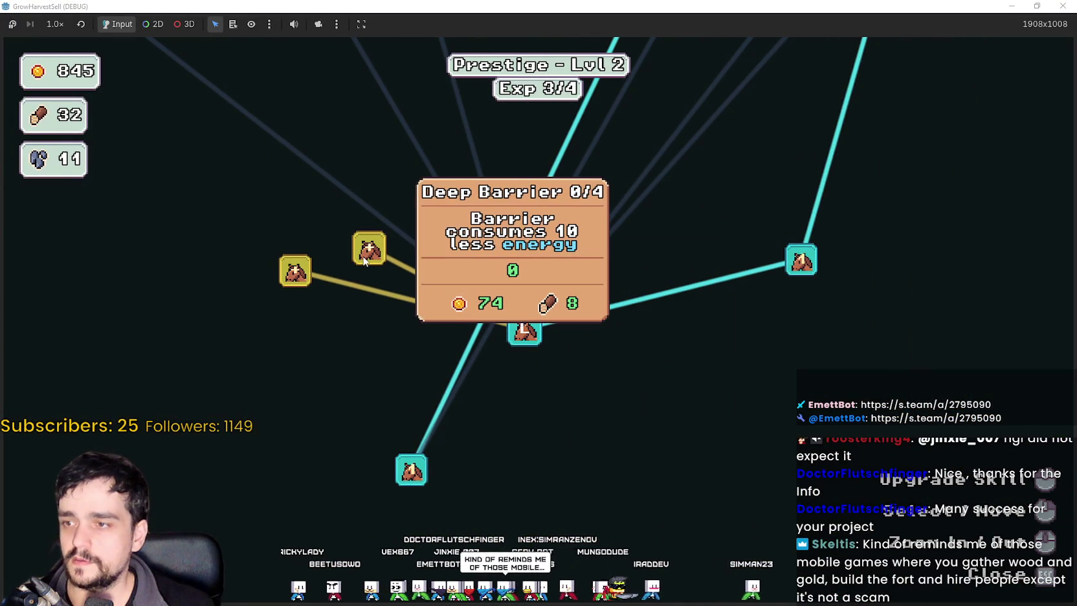
mouse_move(294, 275)
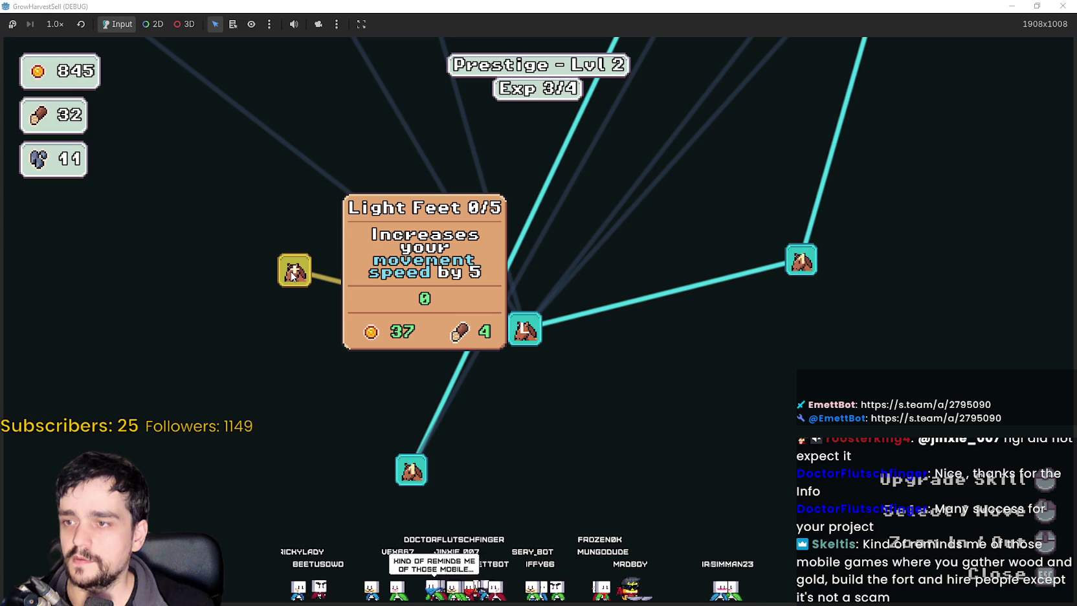
scroll(696, 177, down, 3)
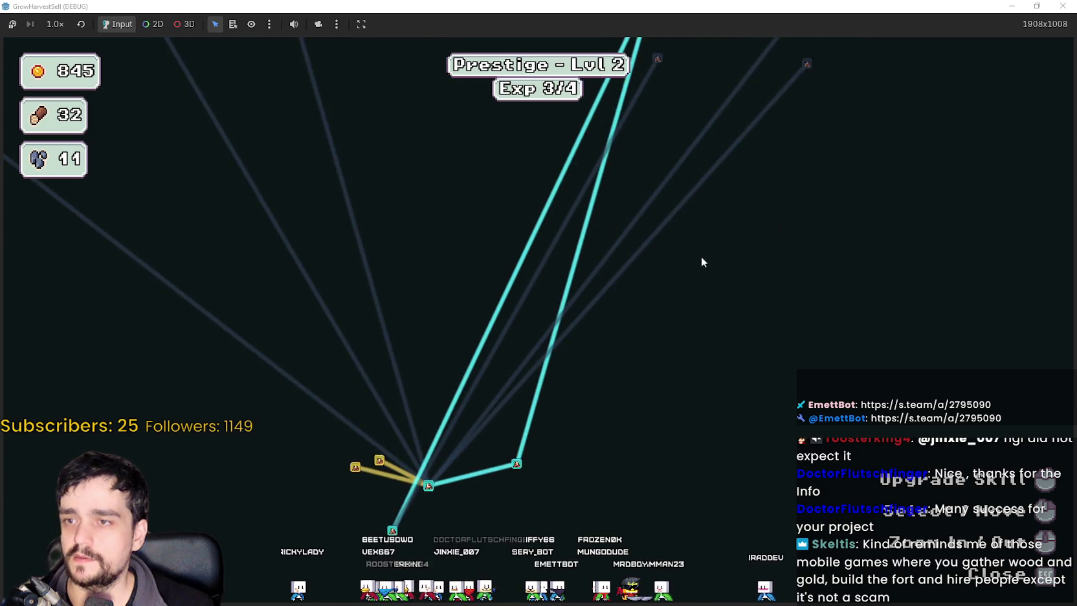
scroll(538, 283, up, 3)
mouse_move(549, 192)
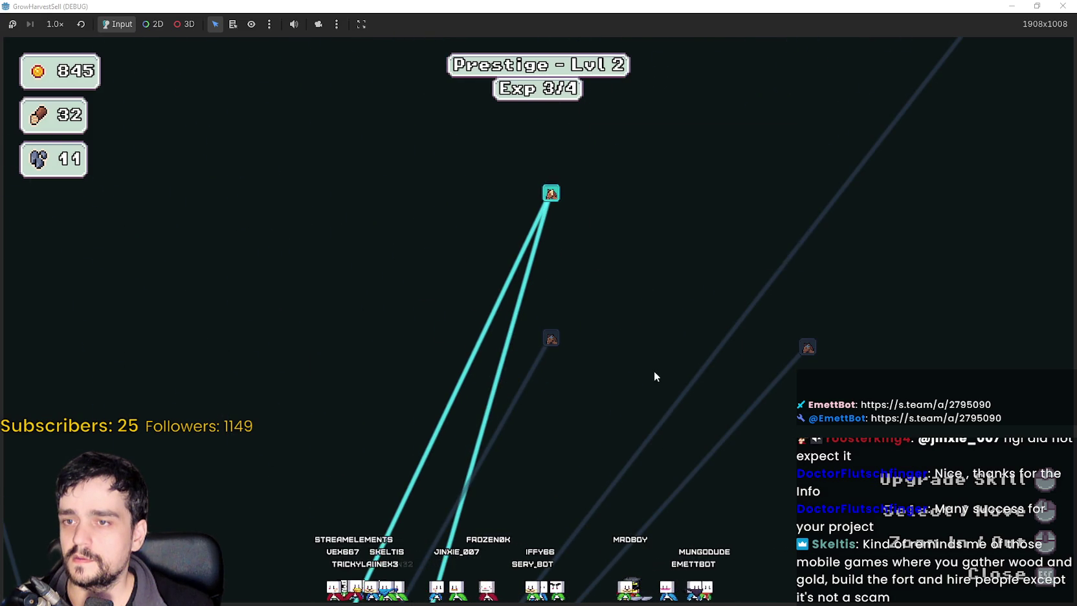
scroll(699, 353, down, 3)
scroll(545, 294, up, 3)
mouse_move(568, 293)
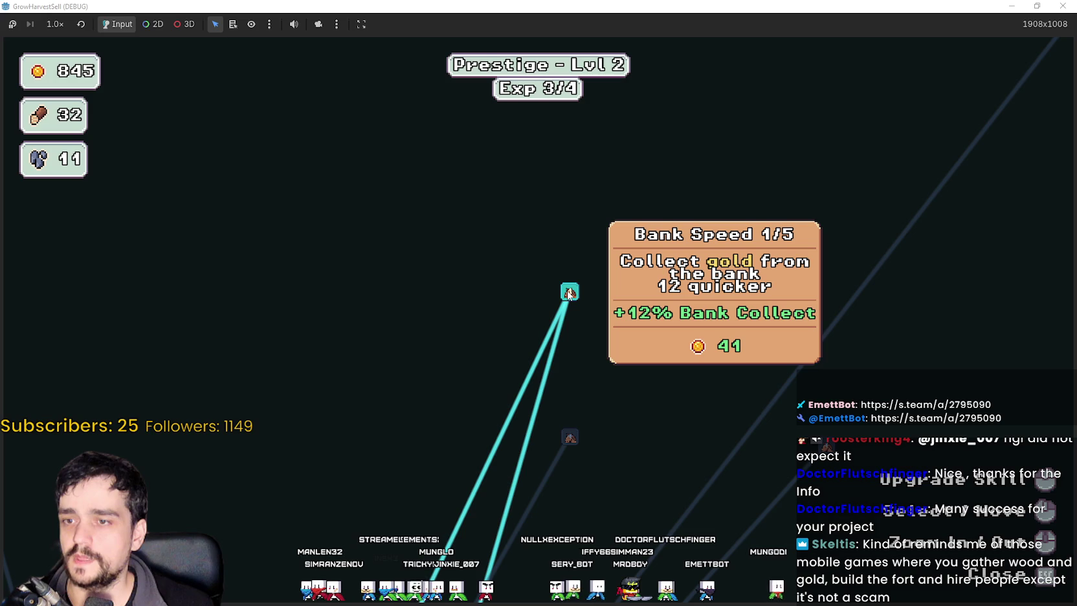
key(s)
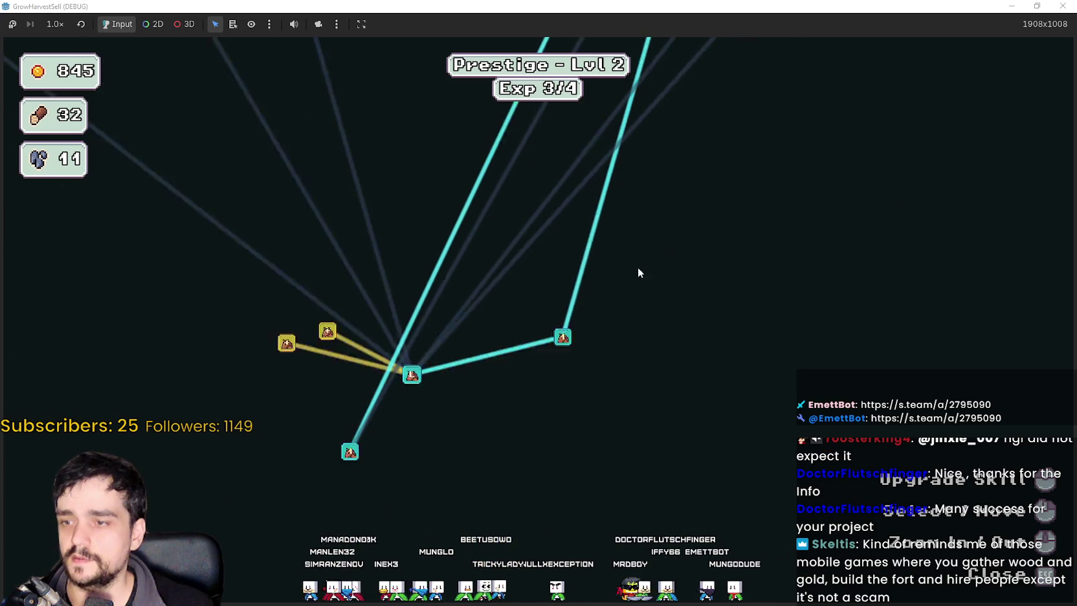
mouse_move(594, 233)
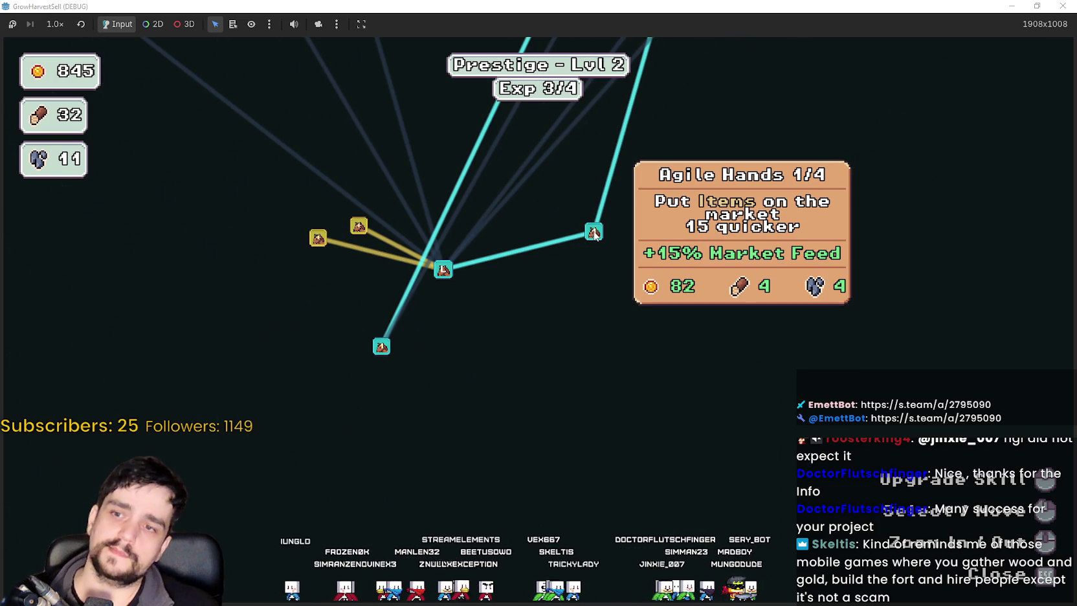
scroll(594, 234, up, 2)
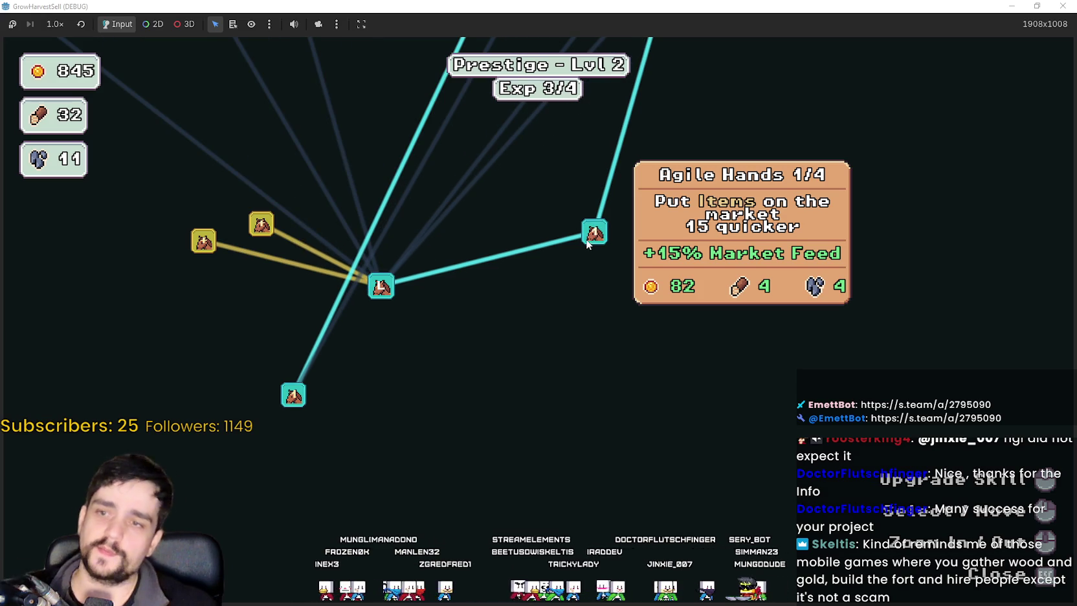
drag(404, 317, 597, 391)
mouse_move(877, 318)
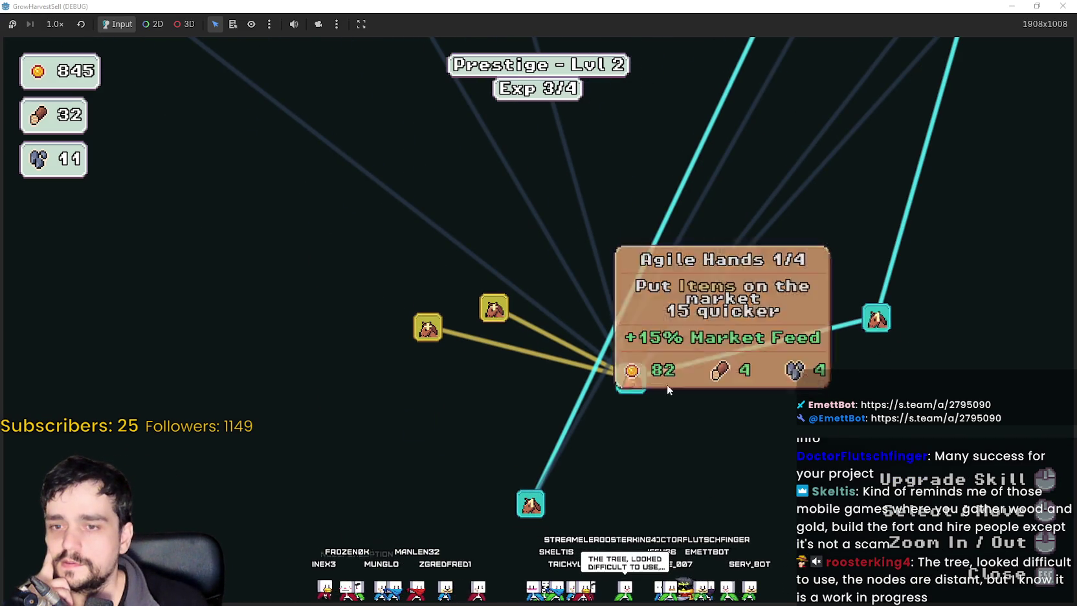
mouse_move(631, 382)
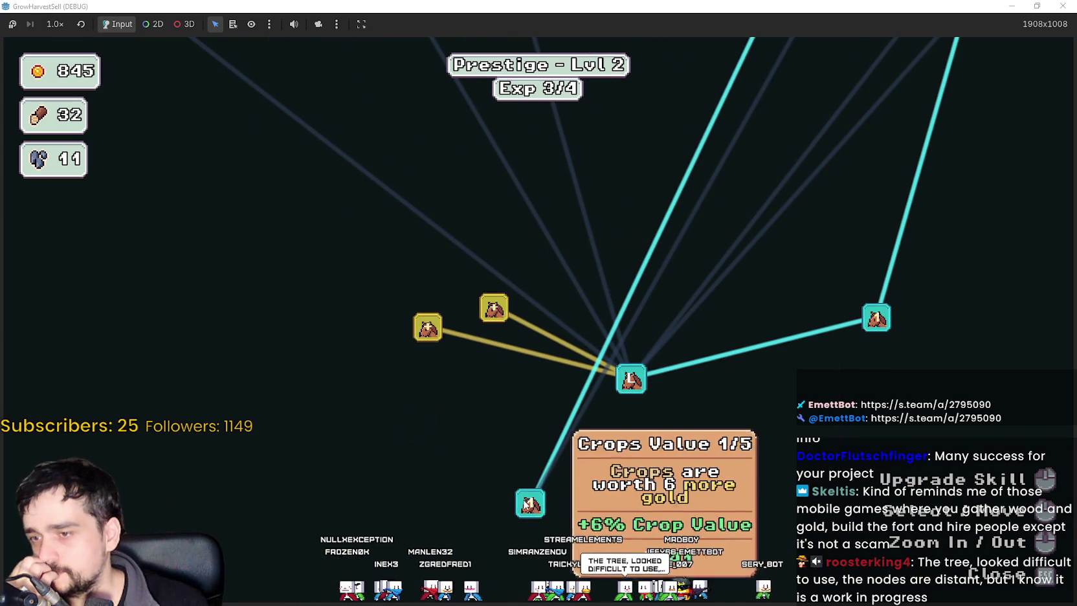
mouse_move(493, 311)
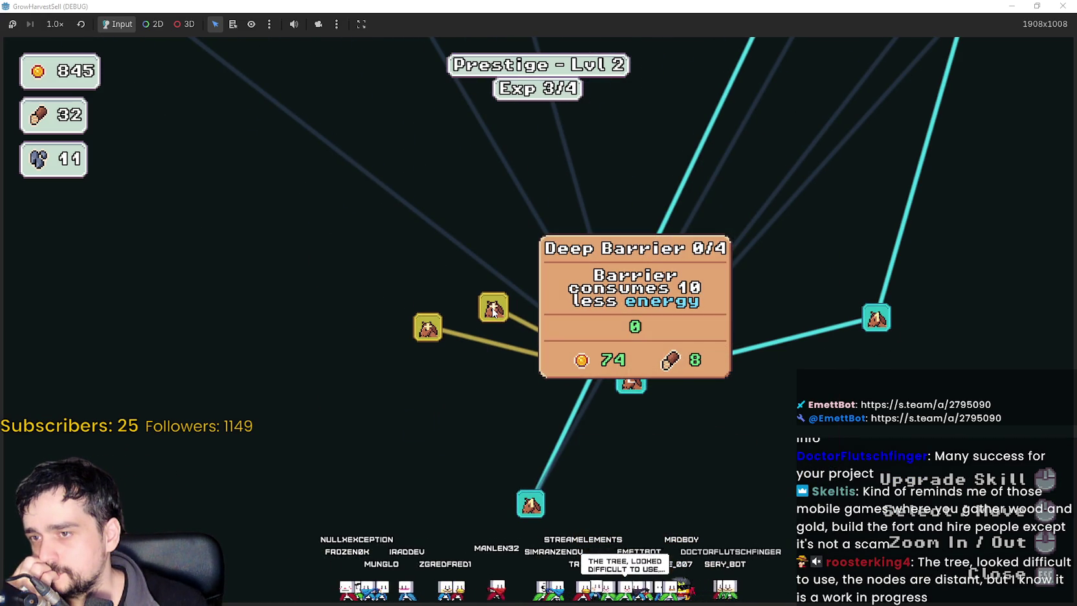
scroll(511, 334, down, 6)
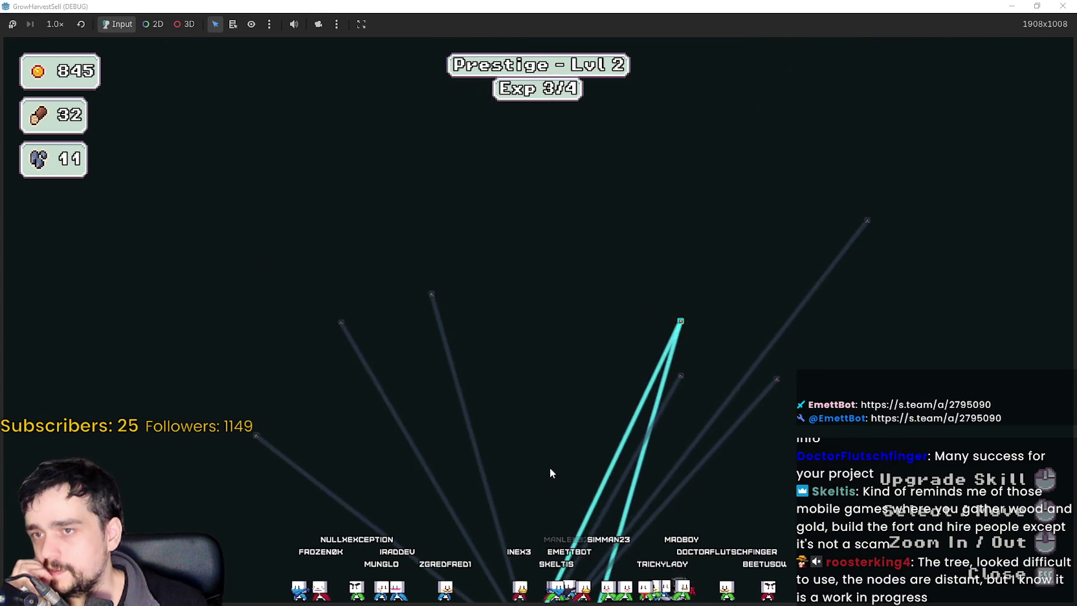
scroll(560, 311, up, 6)
mouse_move(712, 404)
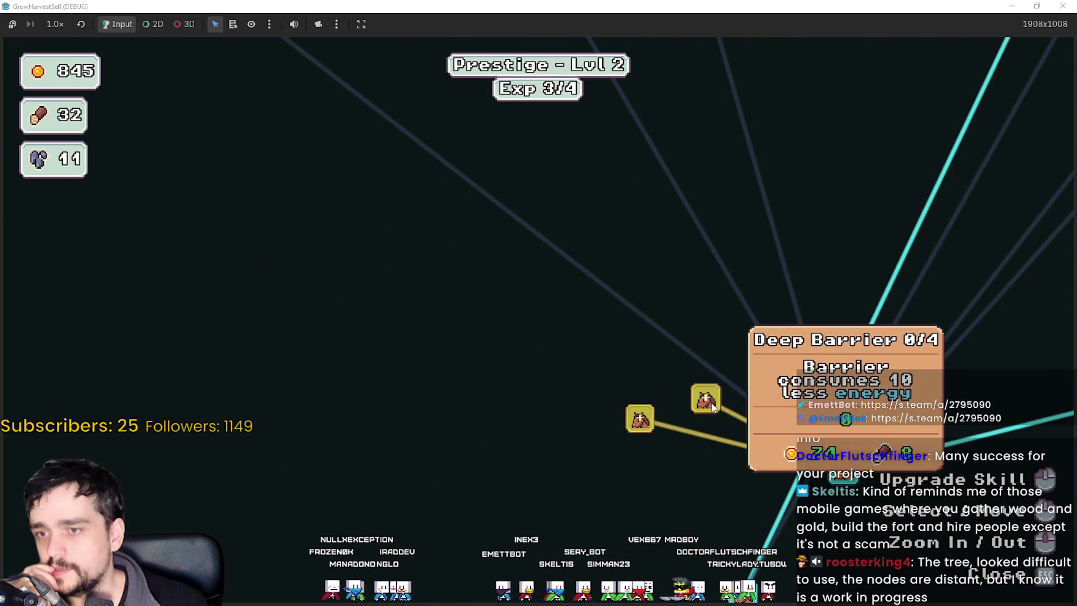
Buy the Deep Barrier skill, then pan the tree and buy Barrier Energy.
click(612, 502)
scroll(556, 427, down, 2)
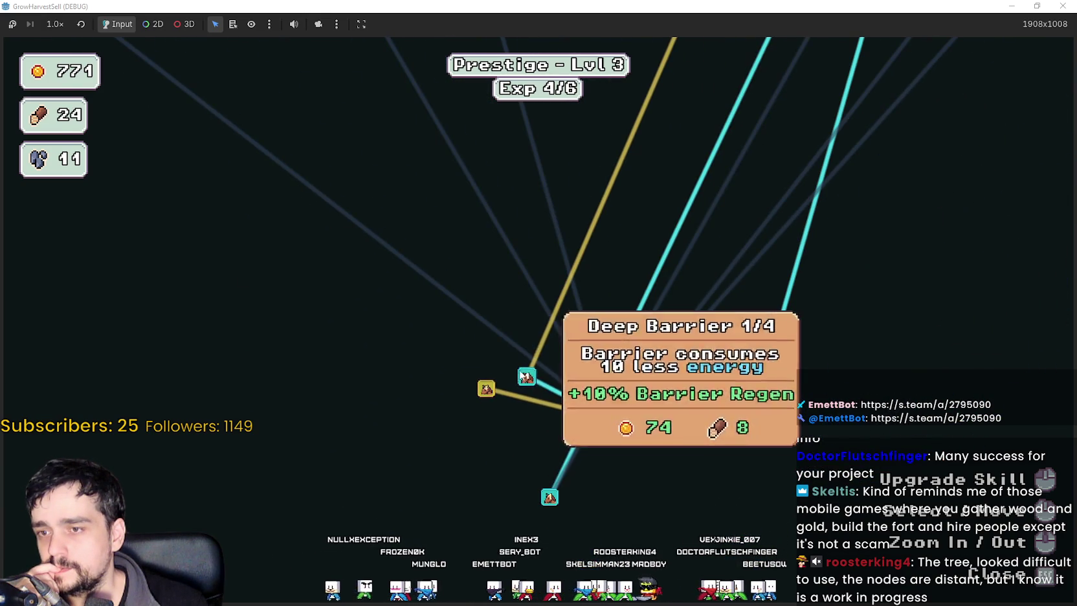
mouse_move(507, 367)
drag(507, 367, 636, 218)
mouse_move(421, 324)
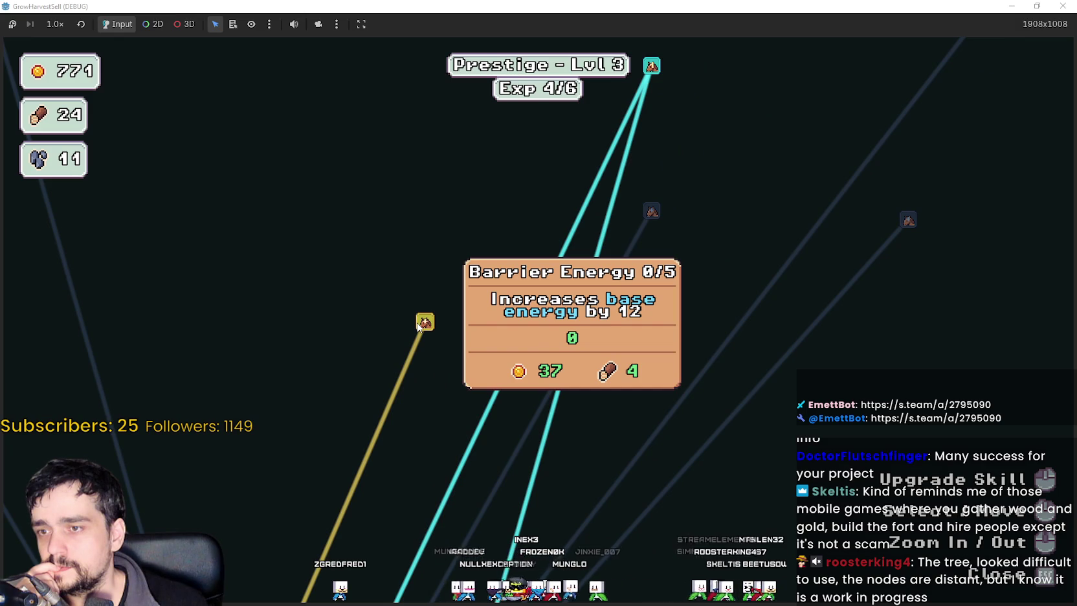
click(430, 423)
Pan toward Light Feet and buy it, reaching Prestige Lvl 4 (Exp 6/8).
mouse_move(464, 364)
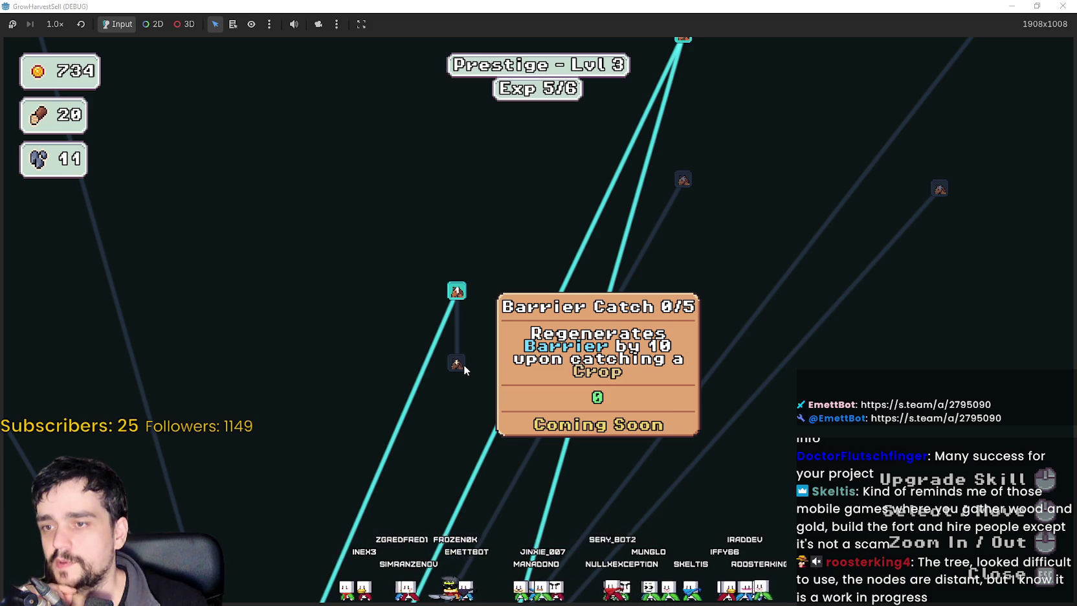
mouse_move(464, 364)
mouse_down()
mouse_move(663, 167)
mouse_move(490, 401)
mouse_up()
mouse_move(557, 380)
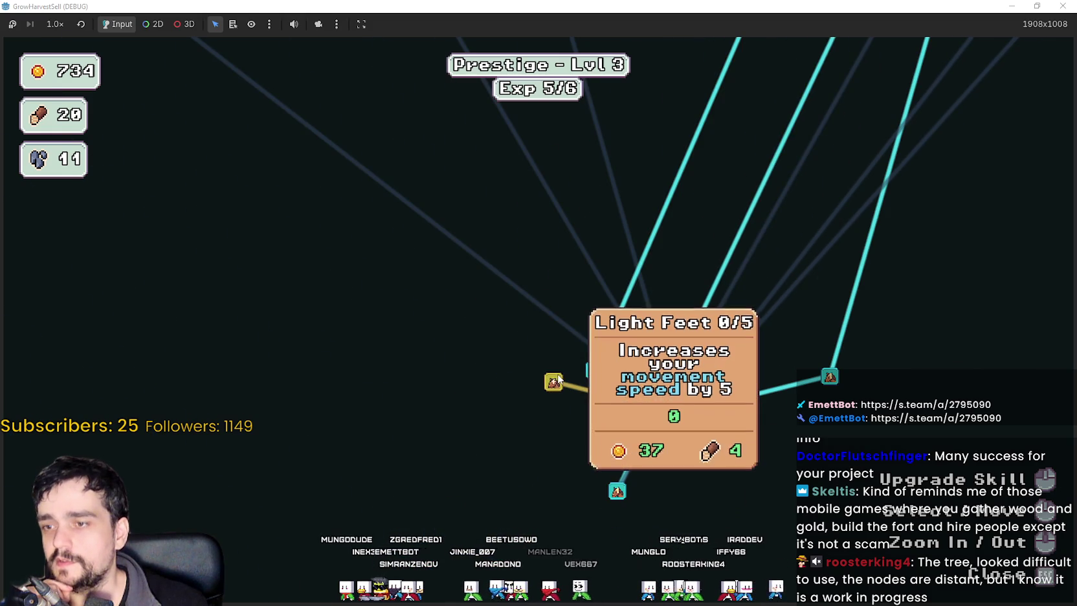
click(503, 397)
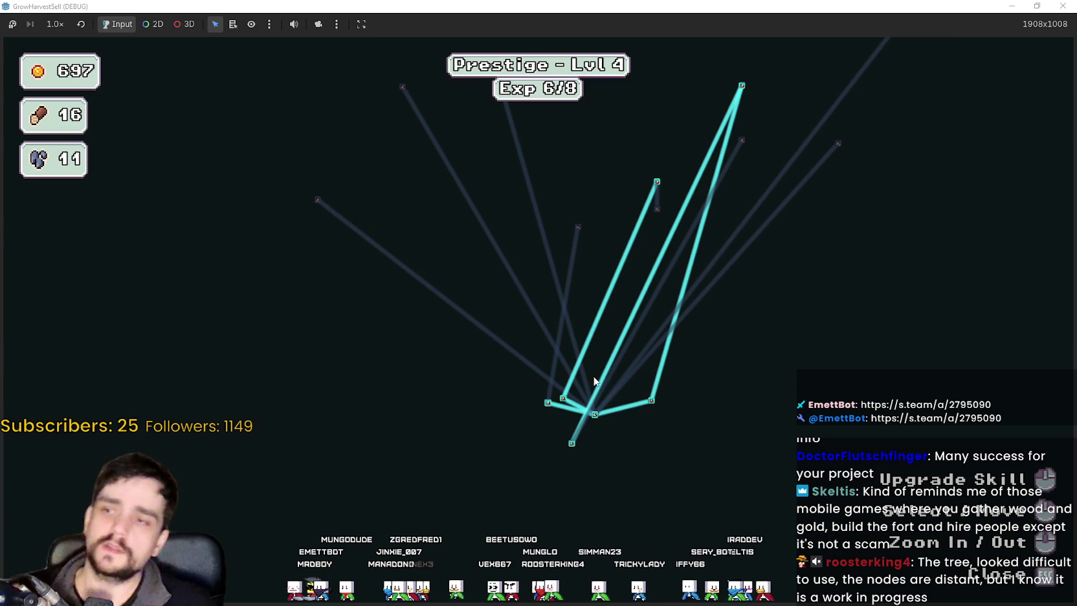
scroll(593, 377, up, 2)
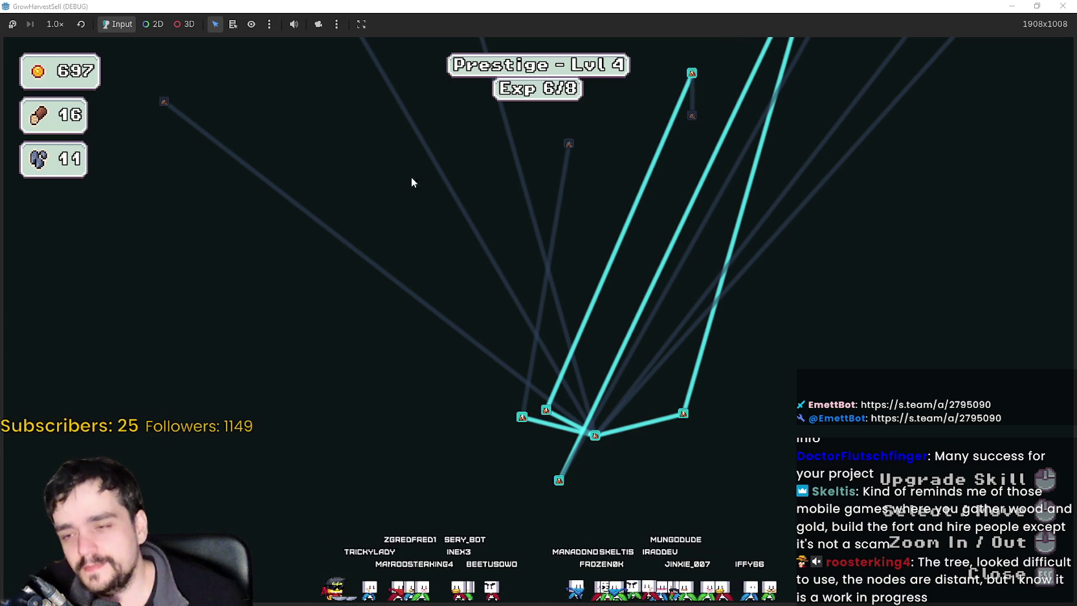
Zoom the skill tree out and in, then exit full screen with Super+Down.
scroll(535, 401, down, 3)
scroll(714, 385, up, 3)
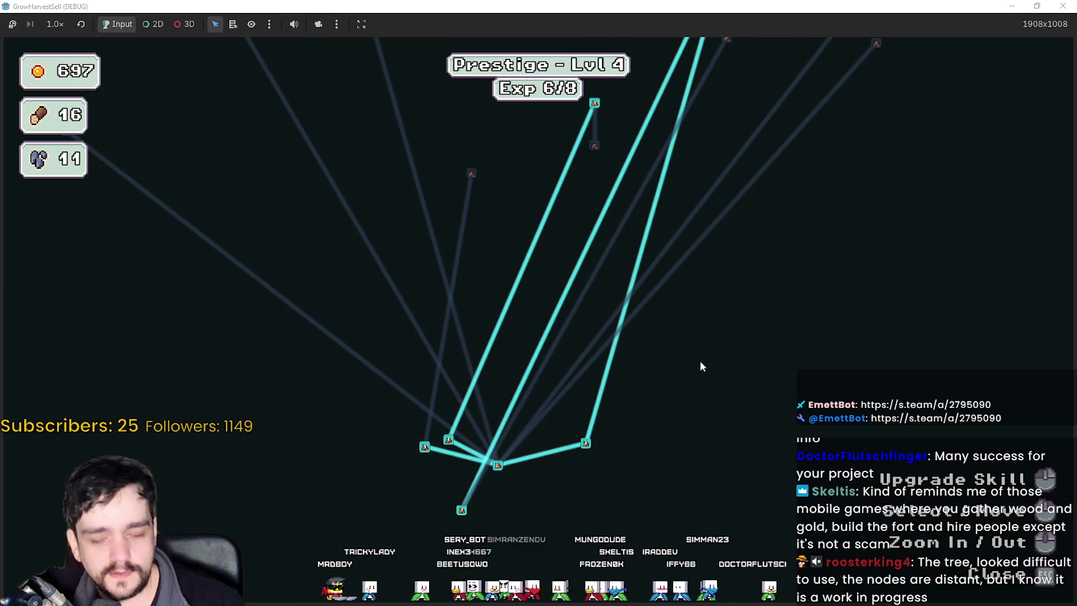
scroll(701, 365, down, 3)
key(super+Down)
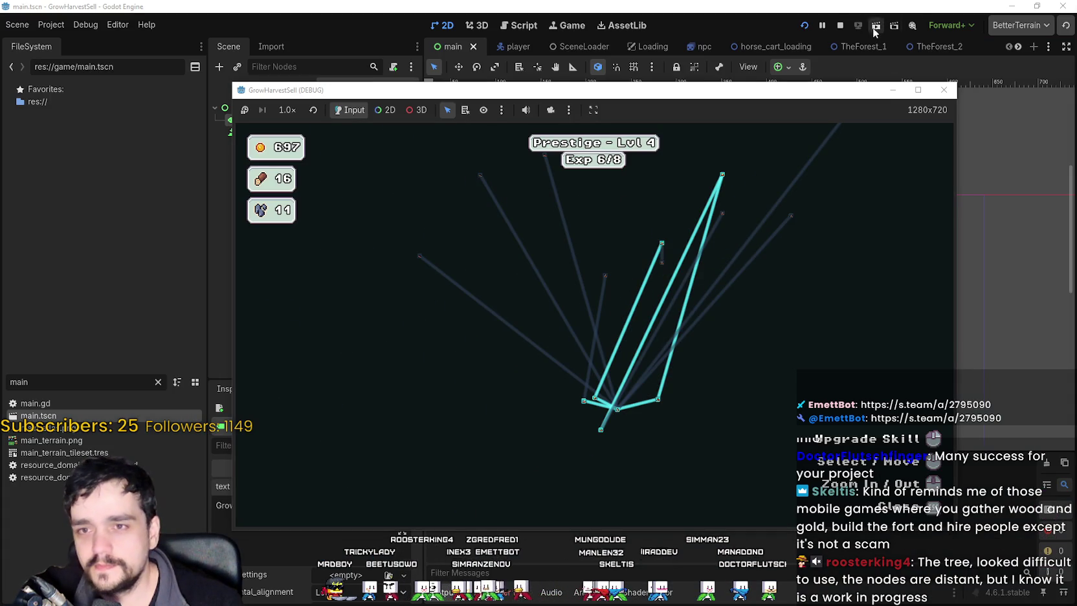
Stop the running debug game and switch to the prestige_tree_panel scene.
click(840, 26)
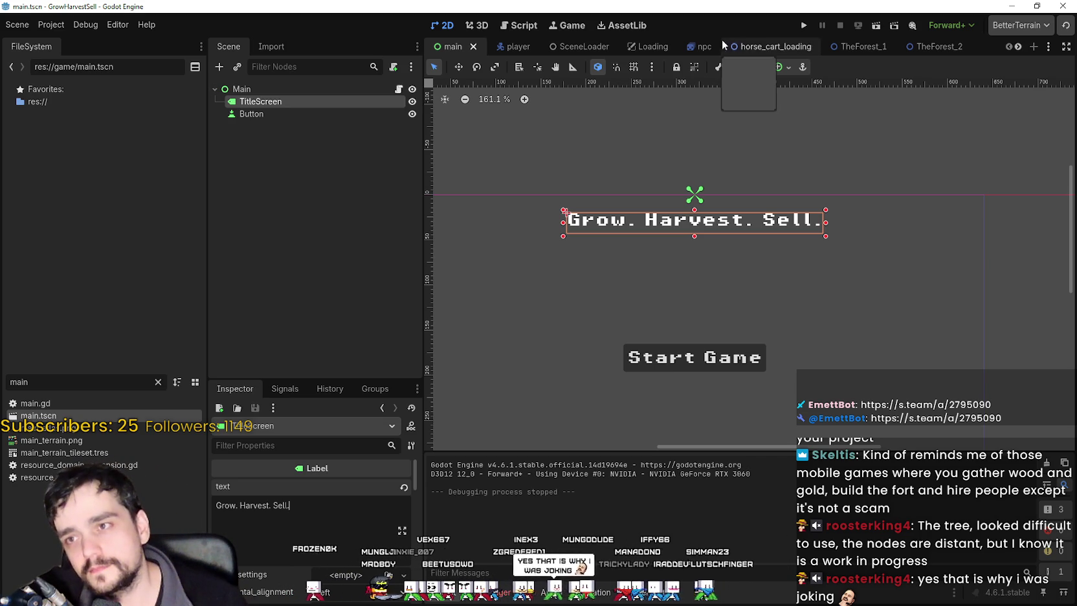
click(1018, 46)
click(1018, 46)
click(1018, 47)
click(1018, 46)
click(1018, 46)
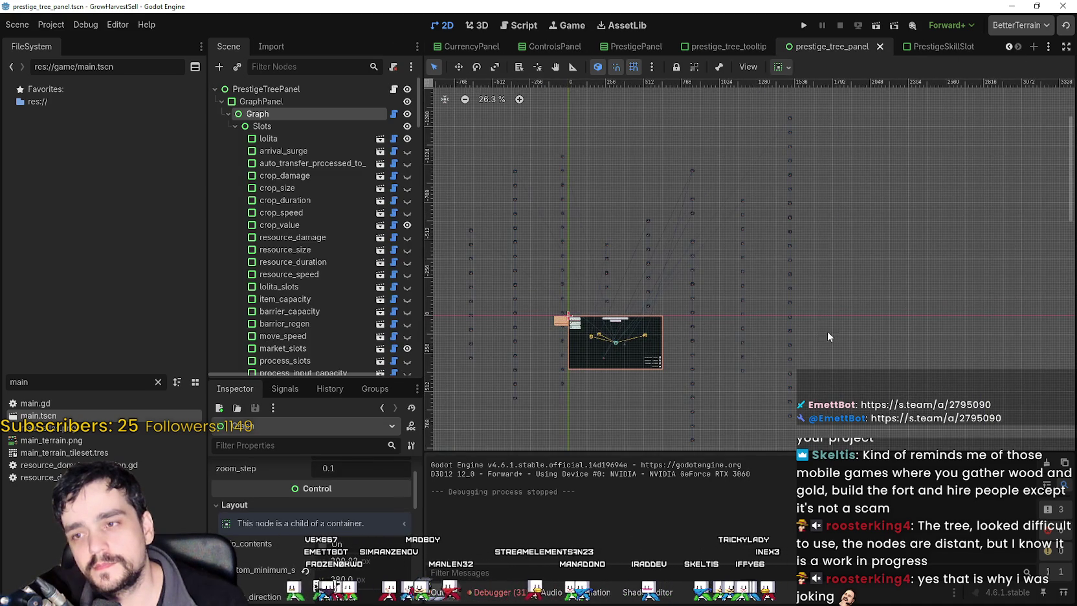
Lock the MarginContainer overlaying the tree so it can no longer be selected or moved.
scroll(662, 303, down, 1)
scroll(674, 305, up, 18)
scroll(660, 277, up, 10)
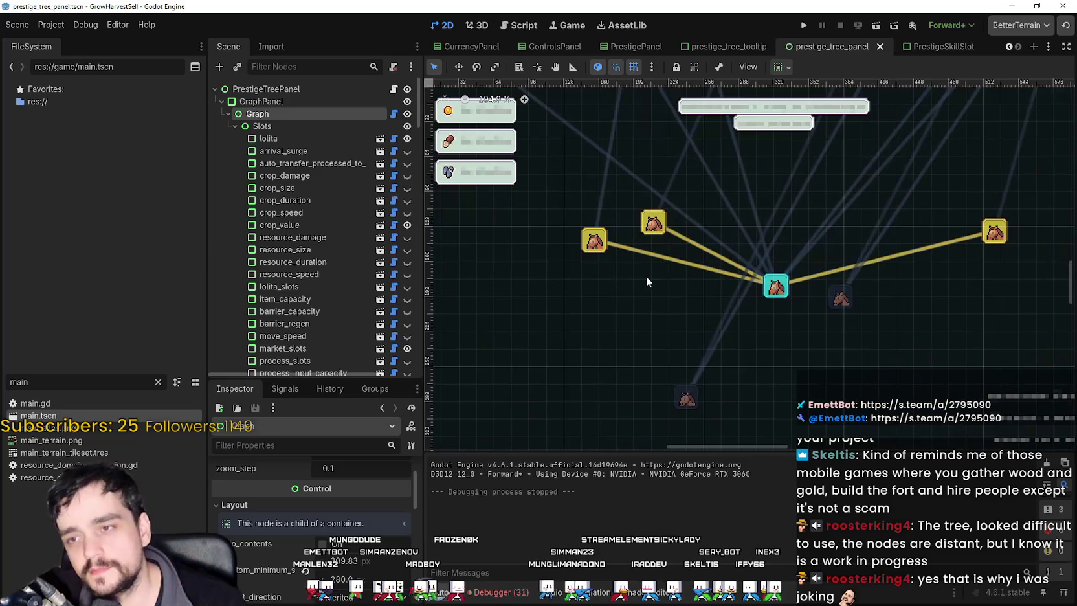
click(662, 215)
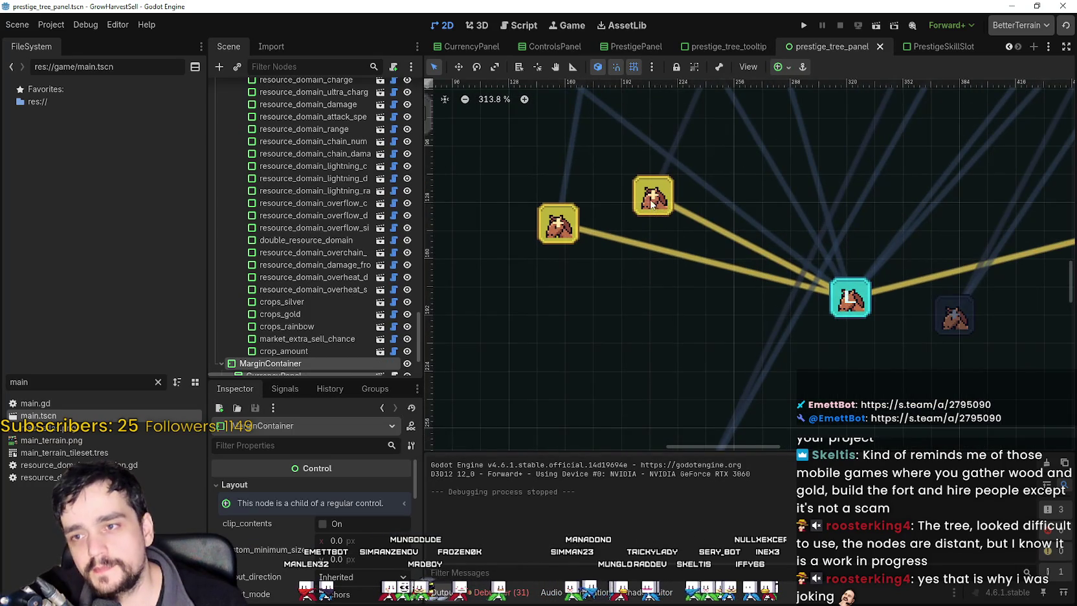
scroll(662, 216, down, 8)
scroll(304, 337, down, 2)
scroll(566, 285, down, 4)
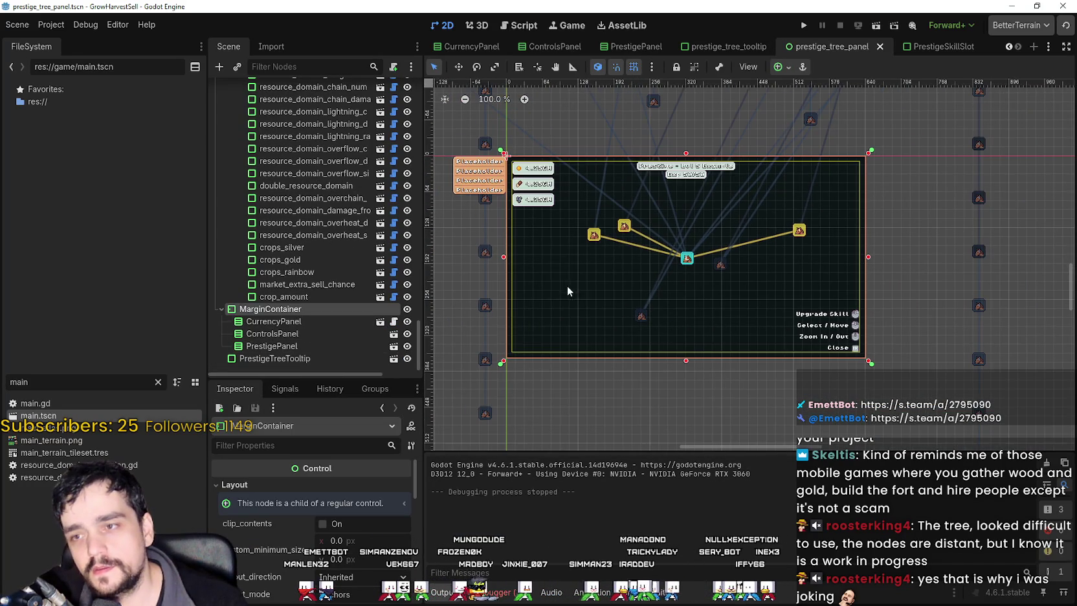
scroll(266, 569, down, 3)
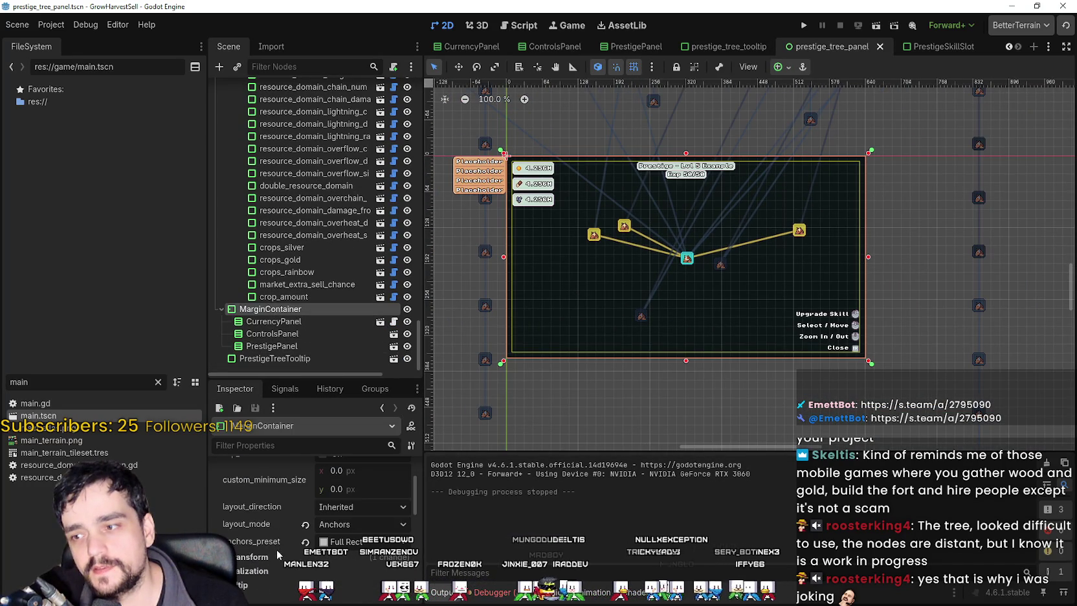
scroll(279, 553, down, 3)
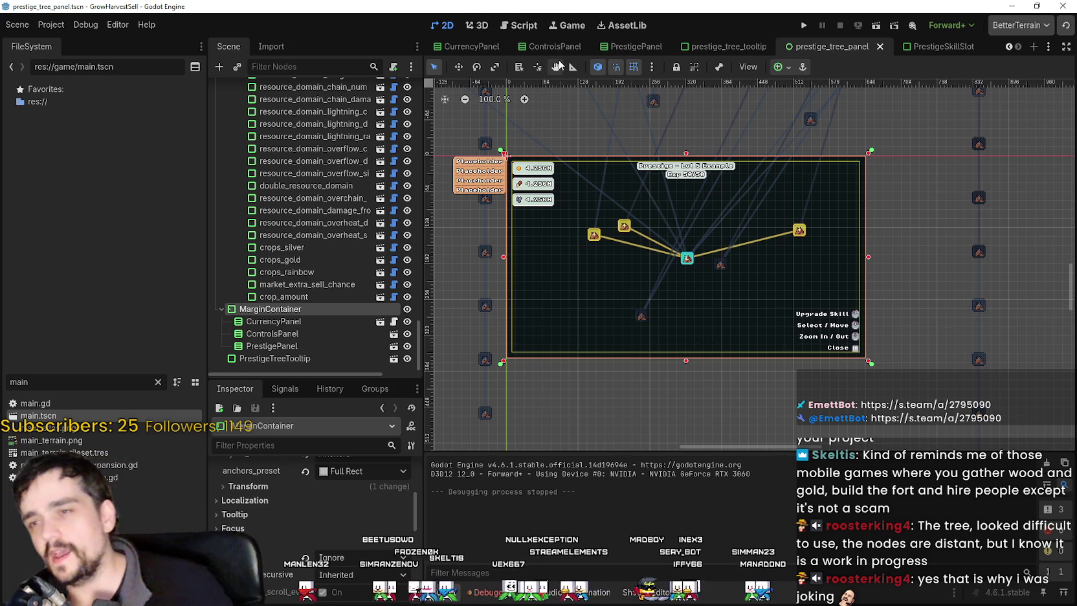
scroll(639, 259, up, 4)
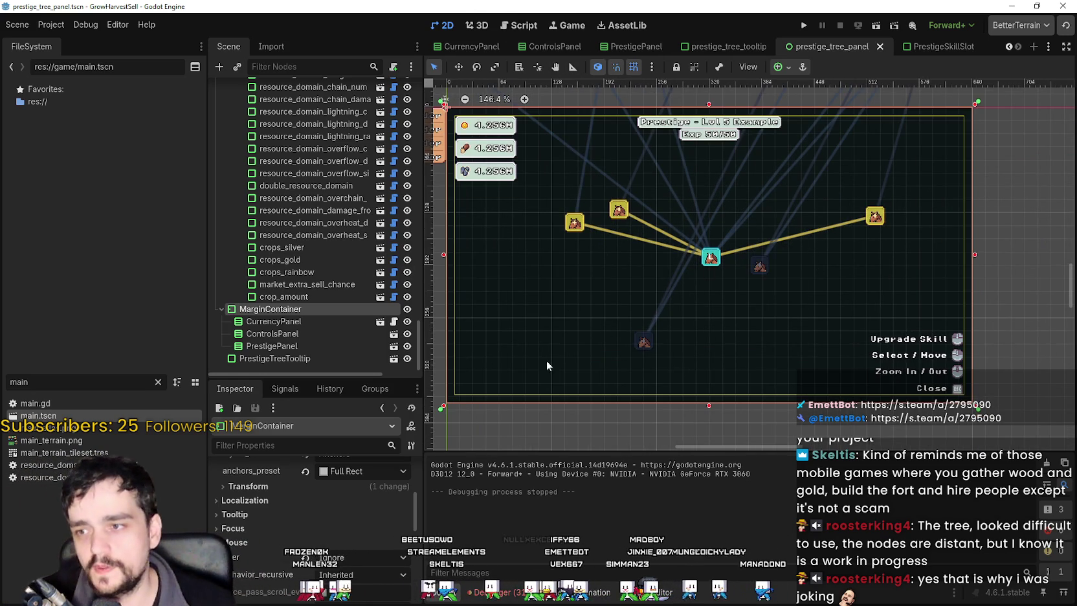
click(677, 66)
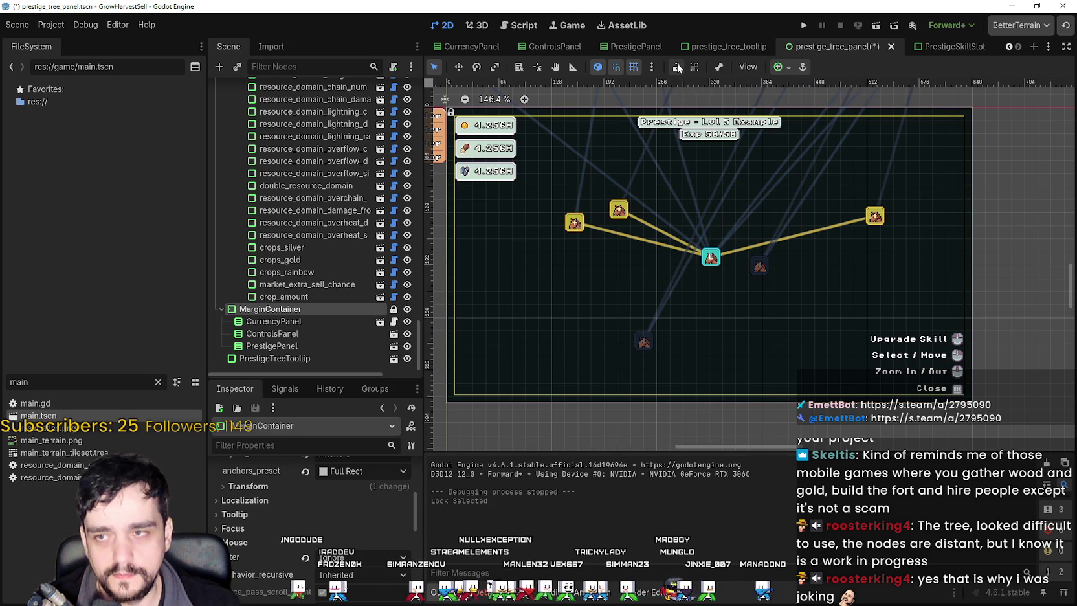
Move the movement_speed, agile_hands and deep_barrier slots right beside the centre node.
scroll(733, 359, up, 3)
click(580, 161)
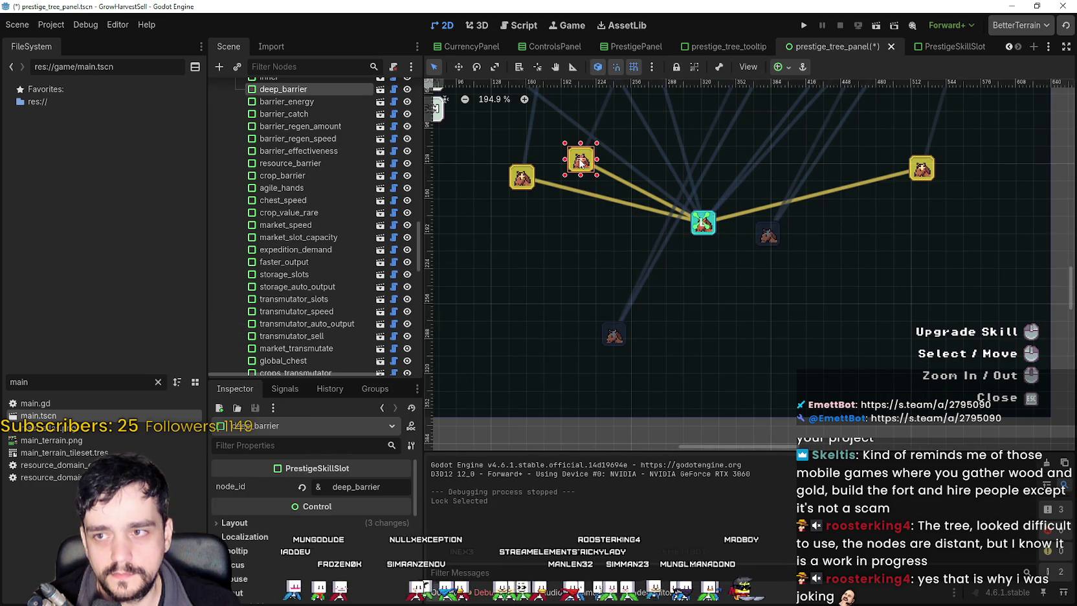
scroll(723, 296, down, 4)
scroll(706, 271, up, 2)
scroll(718, 262, up, 3)
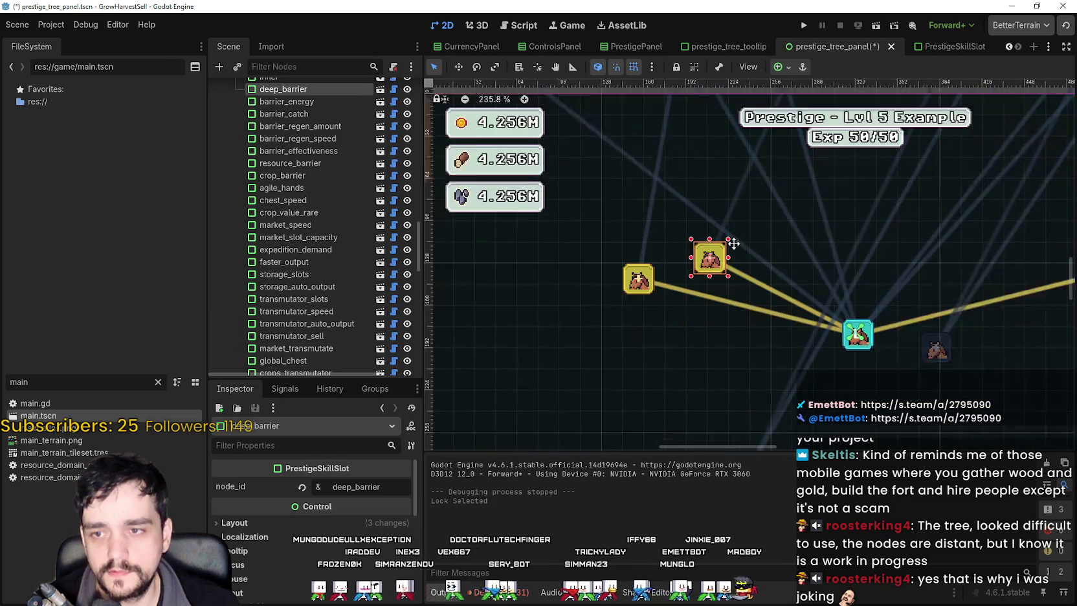
drag(631, 240, 665, 313)
scroll(762, 242, down, 3)
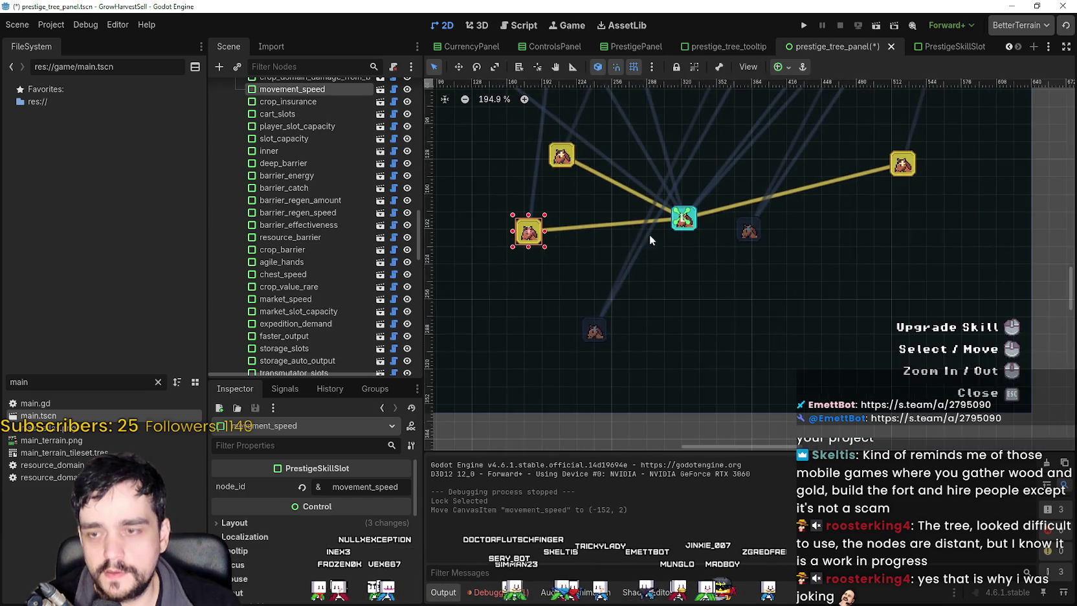
click(879, 180)
mouse_move(880, 183)
mouse_down()
mouse_move(827, 249)
mouse_move(697, 315)
mouse_move(720, 265)
mouse_move(722, 224)
mouse_move(734, 223)
mouse_up()
scroll(712, 263, up, 7)
scroll(600, 215, down, 5)
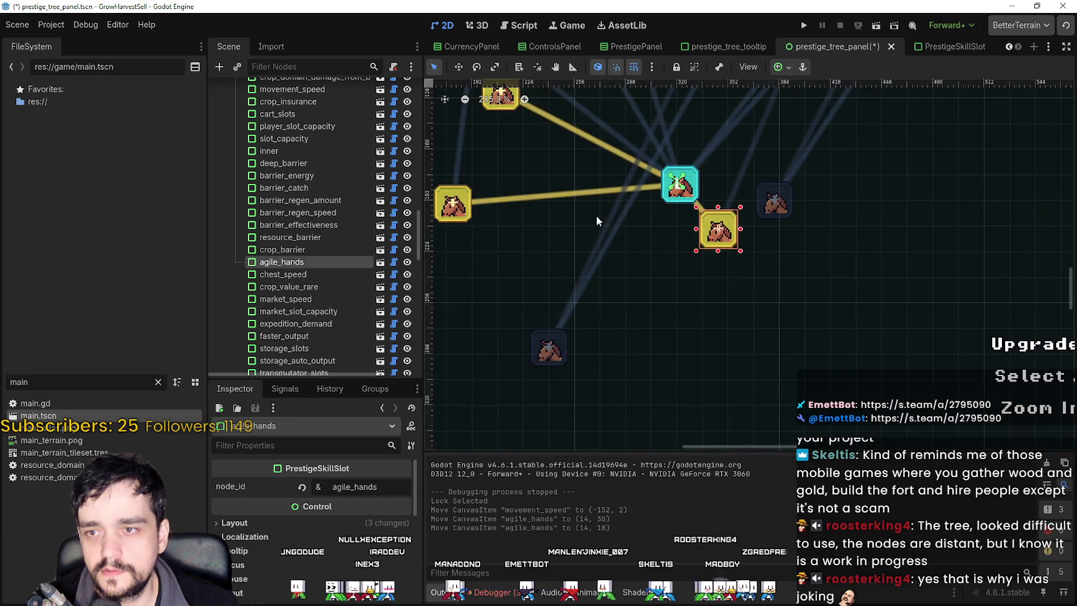
mouse_move(630, 244)
mouse_down()
mouse_move(755, 244)
mouse_move(756, 253)
mouse_up()
drag(658, 159, 765, 204)
Shift a gold slot left and drop deep_barrier beside the central cluster.
scroll(879, 244, down, 8)
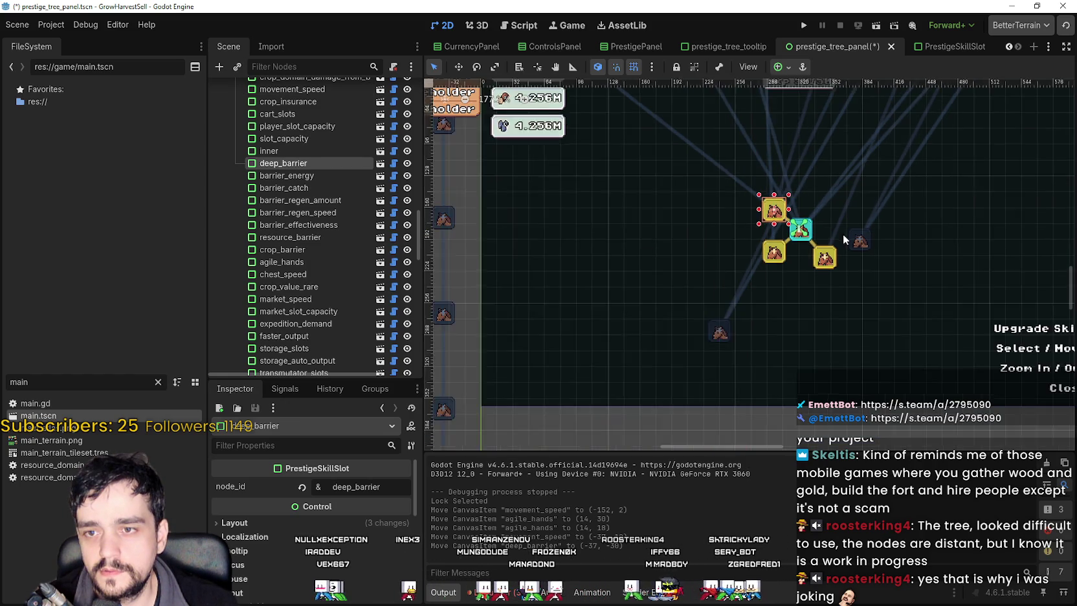
scroll(775, 303, down, 9)
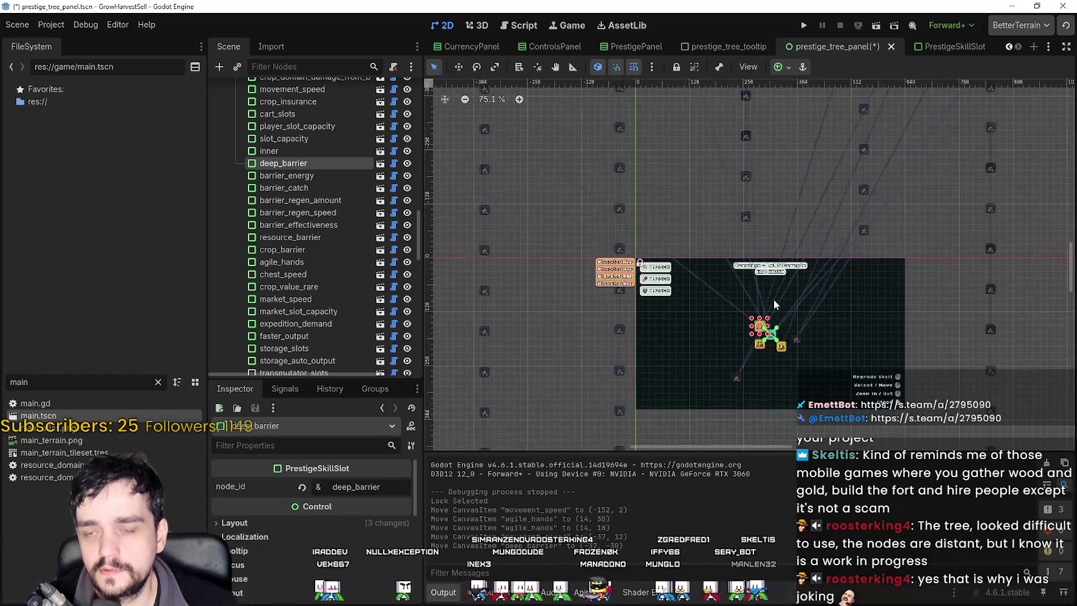
scroll(751, 193, down, 9)
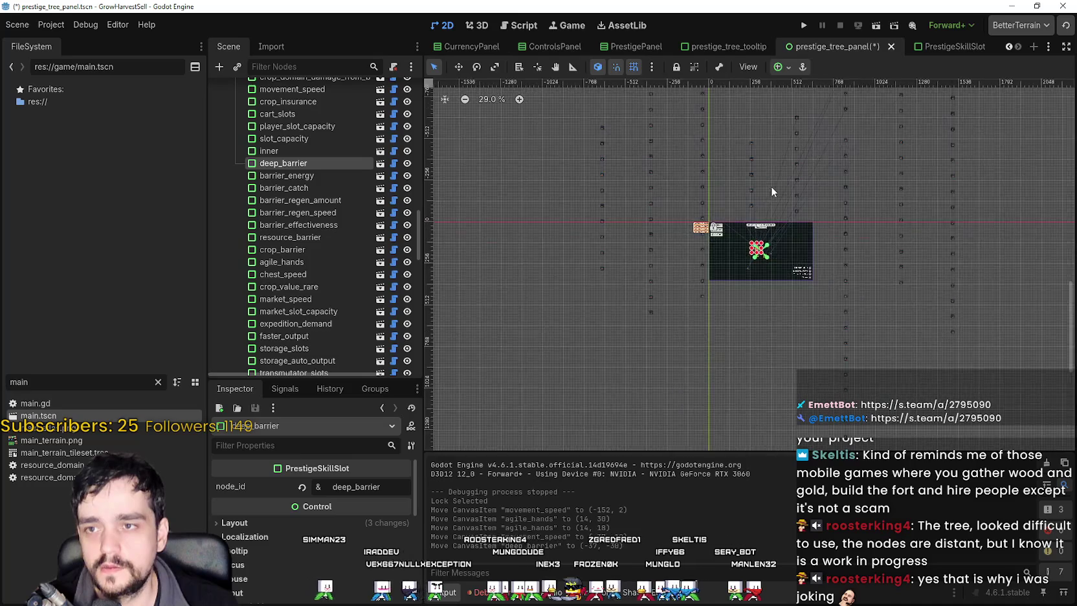
scroll(766, 206, up, 20)
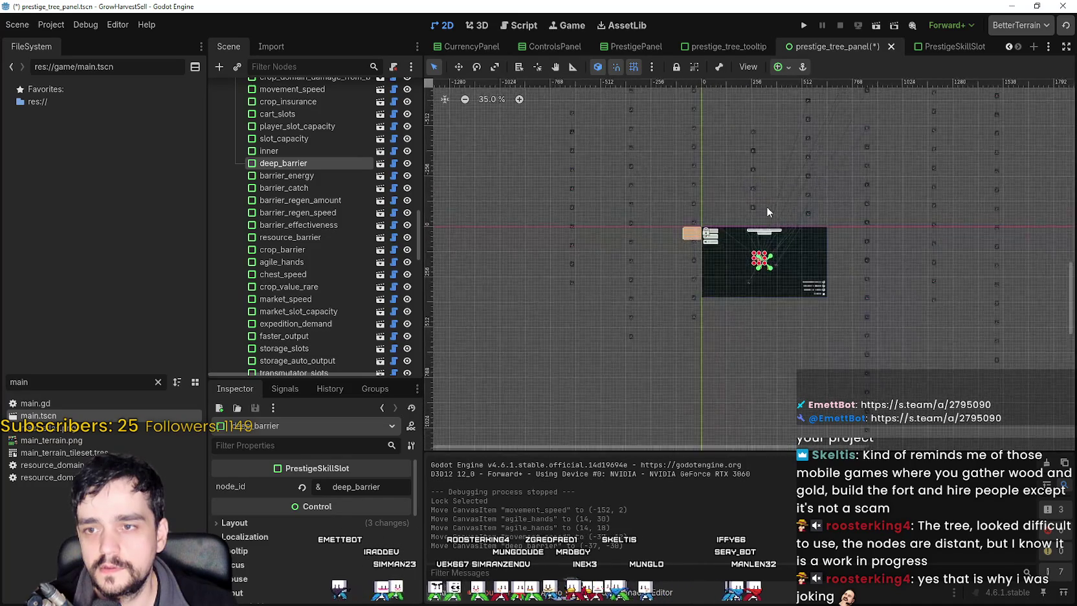
scroll(767, 326, up, 5)
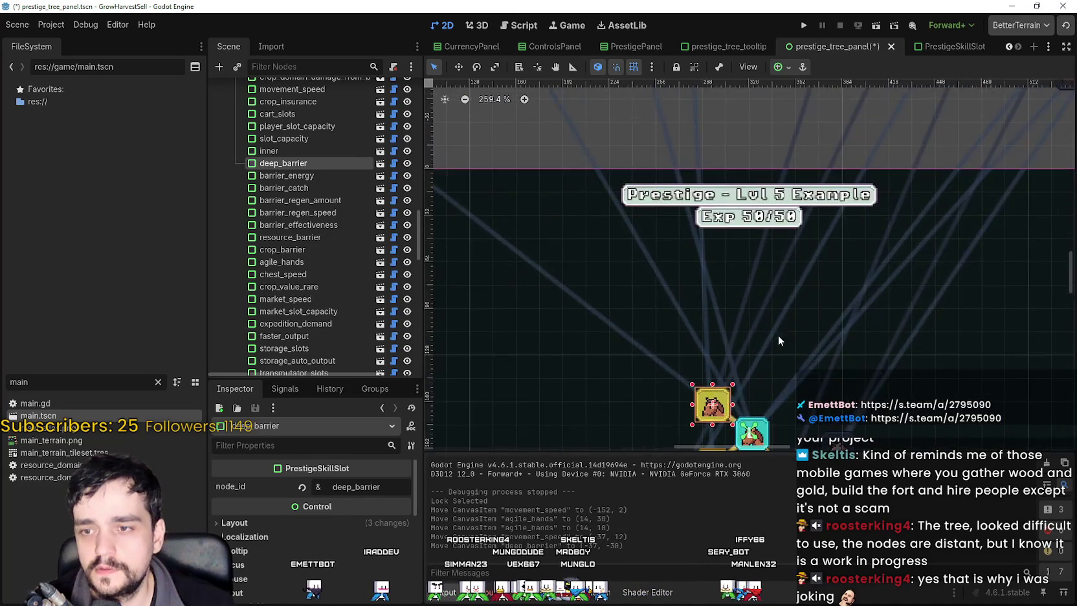
scroll(838, 187, down, 3)
mouse_move(770, 241)
mouse_down()
mouse_move(611, 245)
mouse_move(561, 228)
mouse_up()
scroll(732, 187, down, 6)
scroll(716, 288, down, 10)
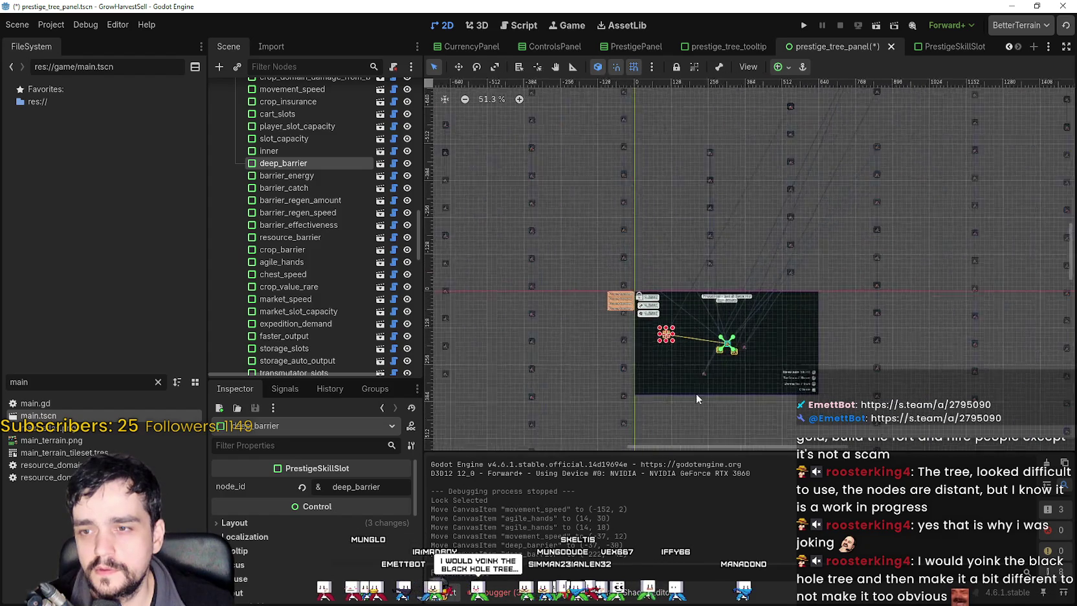
scroll(654, 323, up, 7)
drag(704, 347, 644, 367)
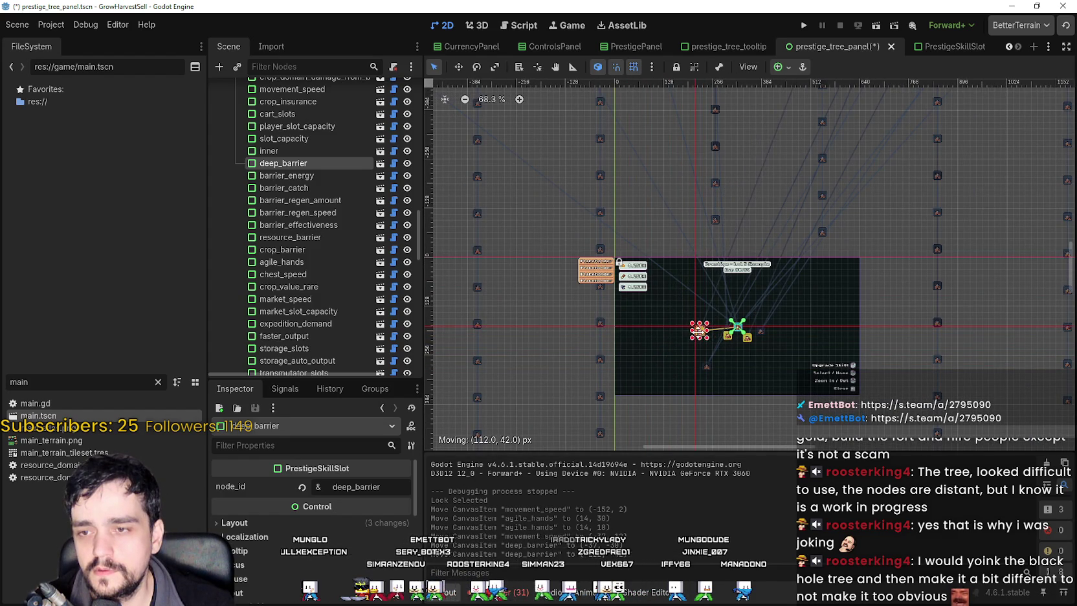
drag(698, 332, 690, 331)
Bring the barrier_energy and barrier_catch slots down-left into the central cluster.
scroll(796, 152, down, 3)
drag(795, 152, 757, 299)
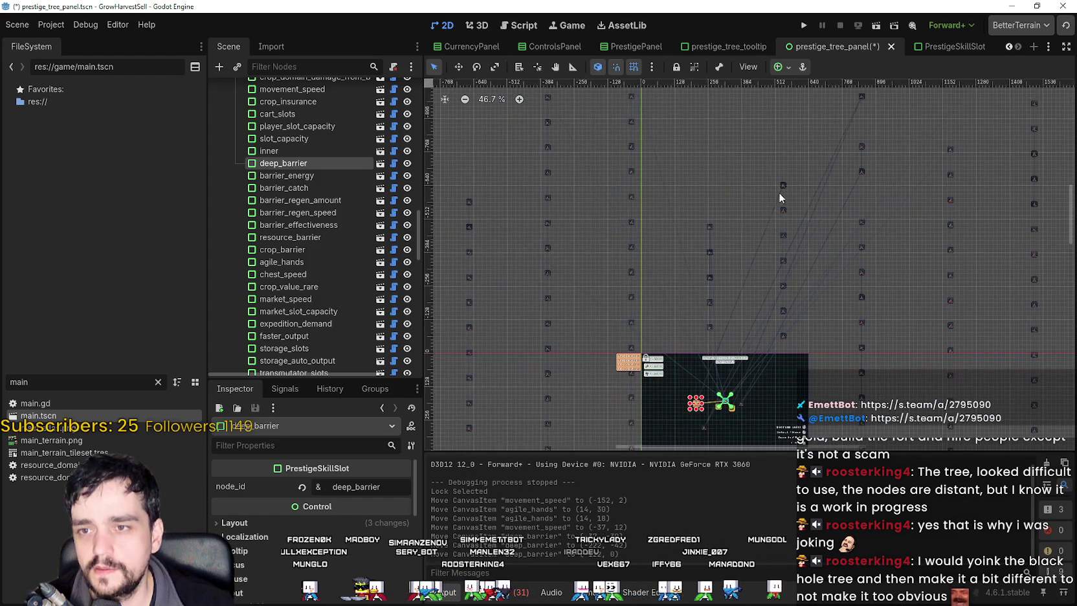
drag(781, 185, 716, 333)
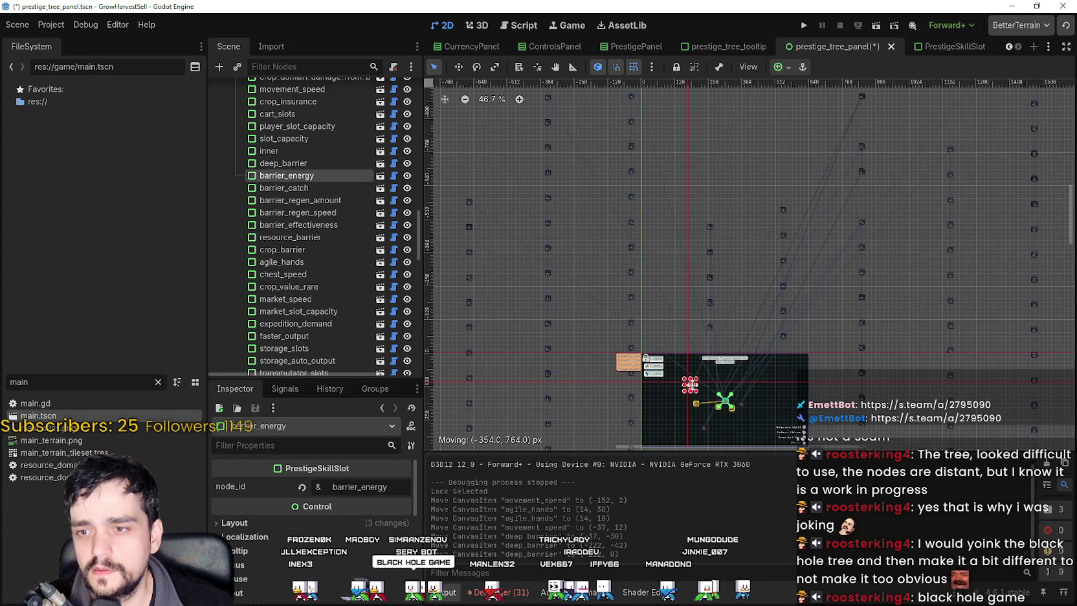
drag(689, 392, 690, 391)
scroll(781, 219, up, 2)
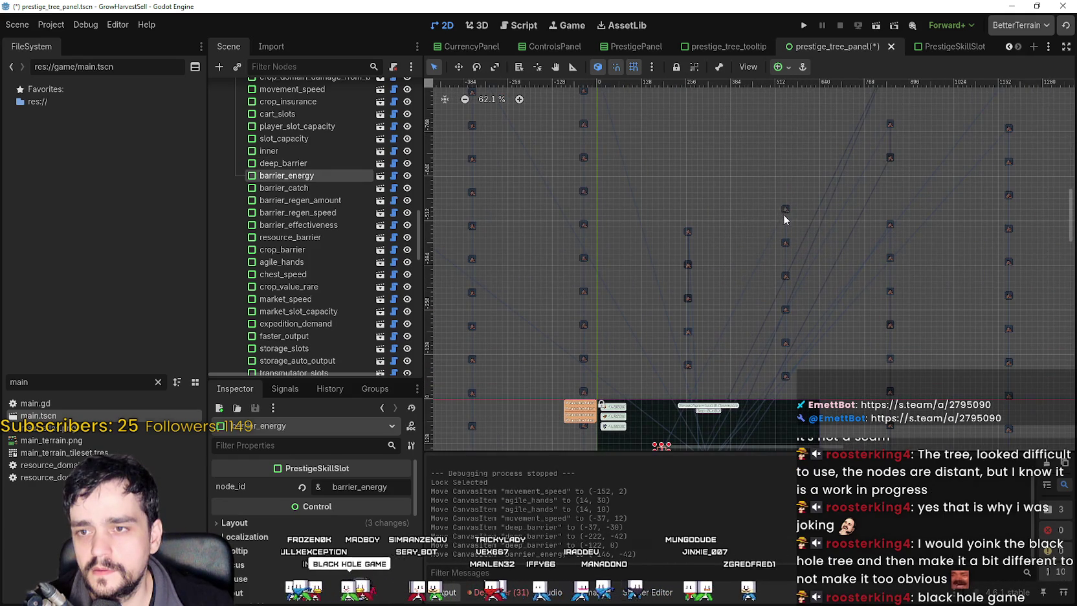
drag(784, 212, 704, 344)
drag(645, 442, 645, 442)
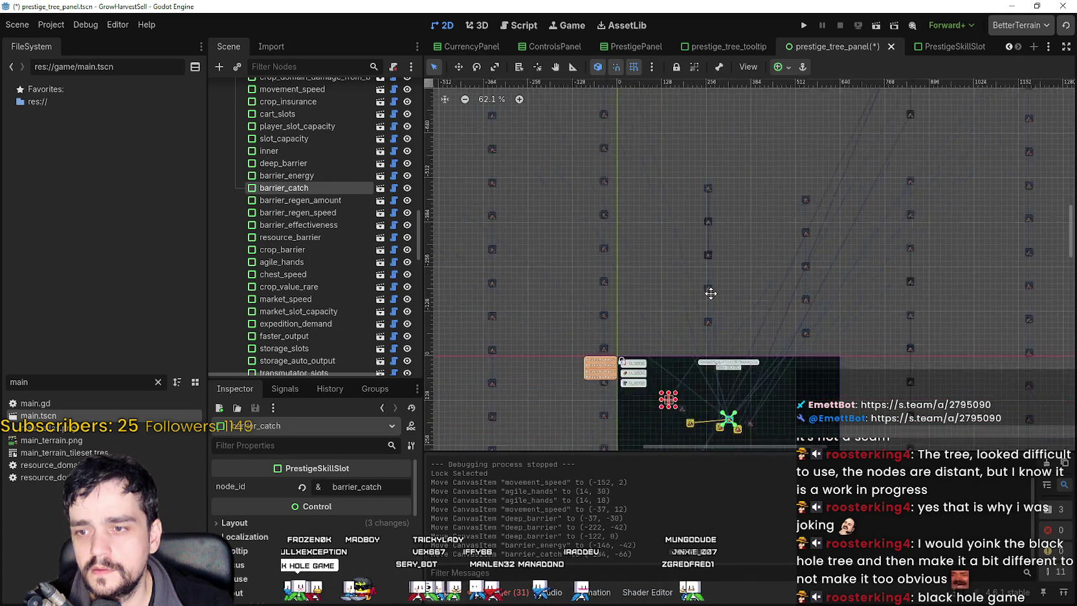
scroll(758, 199, down, 1)
scroll(836, 158, up, 1)
Move barrier_regen_amount, barrier_regen_speed, barrier_effectiveness, resource_barrier and crop_barrier near the cluster.
drag(839, 140, 702, 324)
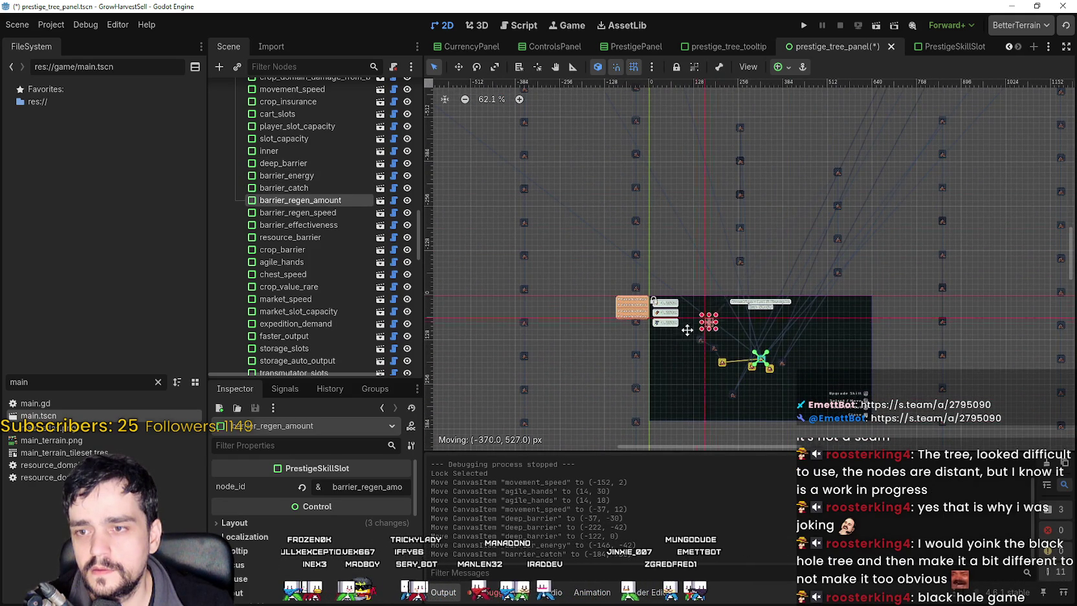
drag(839, 172, 765, 228)
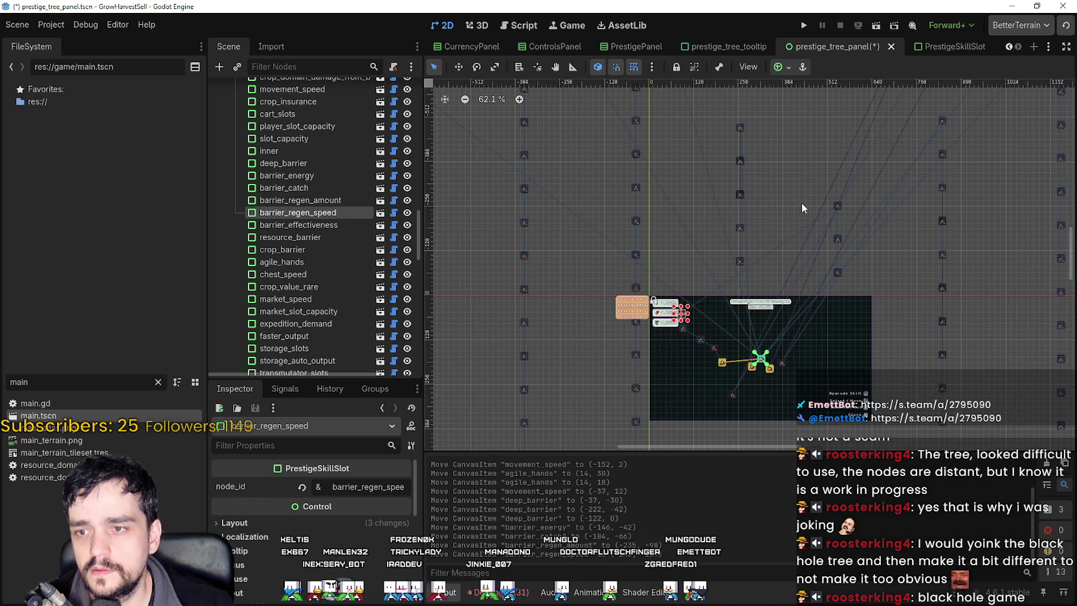
mouse_move(836, 204)
mouse_down()
mouse_move(822, 227)
mouse_move(701, 297)
mouse_up()
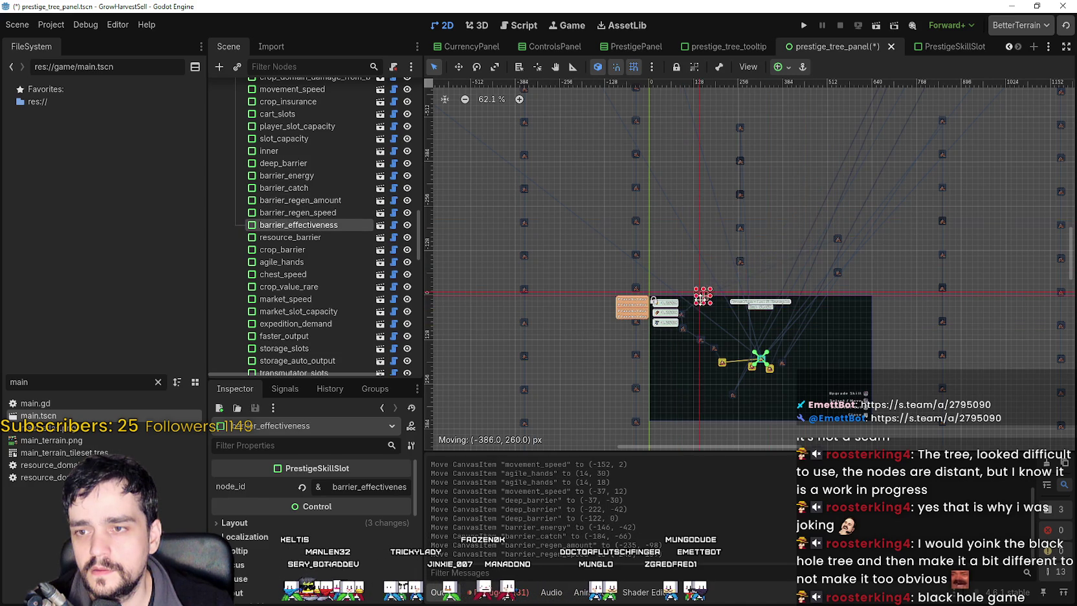
scroll(795, 270, up, 6)
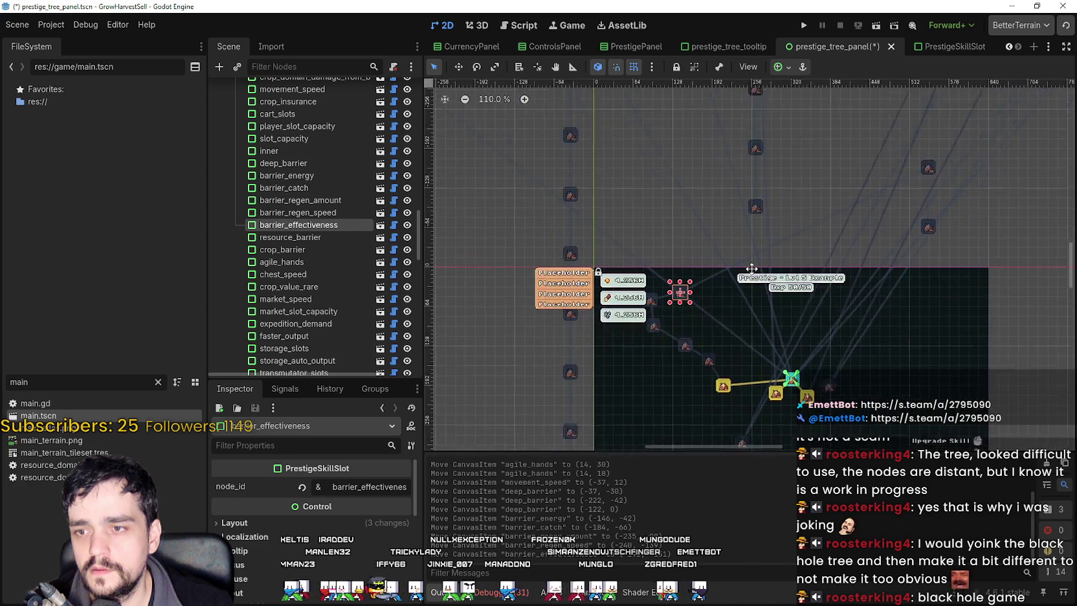
drag(930, 123, 719, 247)
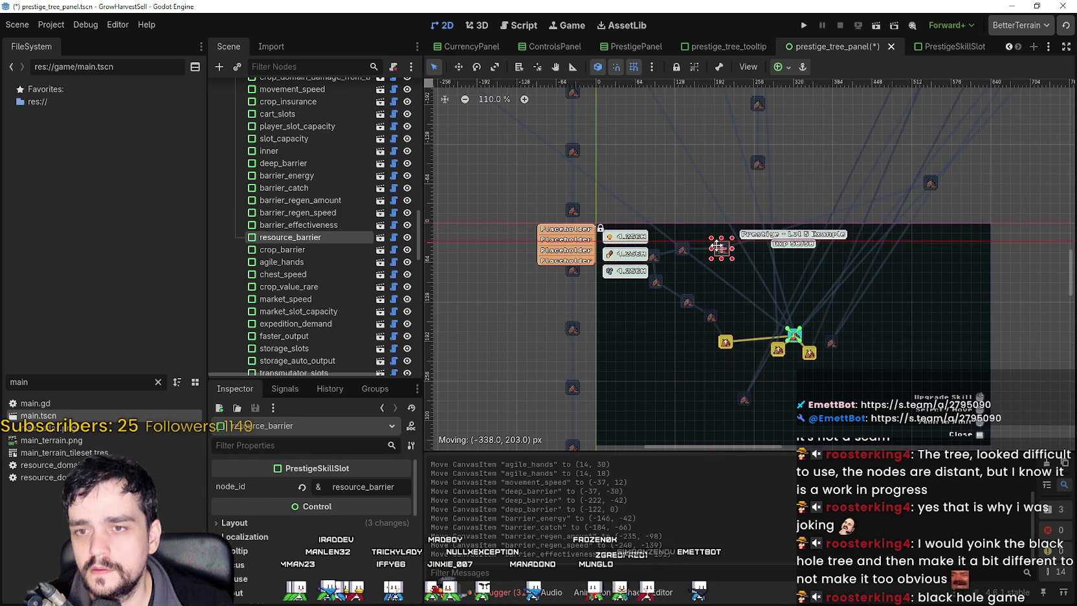
mouse_move(841, 227)
mouse_down()
mouse_move(699, 300)
mouse_move(739, 280)
mouse_move(740, 268)
mouse_move(798, 272)
mouse_up()
scroll(740, 279, up, 5)
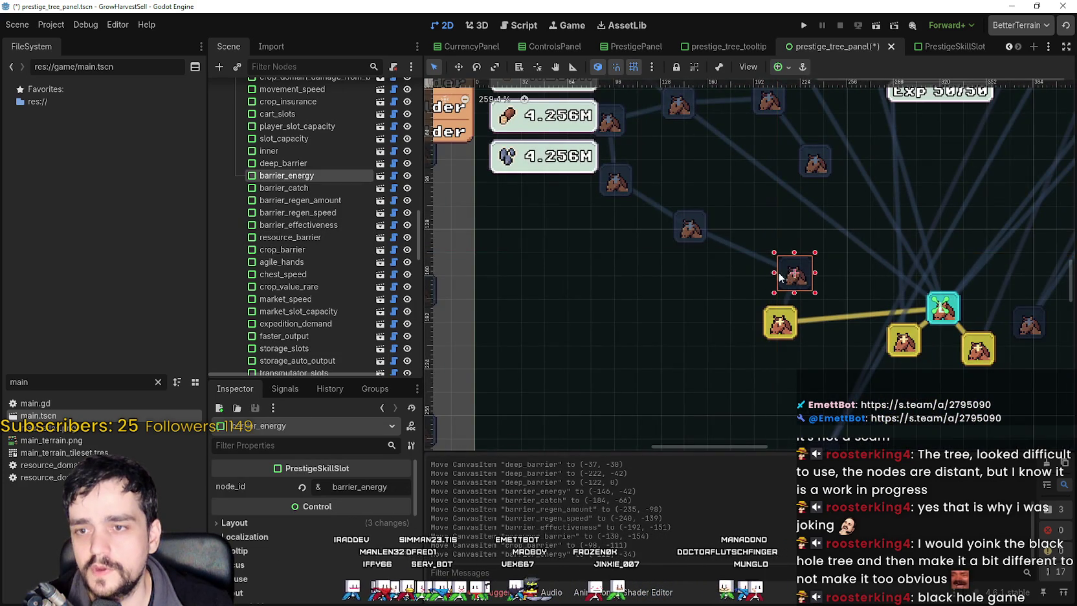
scroll(687, 233, up, 1)
Nudge the barrier slots, through crop_barrier, tighter into the cluster.
mouse_move(687, 233)
mouse_down()
mouse_move(750, 299)
mouse_move(728, 285)
mouse_up()
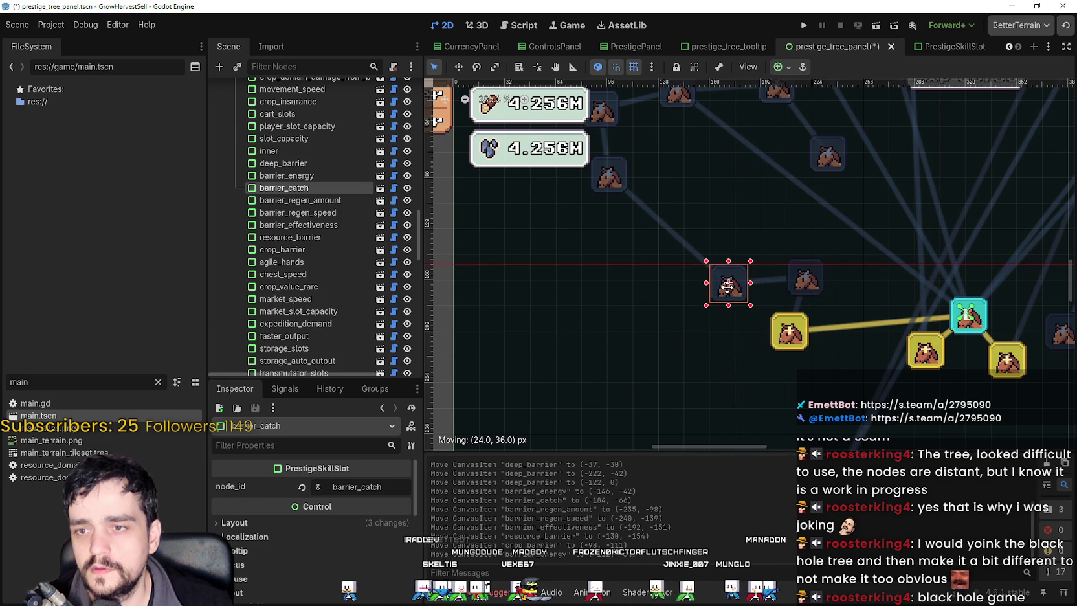
drag(611, 187, 753, 237)
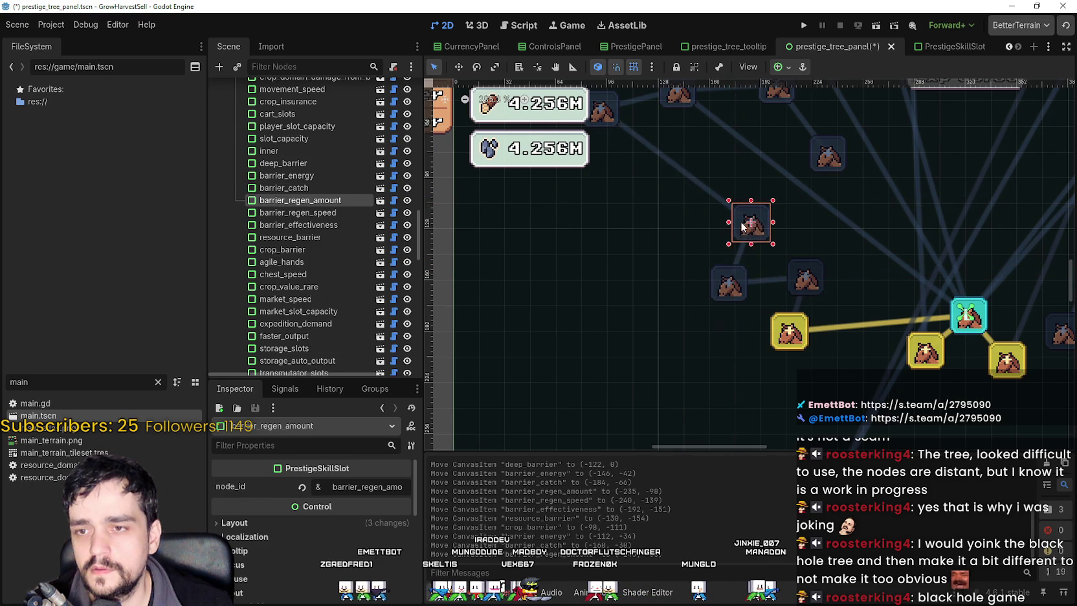
scroll(617, 199, up, 2)
mouse_move(592, 180)
mouse_down()
mouse_move(690, 241)
mouse_move(693, 296)
mouse_up()
mouse_move(662, 138)
mouse_down()
mouse_move(632, 216)
mouse_move(683, 213)
mouse_up()
mouse_move(771, 132)
mouse_down()
mouse_move(753, 231)
mouse_move(745, 206)
mouse_move(754, 204)
mouse_up()
mouse_move(831, 212)
mouse_down()
mouse_move(799, 277)
mouse_move(807, 283)
mouse_up()
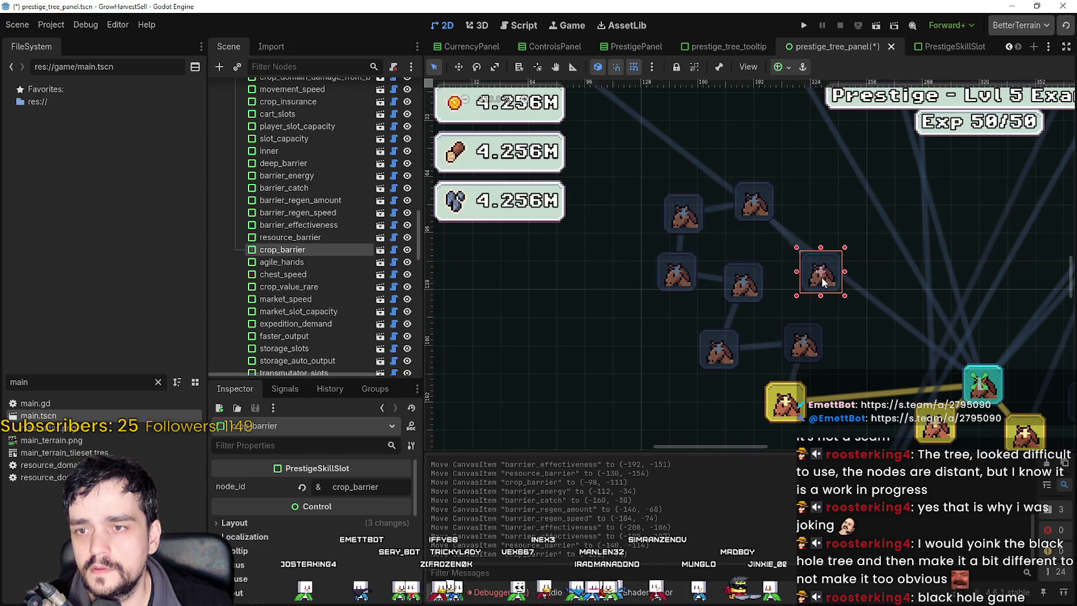
scroll(807, 284, down, 4)
scroll(721, 296, down, 1)
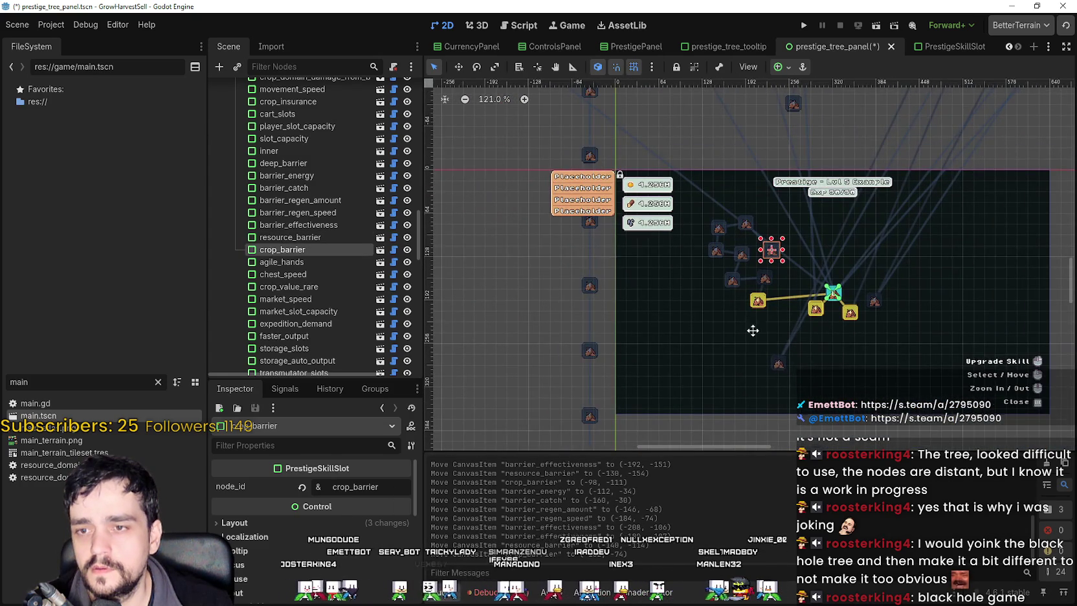
Move movement_speed and crop_insurance into the central cluster.
scroll(708, 322, up, 5)
mouse_move(699, 310)
mouse_down()
mouse_move(698, 347)
mouse_move(722, 379)
mouse_move(658, 195)
mouse_up()
scroll(712, 249, down, 12)
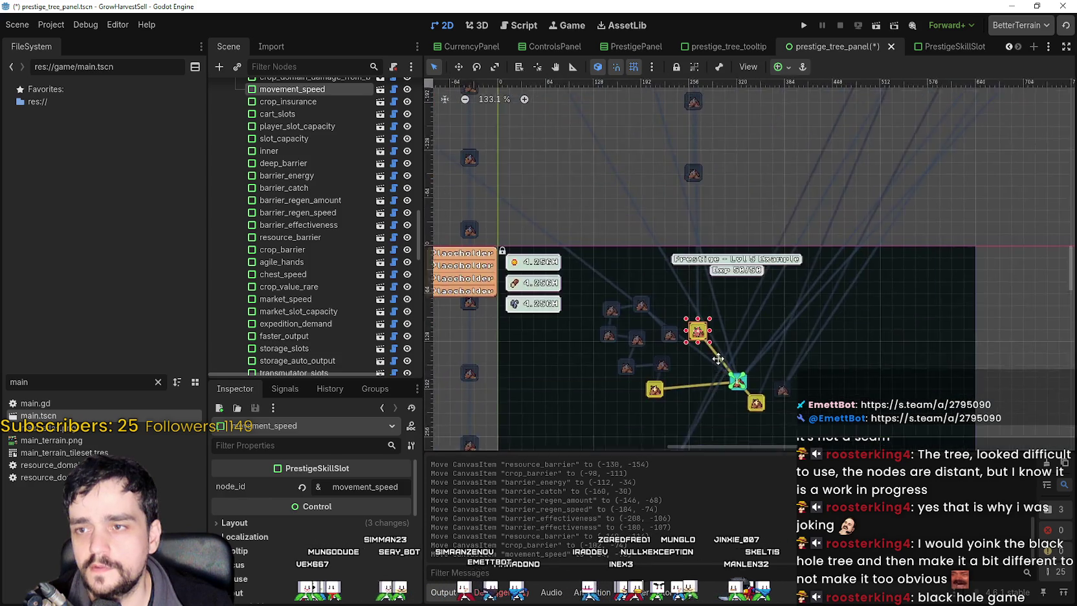
scroll(712, 249, up, 3)
mouse_move(698, 207)
mouse_down()
mouse_move(751, 345)
mouse_move(711, 308)
mouse_move(698, 209)
mouse_move(741, 296)
mouse_up()
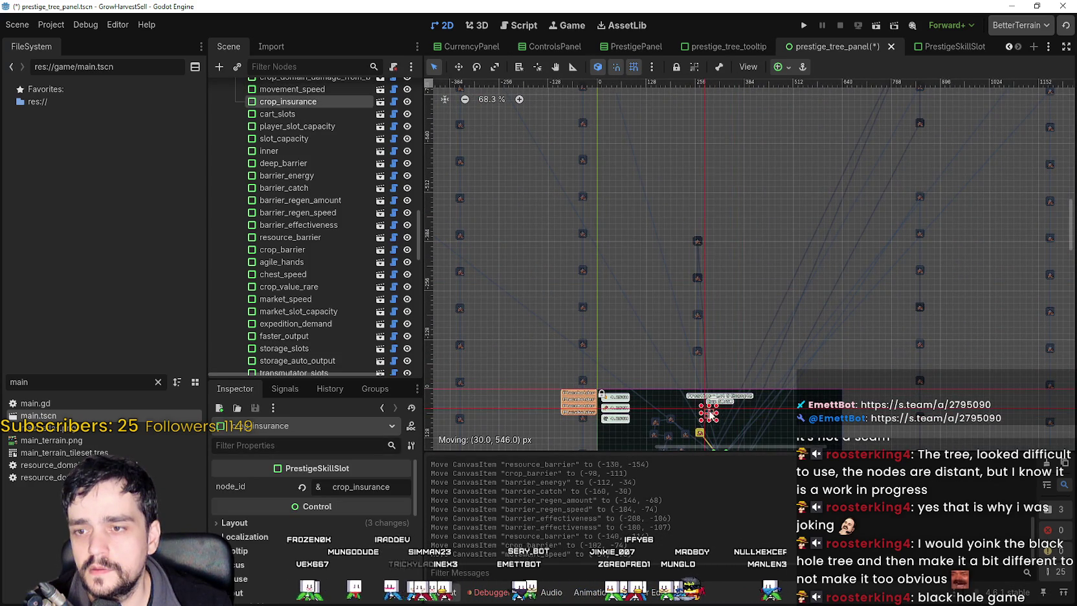
drag(710, 412, 712, 412)
scroll(712, 388, up, 8)
drag(729, 304, 690, 317)
Drag cart_slots, player_slot_capacity, slot_capacity and the inner slot beside the cluster.
scroll(704, 249, down, 4)
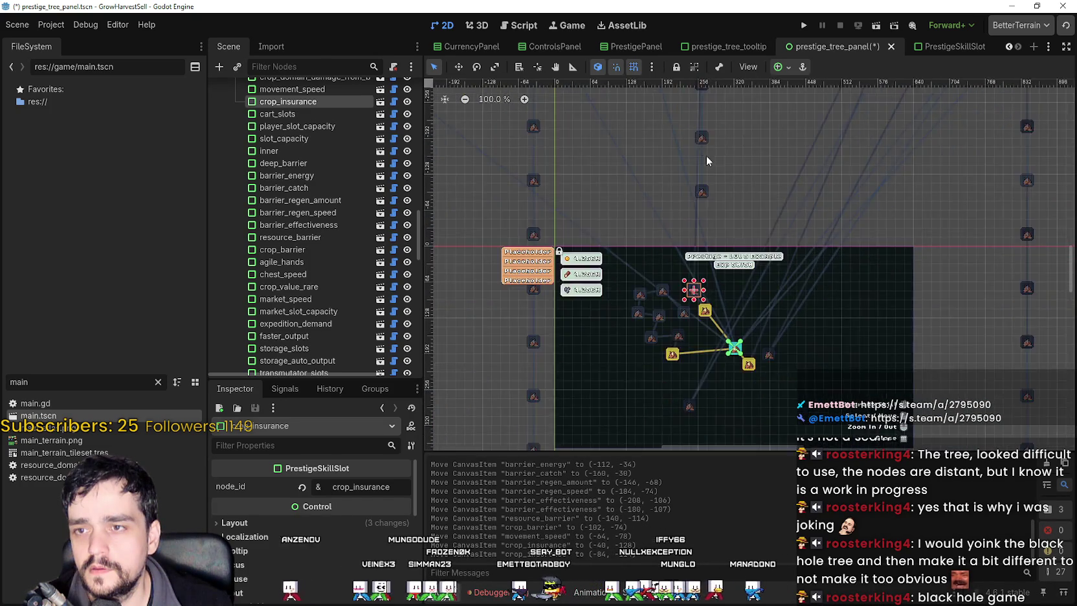
scroll(711, 240, down, 4)
drag(702, 169, 716, 214)
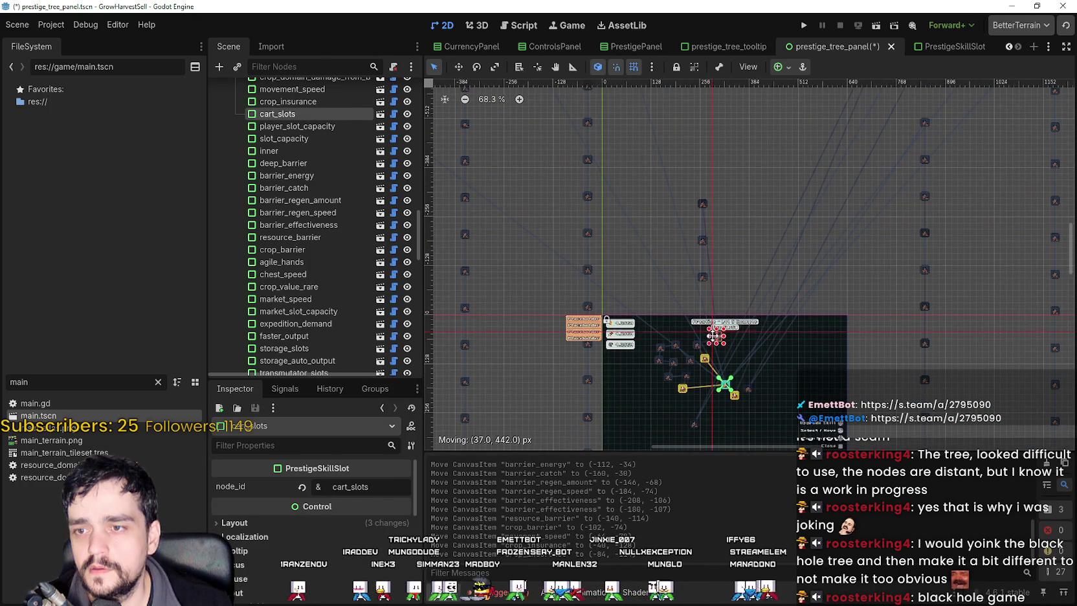
drag(704, 329, 705, 328)
scroll(774, 223, up, 2)
scroll(721, 149, down, 1)
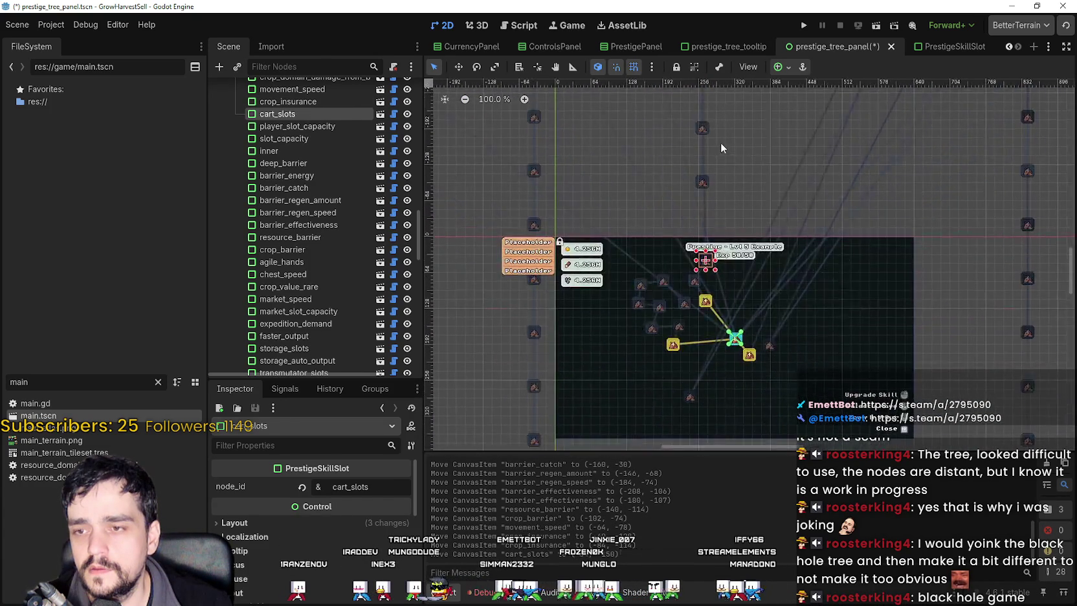
drag(702, 156, 710, 193)
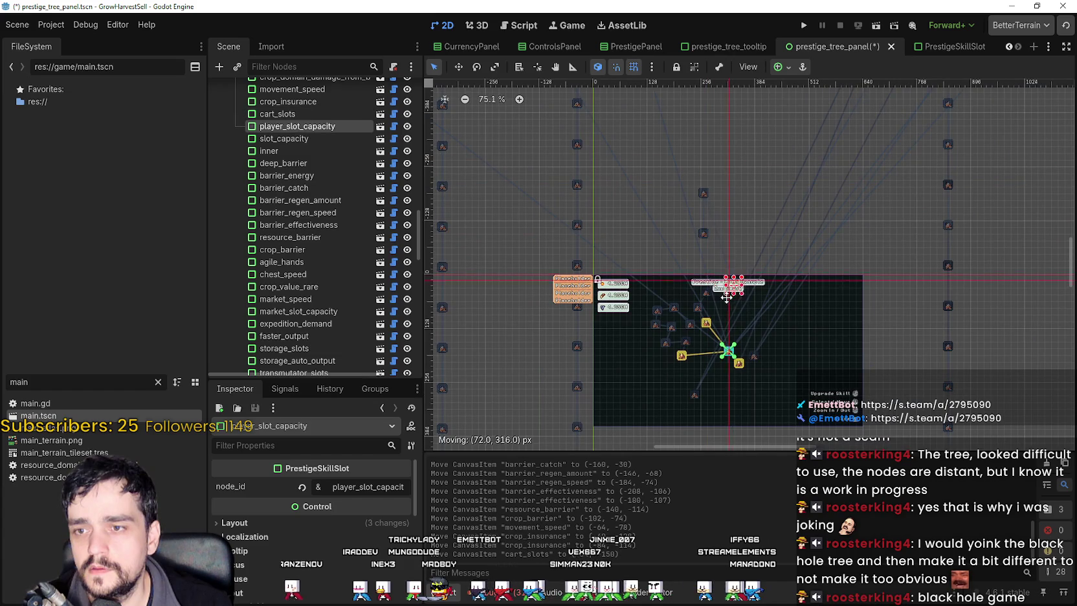
drag(716, 297, 717, 296)
scroll(728, 336, up, 4)
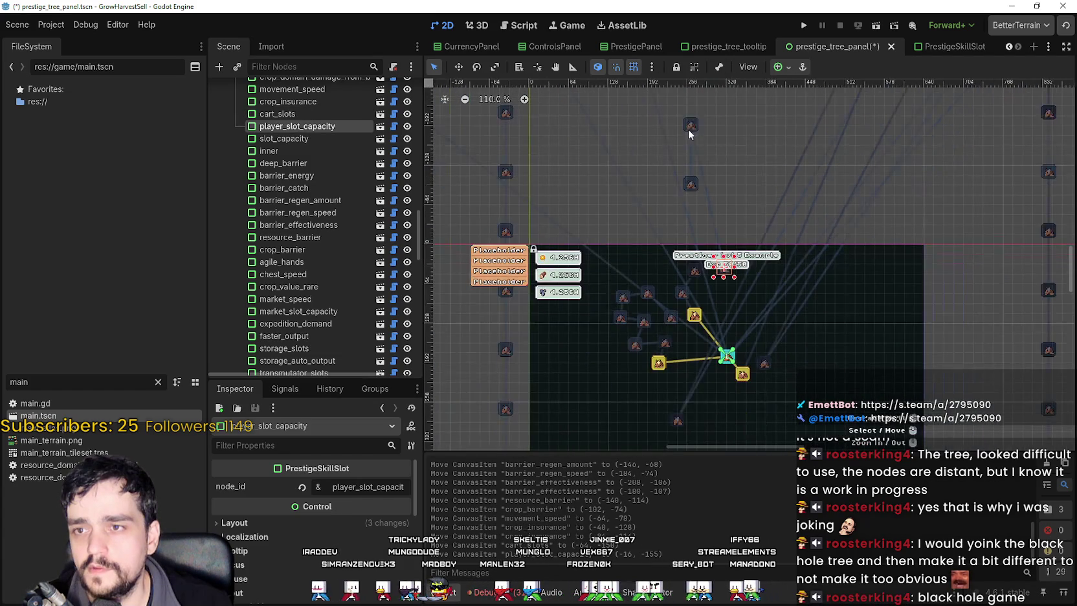
drag(691, 125, 716, 286)
mouse_move(692, 185)
mouse_down()
mouse_move(742, 310)
mouse_move(723, 308)
mouse_move(775, 277)
mouse_move(741, 236)
mouse_up()
Zoom in and out on the canvas to check the compact cluster.
scroll(723, 308, up, 5)
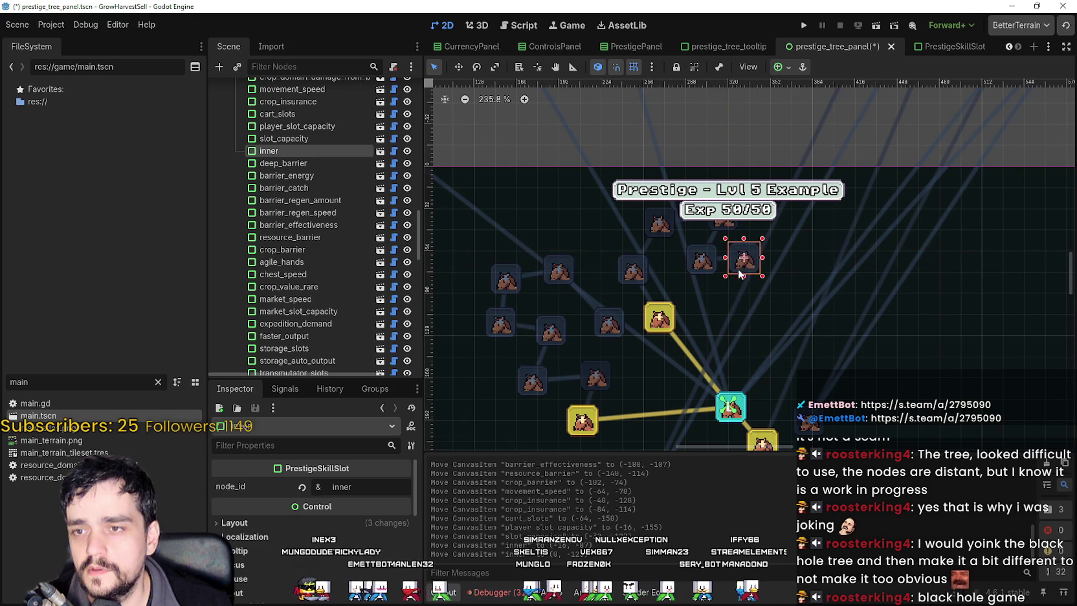
scroll(717, 292, down, 3)
scroll(719, 291, down, 8)
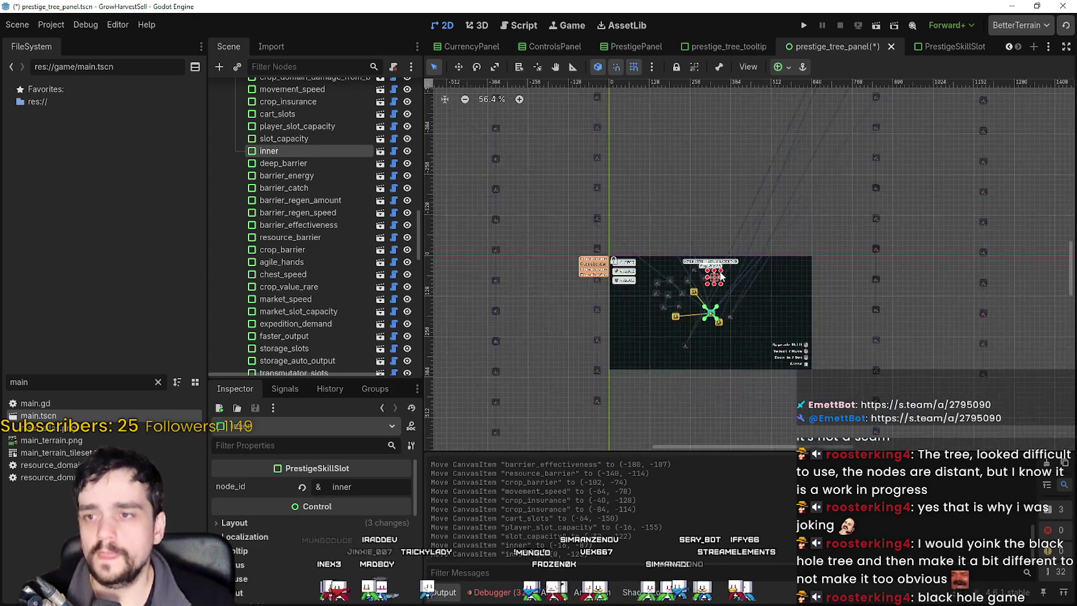
scroll(744, 244, down, 1)
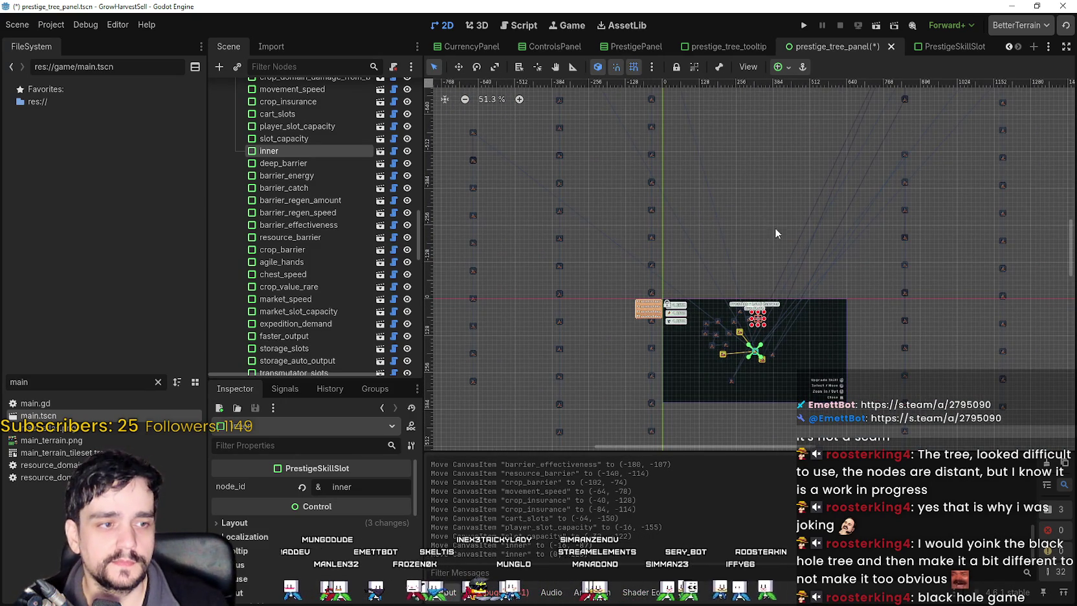
scroll(806, 238, down, 1)
scroll(802, 246, down, 5)
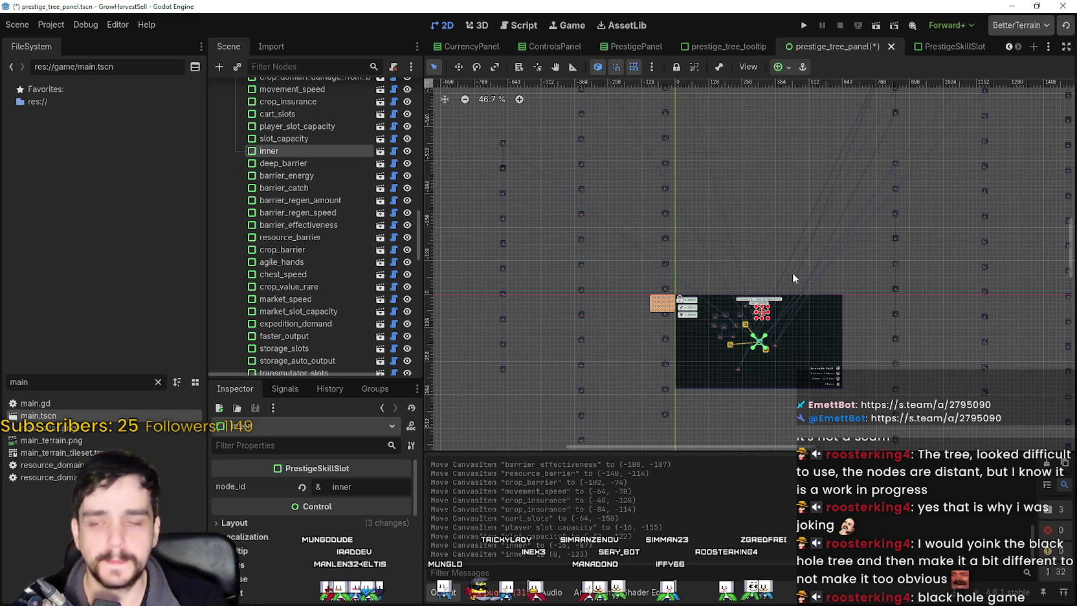
scroll(672, 259, up, 9)
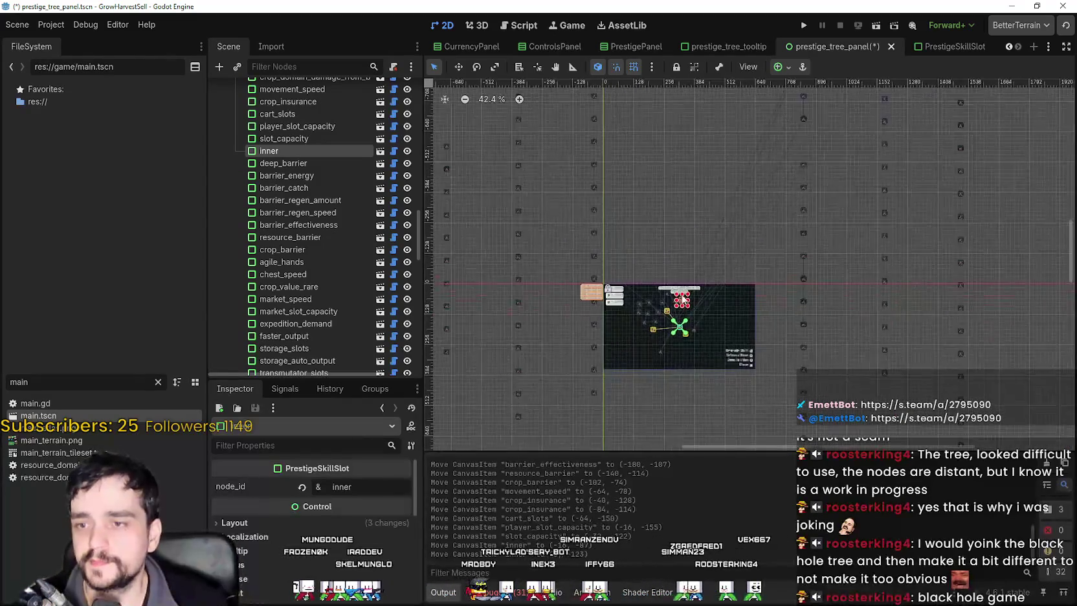
scroll(653, 220, down, 3)
scroll(712, 189, up, 12)
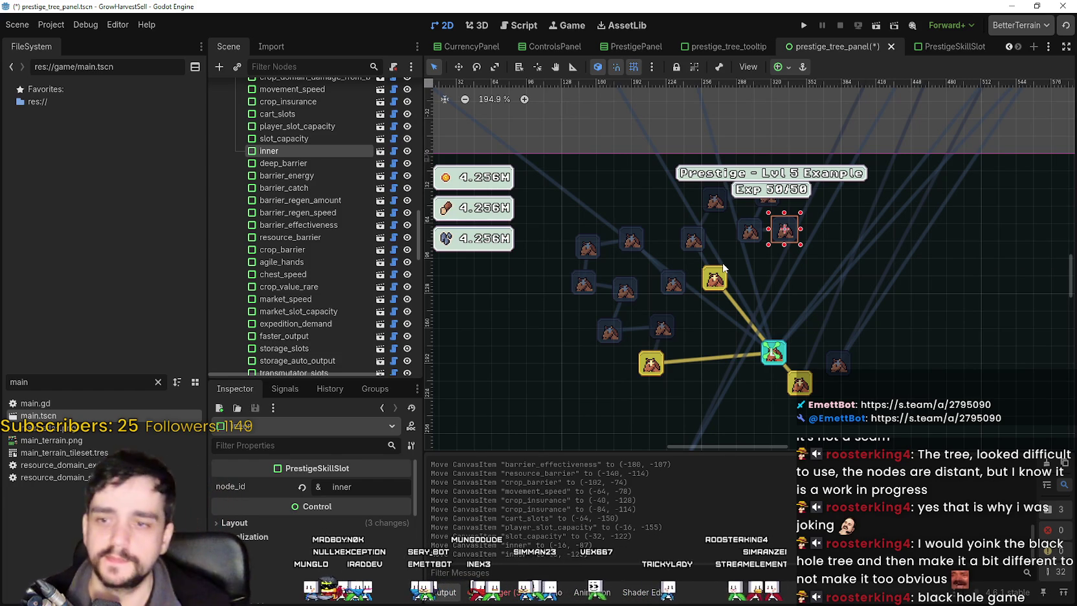
scroll(720, 253, down, 13)
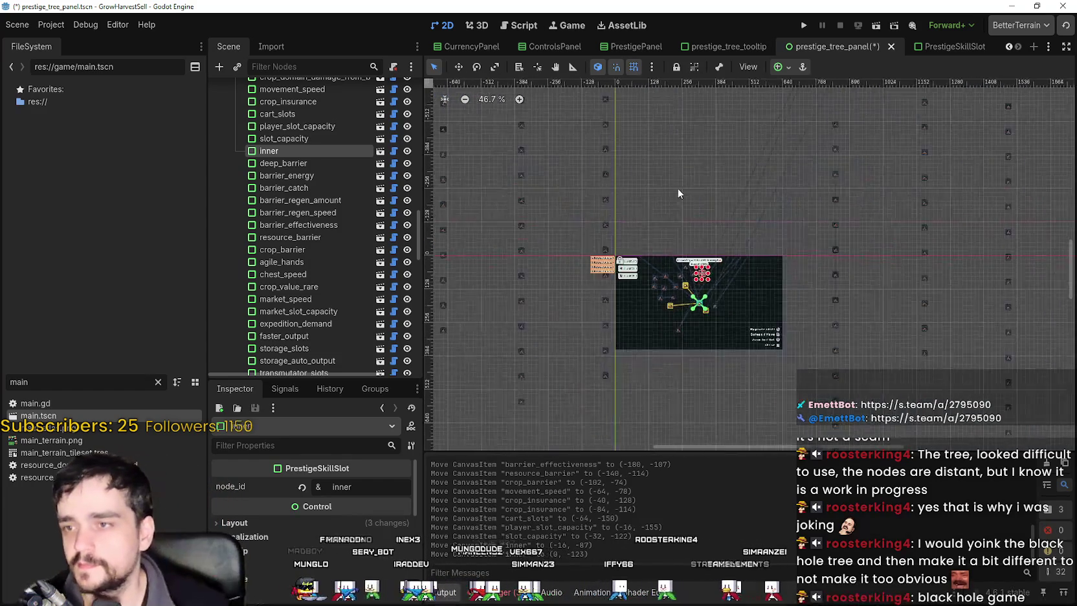
scroll(692, 287, down, 5)
scroll(664, 283, up, 2)
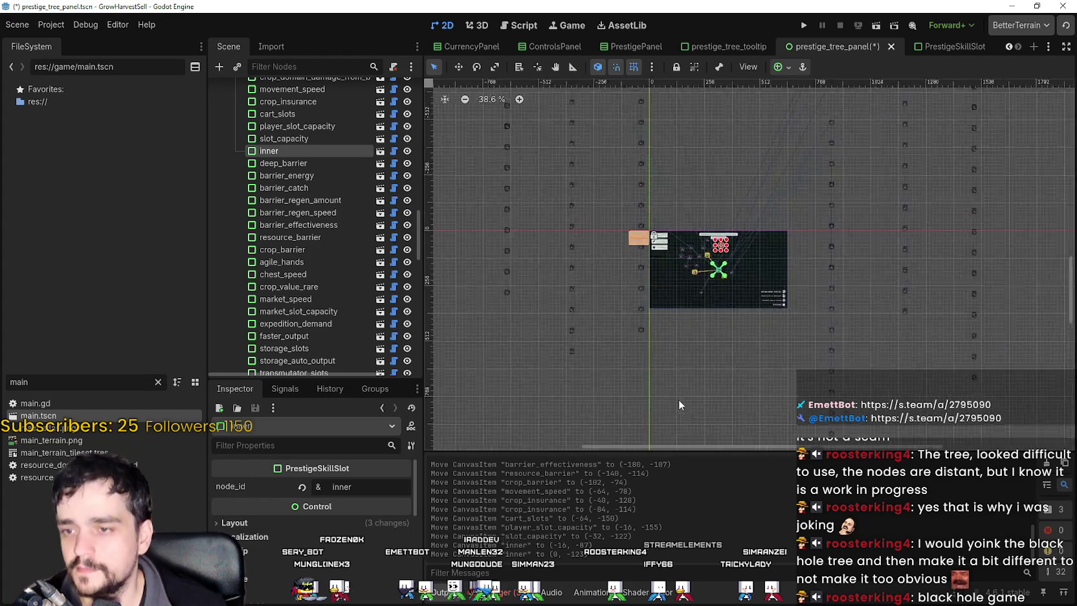
scroll(660, 220, up, 3)
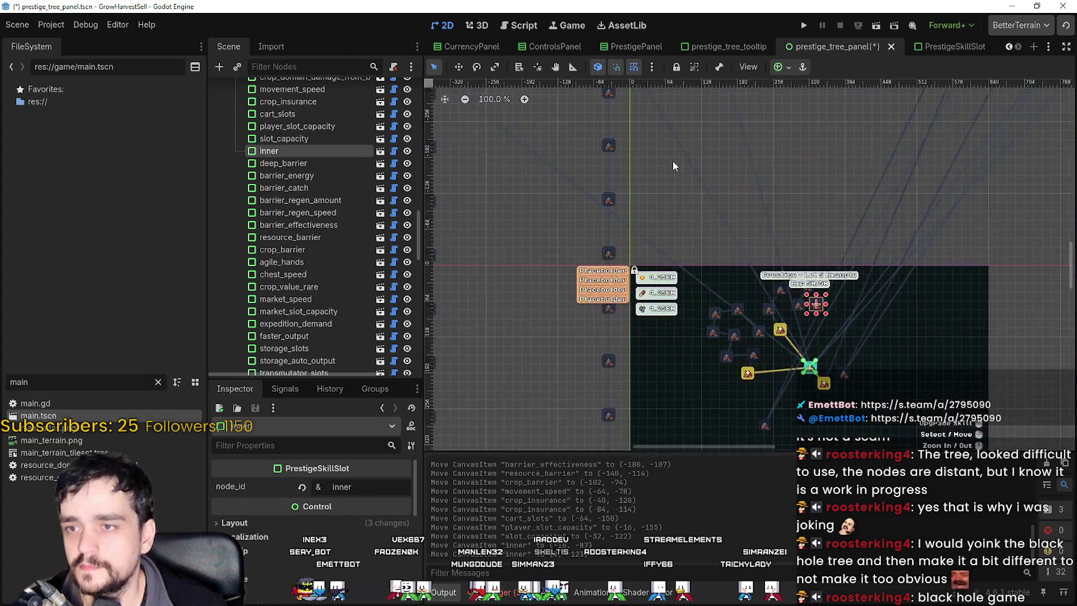
scroll(703, 176, up, 10)
scroll(668, 246, up, 2)
scroll(667, 222, down, 5)
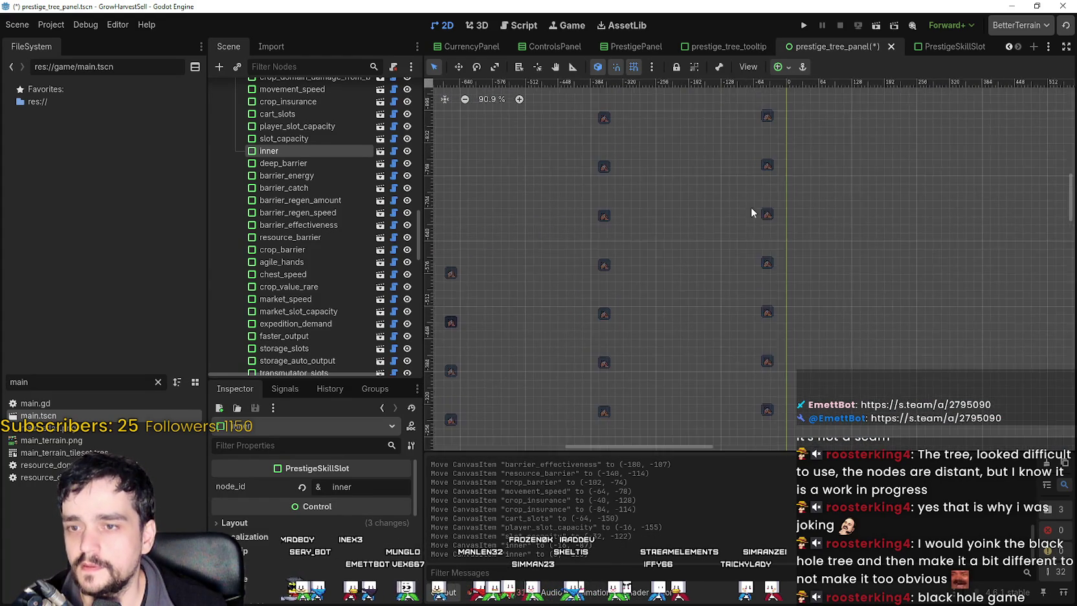
scroll(822, 321, down, 6)
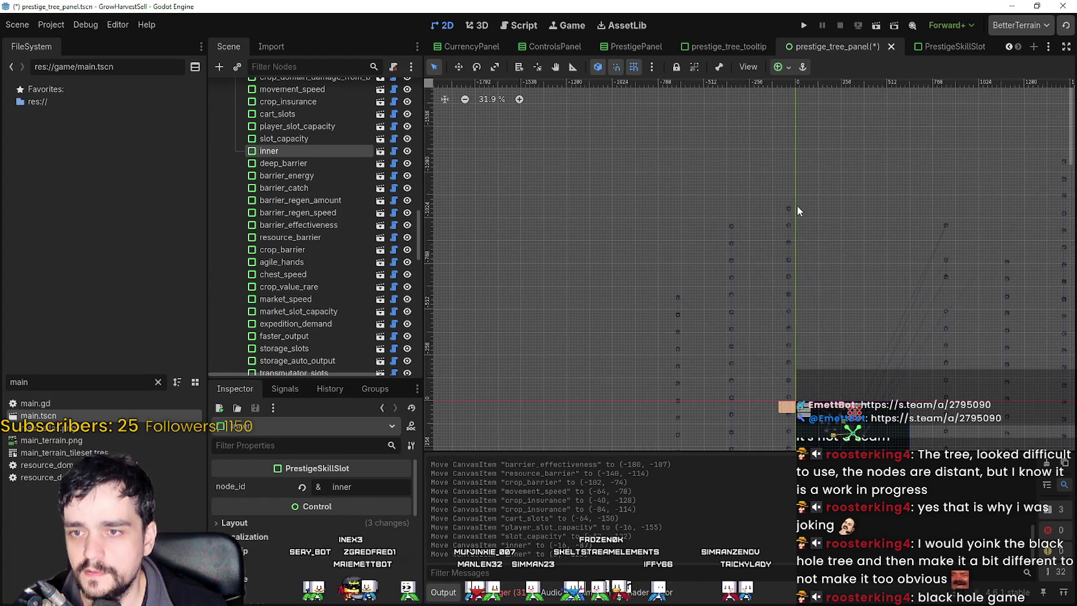
Bring the crop_domain_energy slot onto the tree panel and fine-tune its position.
drag(788, 224, 843, 396)
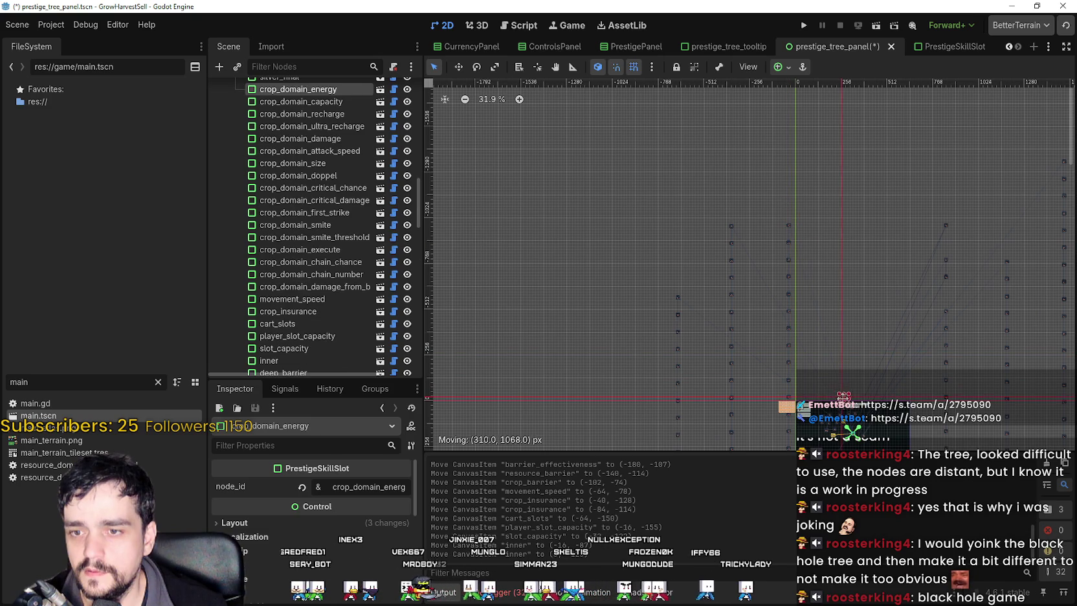
drag(824, 359, 825, 360)
scroll(825, 359, up, 15)
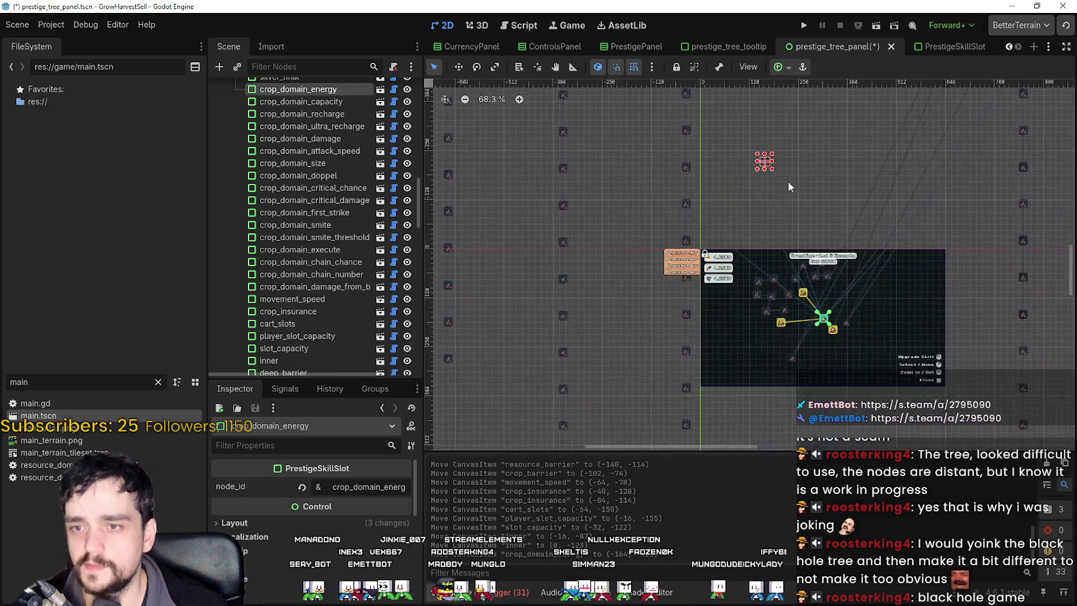
scroll(760, 152, up, 1)
drag(760, 155, 726, 212)
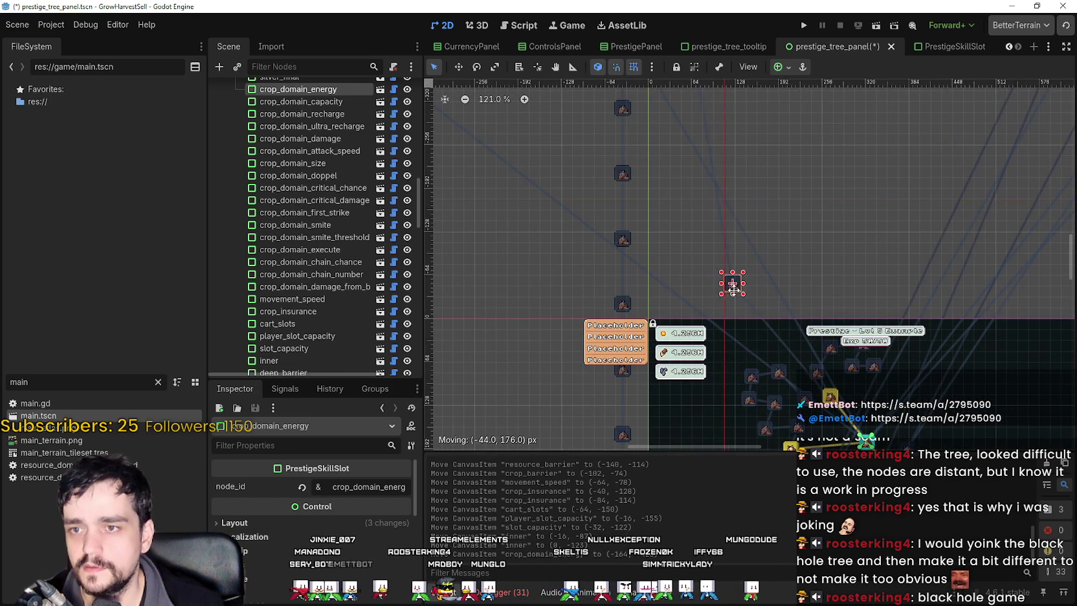
scroll(745, 229, up, 6)
mouse_move(747, 323)
mouse_down()
mouse_move(745, 222)
mouse_move(810, 360)
mouse_move(860, 353)
mouse_move(777, 272)
mouse_move(627, 378)
mouse_move(610, 370)
mouse_up()
scroll(861, 353, down, 3)
scroll(640, 331, down, 6)
scroll(639, 331, down, 7)
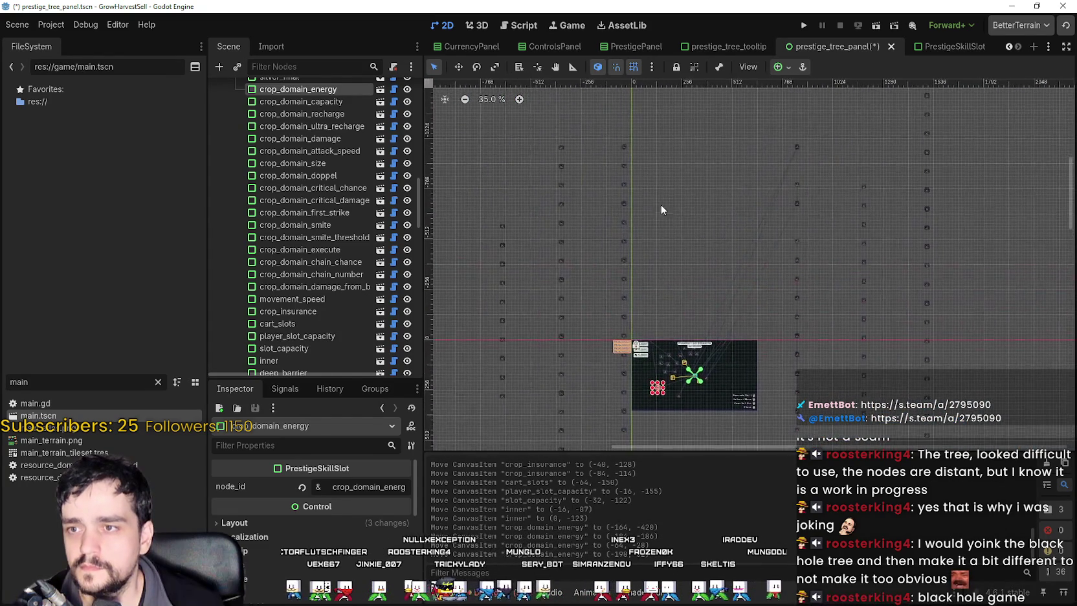
Move crop_domain_capacity, crop_domain_recharge and crop_domain_ultra_recharge beside the tree.
drag(624, 150, 626, 161)
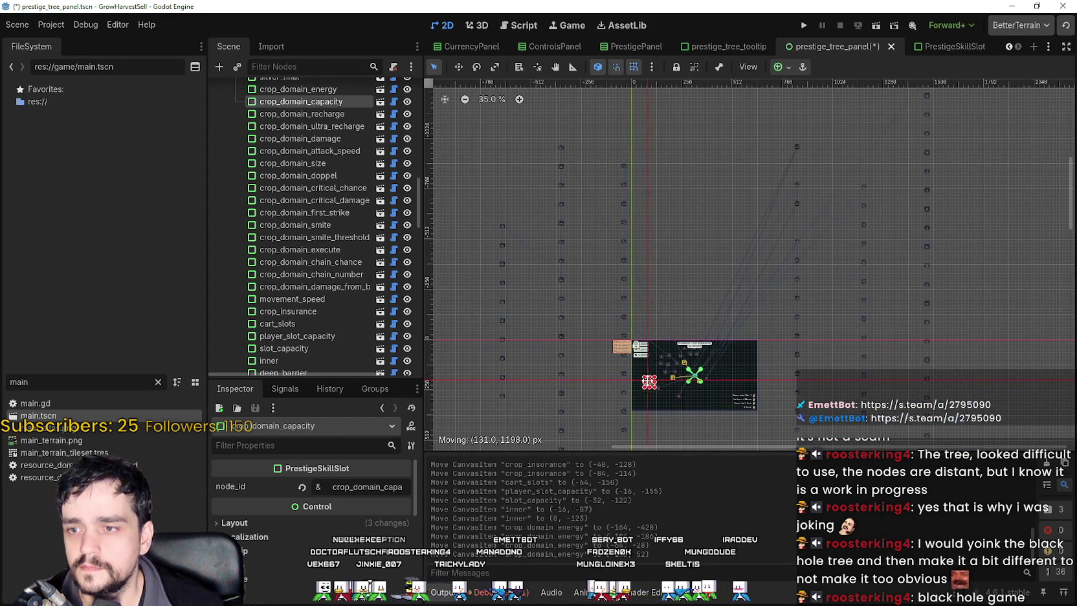
scroll(654, 359, up, 3)
mouse_move(613, 105)
mouse_down()
mouse_move(619, 378)
mouse_move(647, 377)
mouse_up()
mouse_move(606, 126)
mouse_down()
mouse_move(626, 189)
mouse_move(702, 273)
mouse_up()
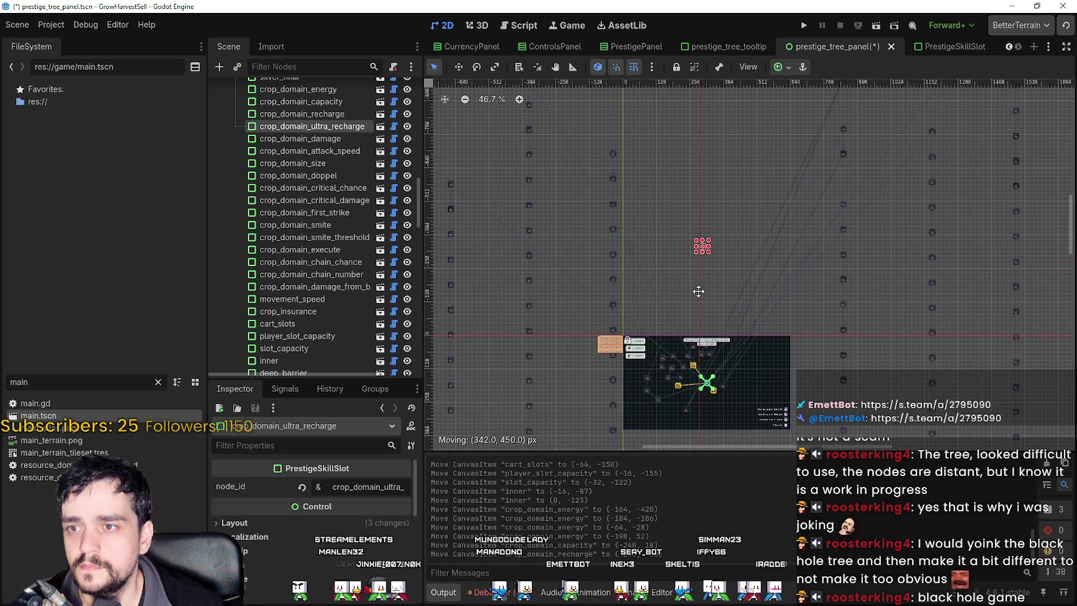
drag(646, 365, 648, 367)
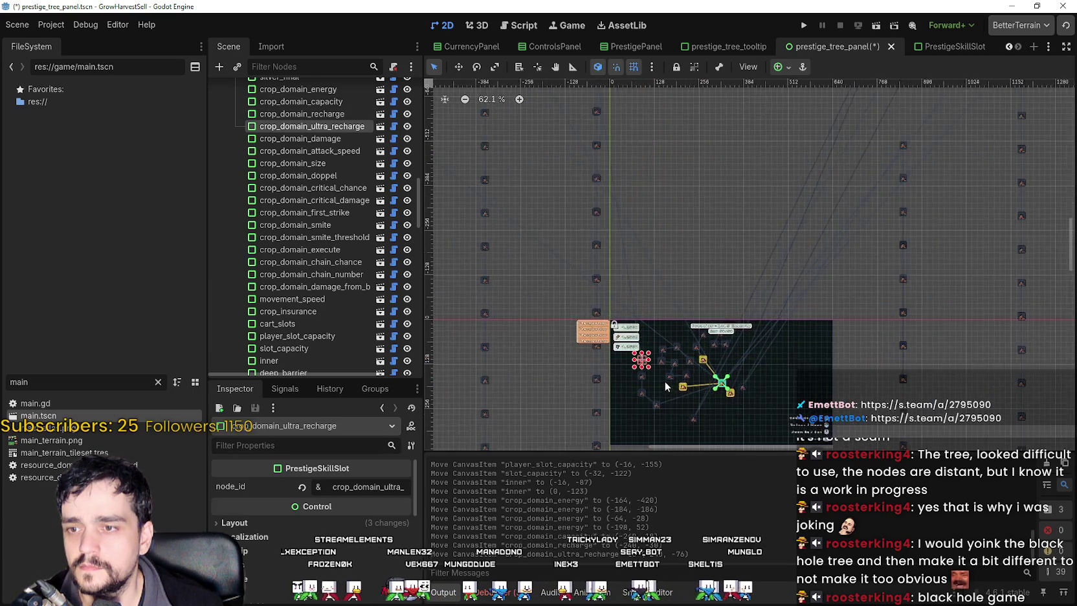
scroll(664, 382, down, 3)
scroll(621, 155, down, 3)
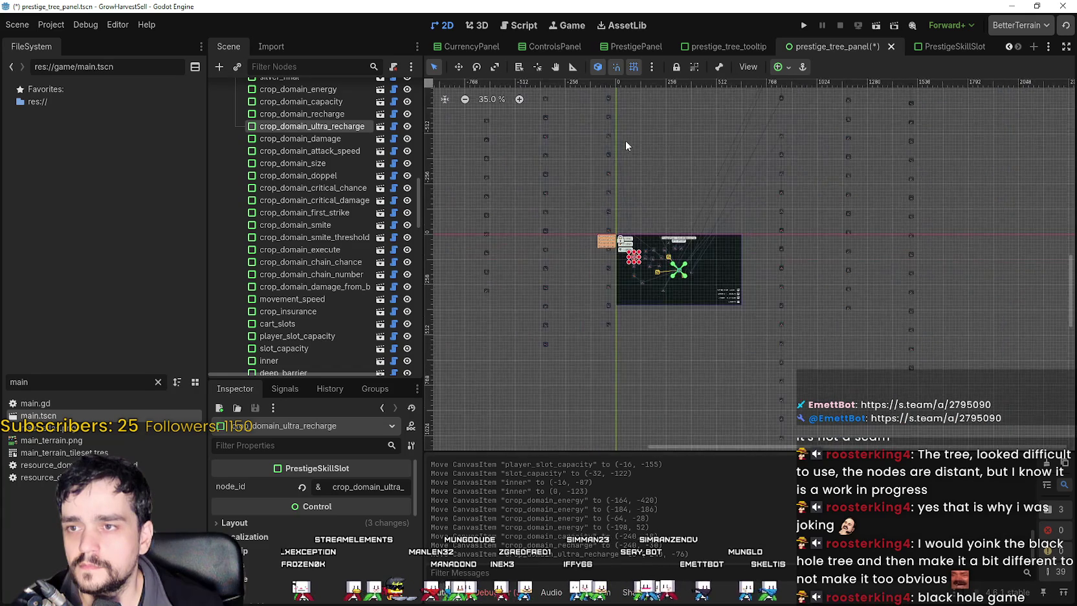
scroll(649, 167, up, 2)
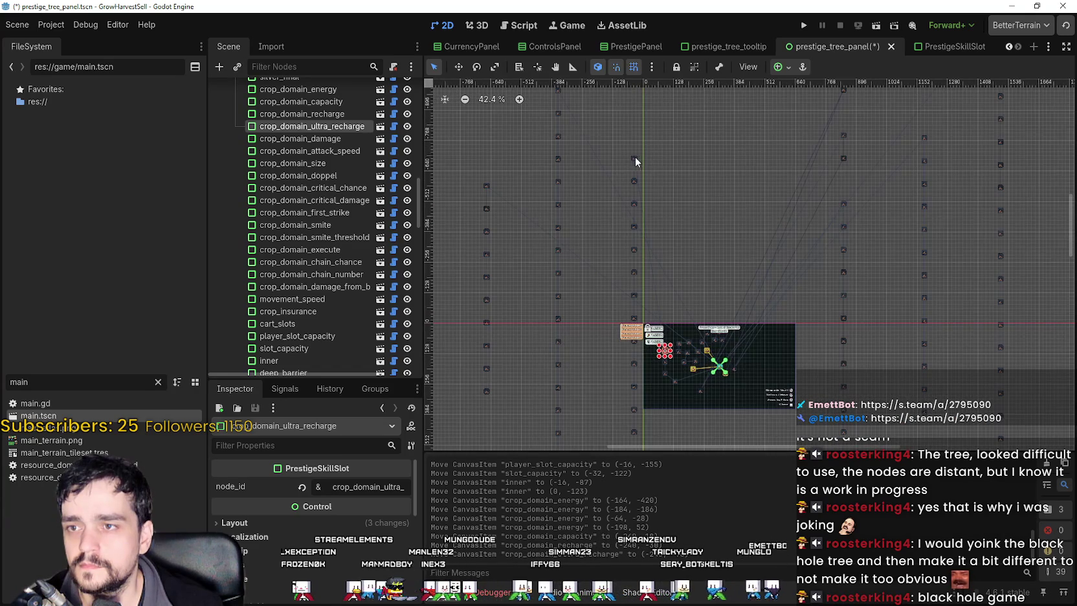
Move crop_domain_damage, attack_speed, size and doppel down into the cluster.
drag(635, 160, 671, 292)
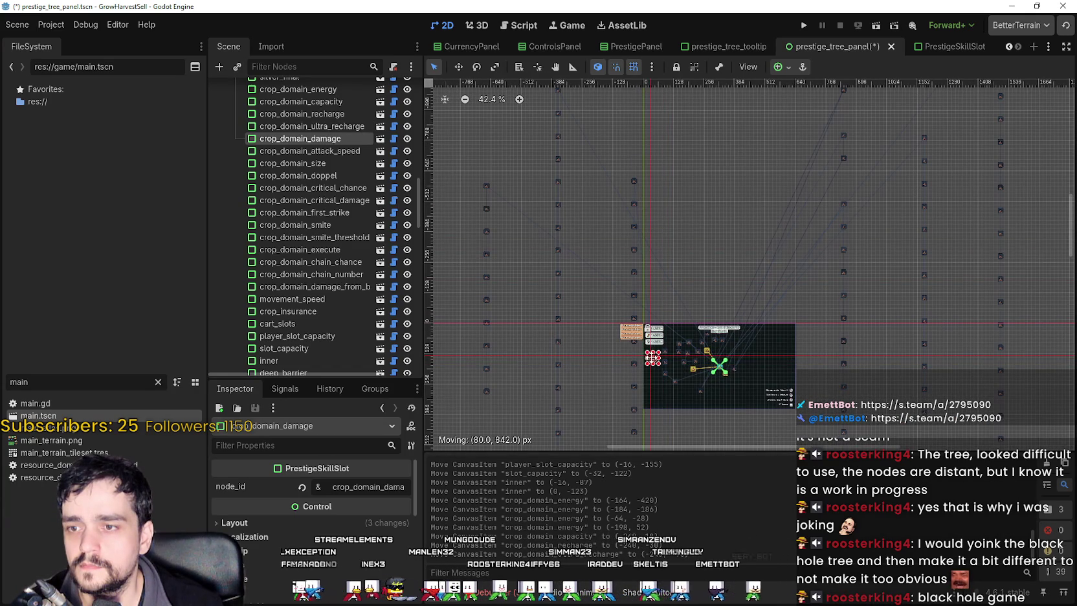
key(Escape)
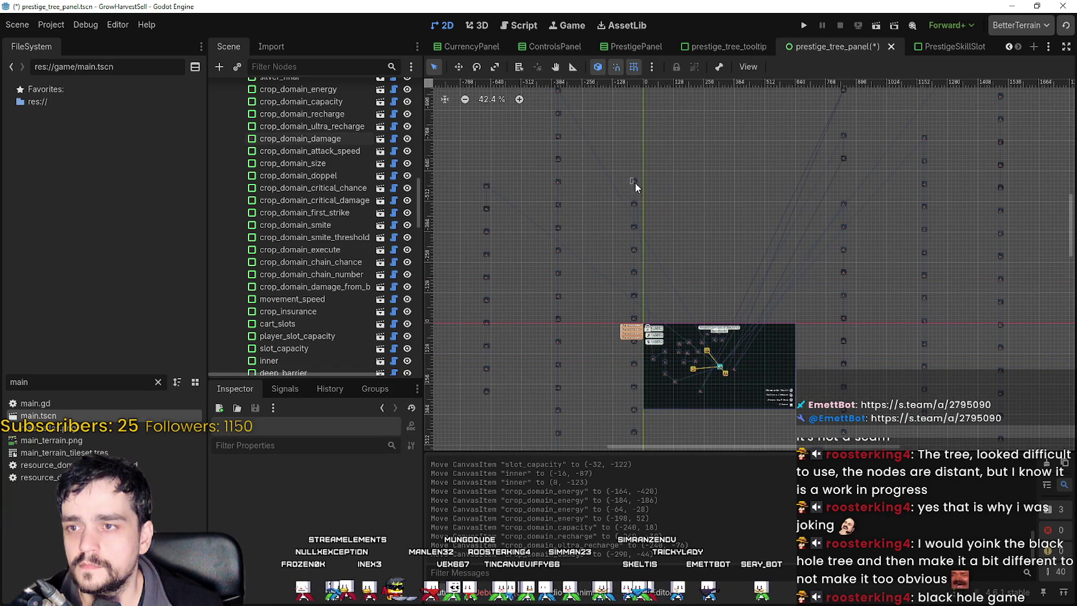
mouse_move(634, 181)
mouse_down()
mouse_move(607, 252)
mouse_move(661, 381)
mouse_move(654, 371)
mouse_up()
scroll(662, 347, up, 2)
drag(668, 115, 712, 193)
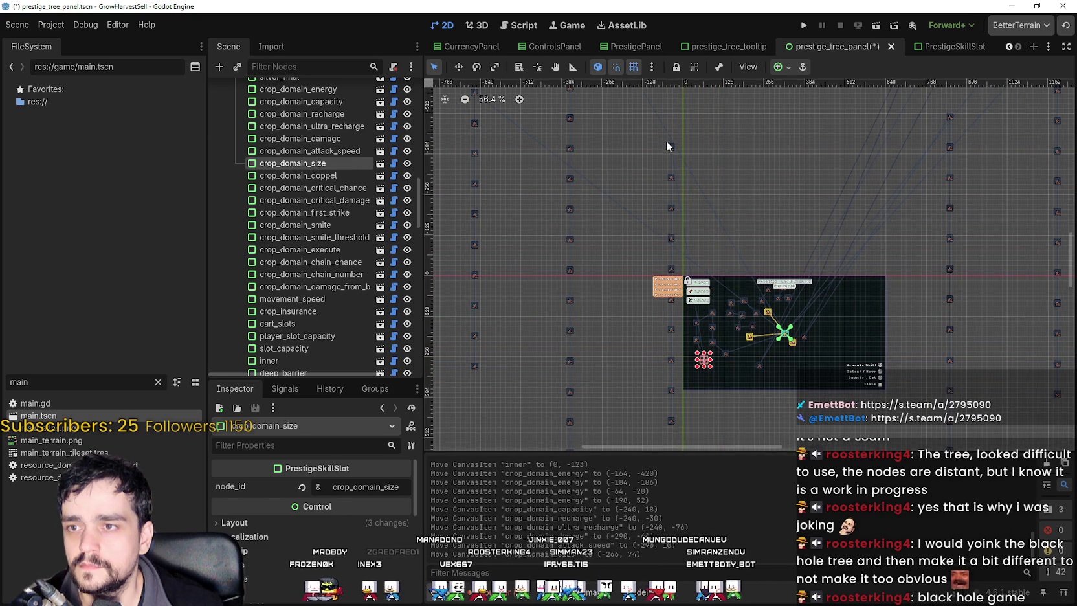
mouse_move(671, 162)
mouse_down()
mouse_move(648, 197)
mouse_move(690, 367)
mouse_move(708, 373)
mouse_up()
scroll(732, 377, up, 2)
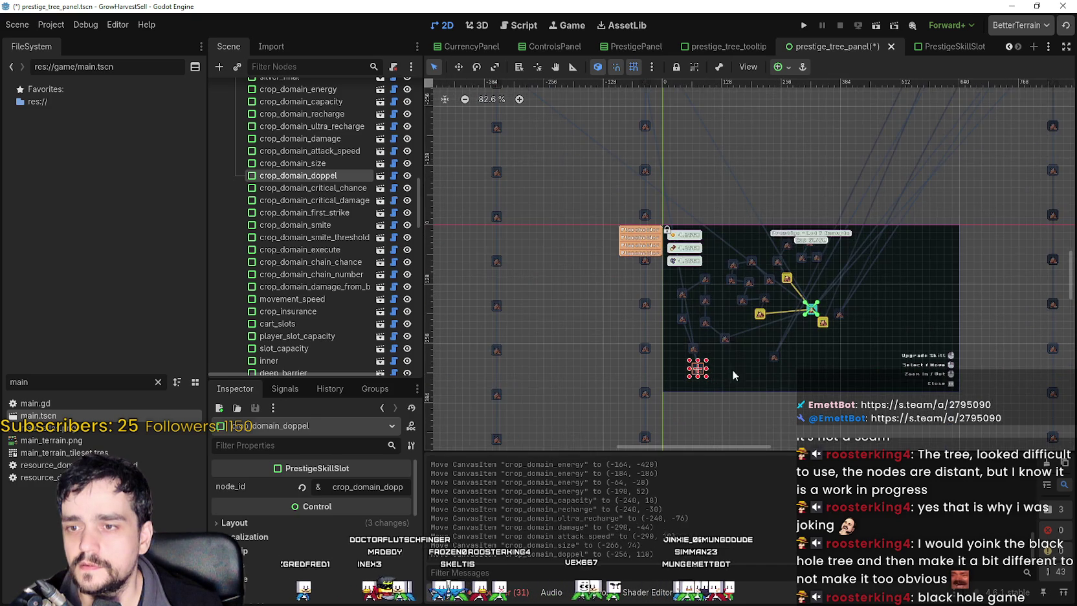
scroll(667, 153, down, 2)
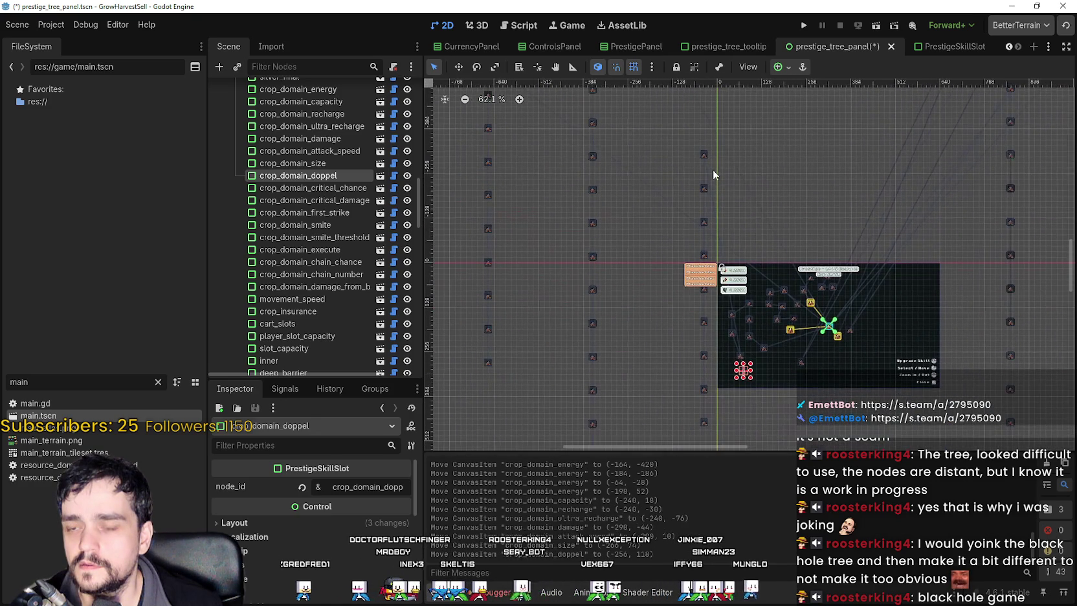
Drag crop_domain_critical_chance, critical_damage, first_strike and smite next to the cluster.
mouse_move(707, 155)
mouse_down()
mouse_move(723, 360)
mouse_move(757, 366)
mouse_up()
mouse_move(704, 193)
mouse_down()
mouse_move(660, 308)
mouse_move(752, 322)
mouse_move(672, 326)
mouse_up()
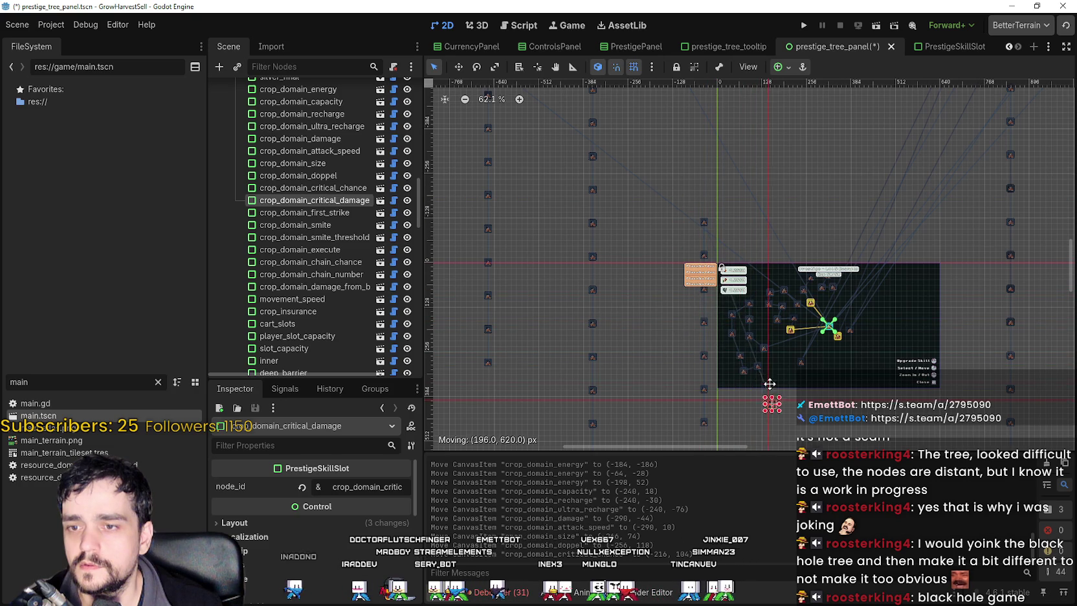
drag(771, 374, 771, 373)
mouse_move(700, 222)
mouse_down()
mouse_move(677, 306)
mouse_move(760, 380)
mouse_move(741, 387)
mouse_up()
scroll(650, 231, up, 3)
drag(670, 262, 715, 330)
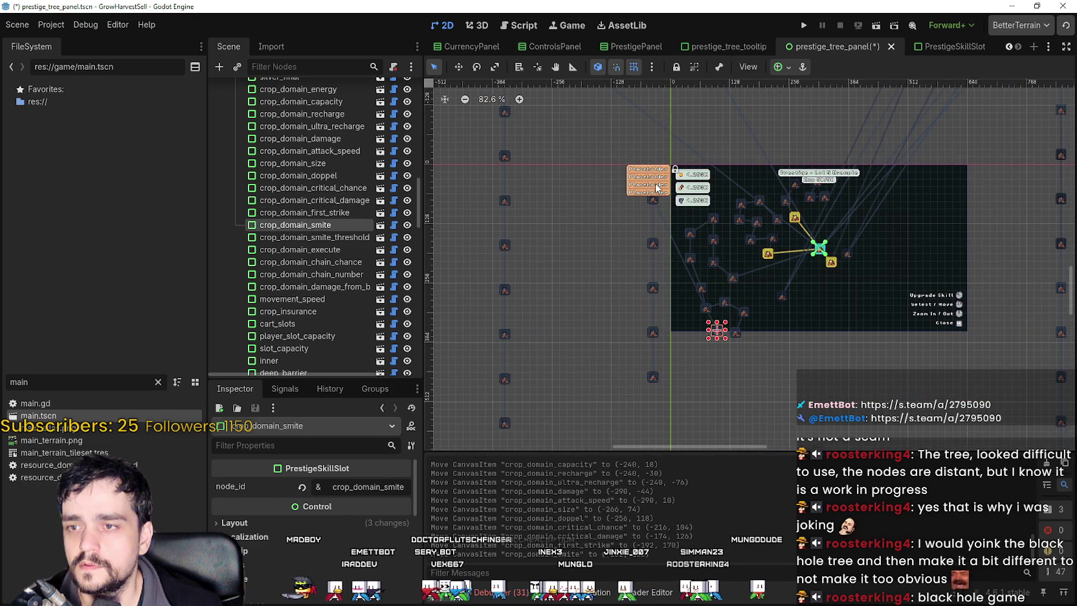
scroll(639, 214, up, 3)
scroll(414, 252, down, 5)
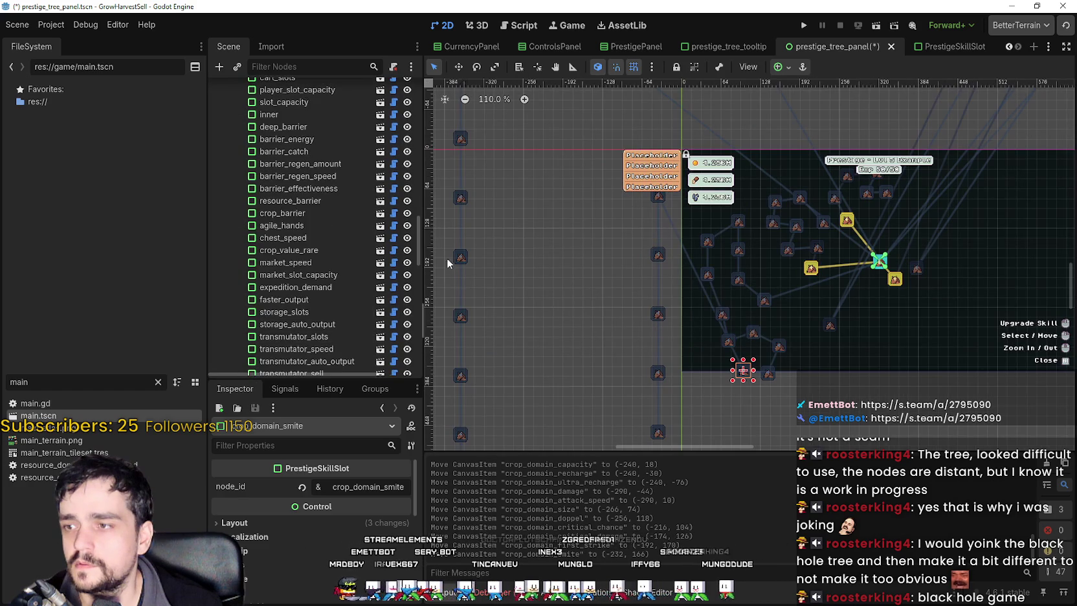
scroll(420, 250, down, 10)
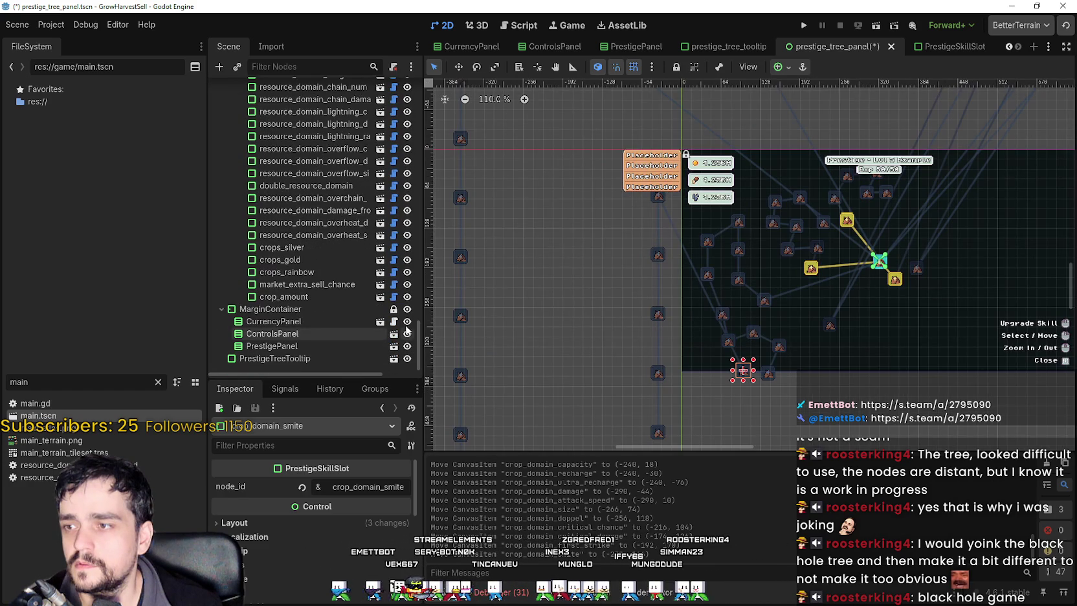
Hide the MarginContainer overlay panels and the PrestigeTreeTooltip placeholder labels.
click(407, 310)
click(407, 310)
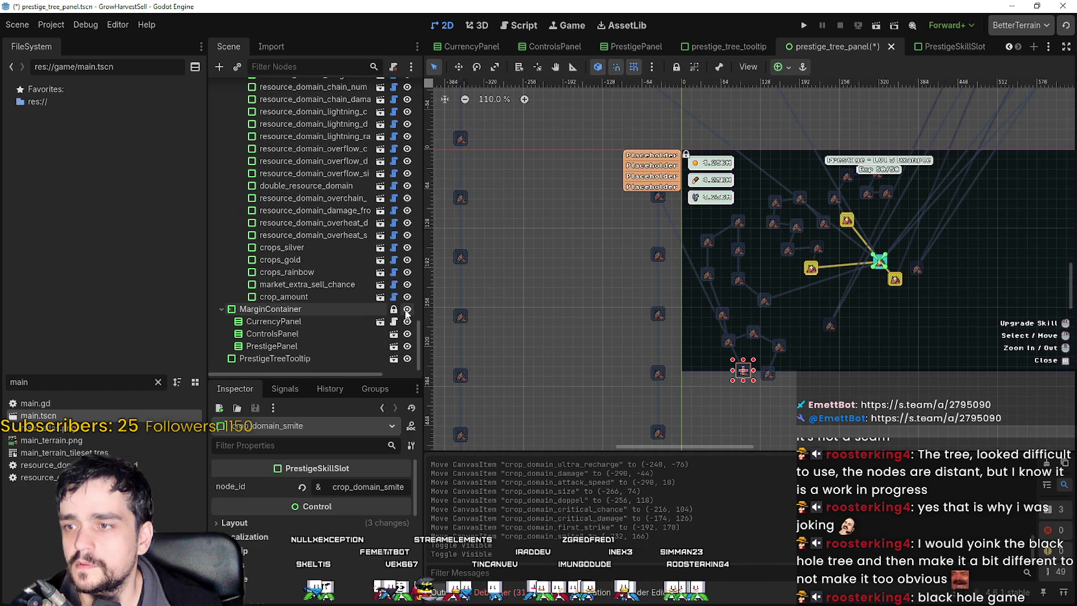
click(407, 310)
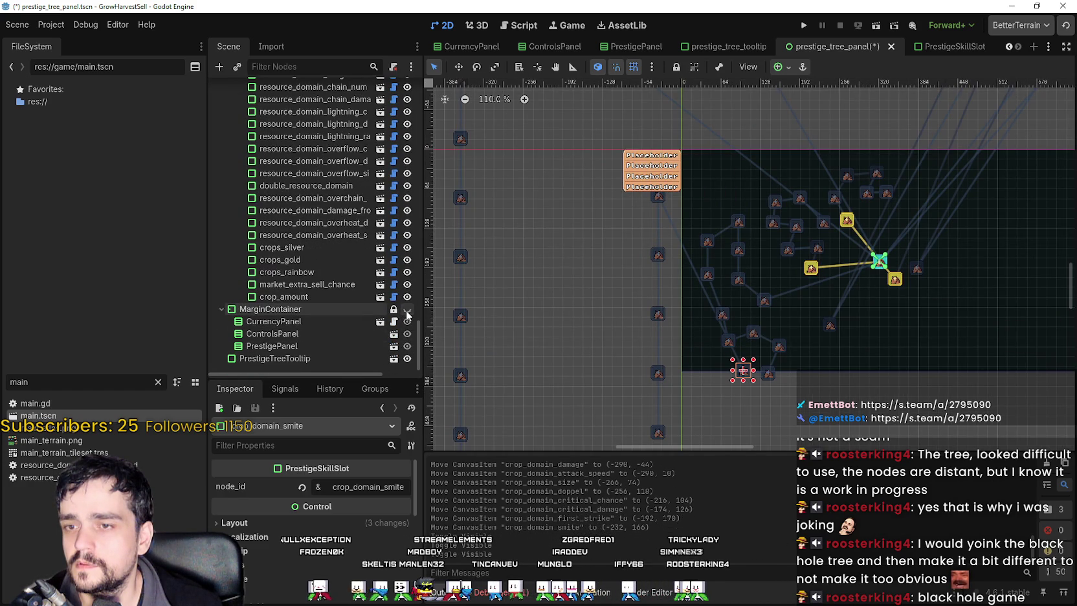
click(407, 358)
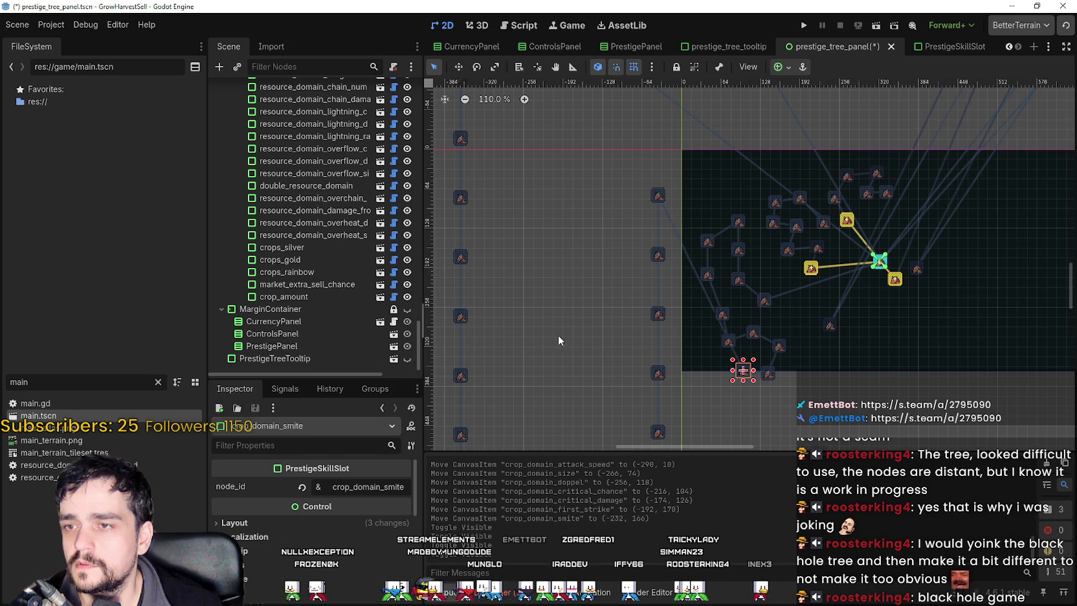
Move the crop_domain smite_threshold, execute, chain_chance and damage_from_barrier slots into the cluster.
scroll(718, 207, up, 2)
mouse_move(645, 193)
mouse_down()
mouse_move(647, 271)
mouse_move(718, 393)
mouse_up()
drag(649, 271, 669, 348)
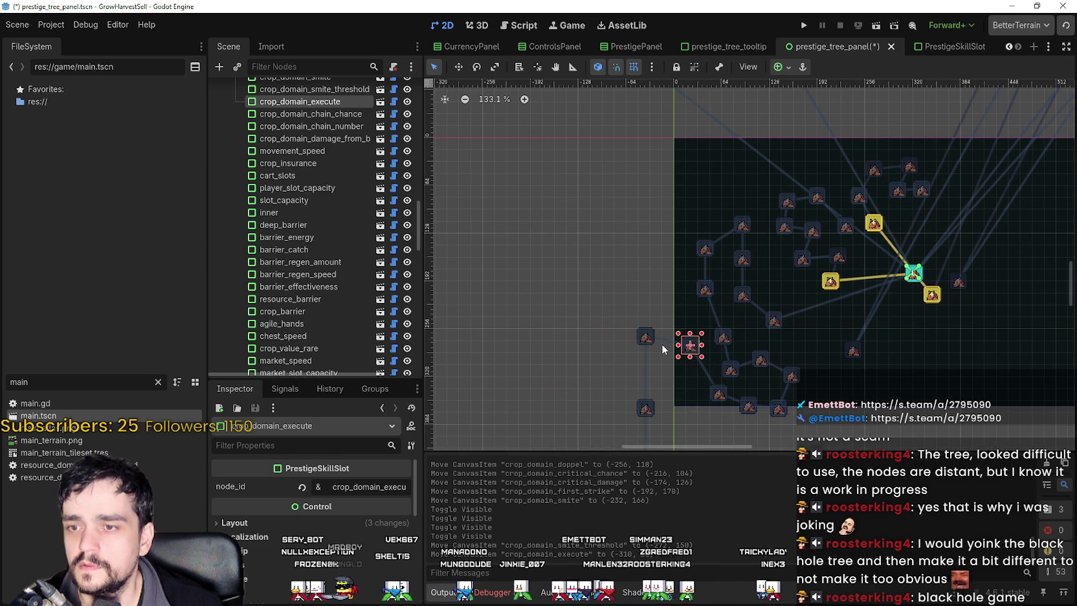
click(645, 338)
scroll(645, 338, down, 5)
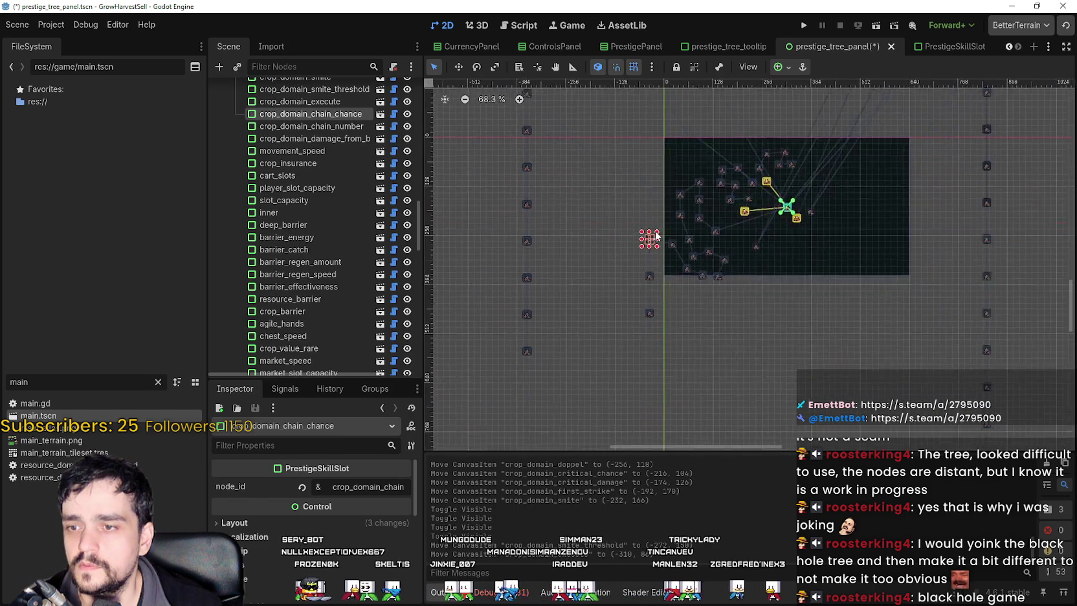
scroll(648, 237, up, 2)
mouse_move(647, 236)
mouse_down()
mouse_move(704, 304)
mouse_move(681, 285)
mouse_move(688, 314)
mouse_move(729, 309)
mouse_up()
scroll(681, 285, up, 2)
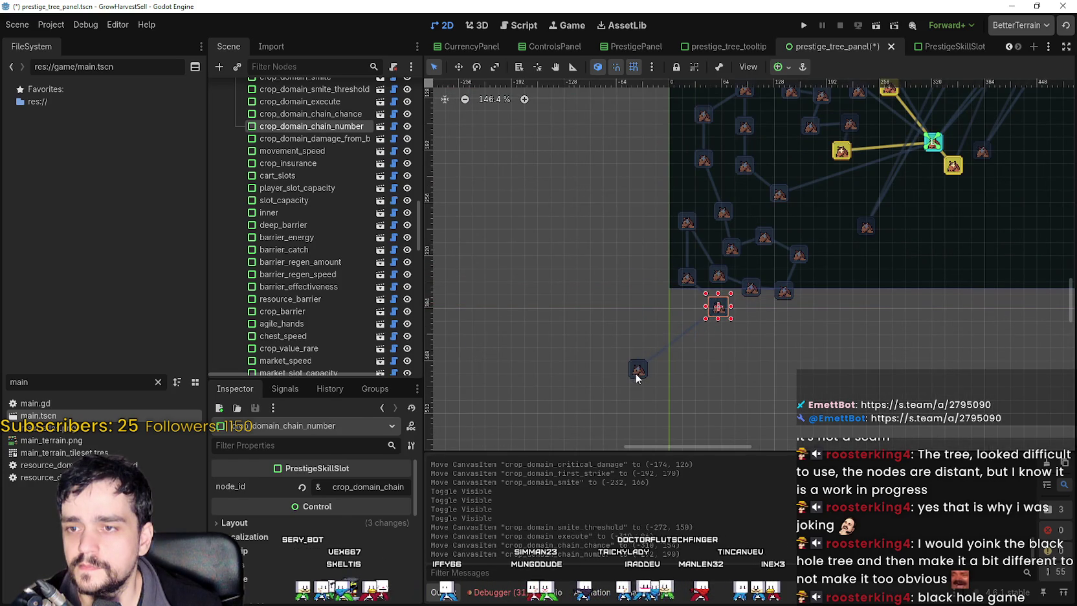
drag(637, 369, 680, 306)
Drag chest_speed beside the tree centre and move crop_value up toward it.
scroll(597, 299, down, 14)
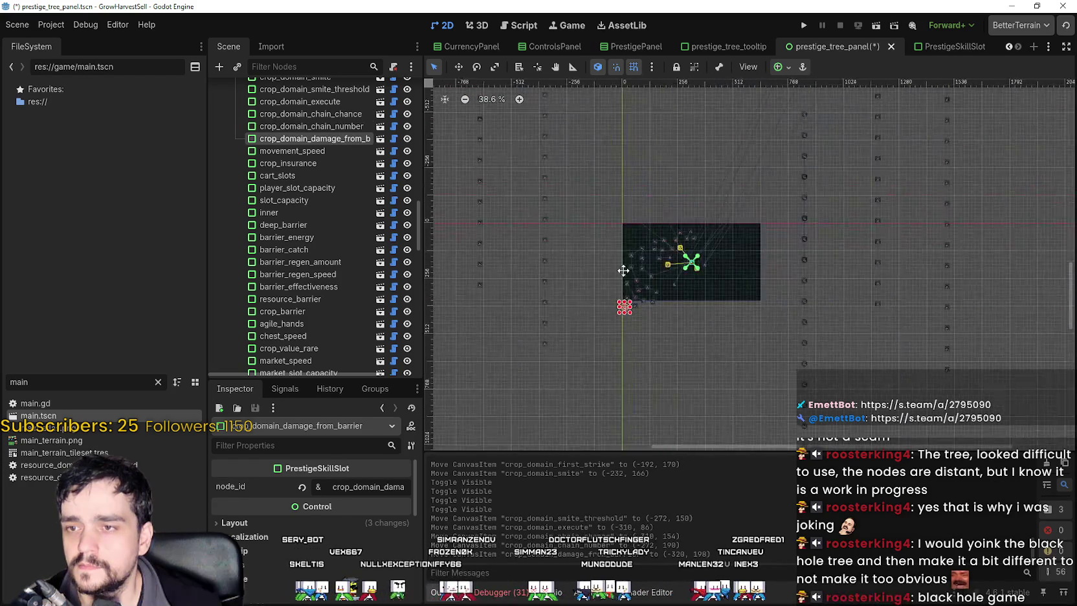
scroll(673, 278, down, 4)
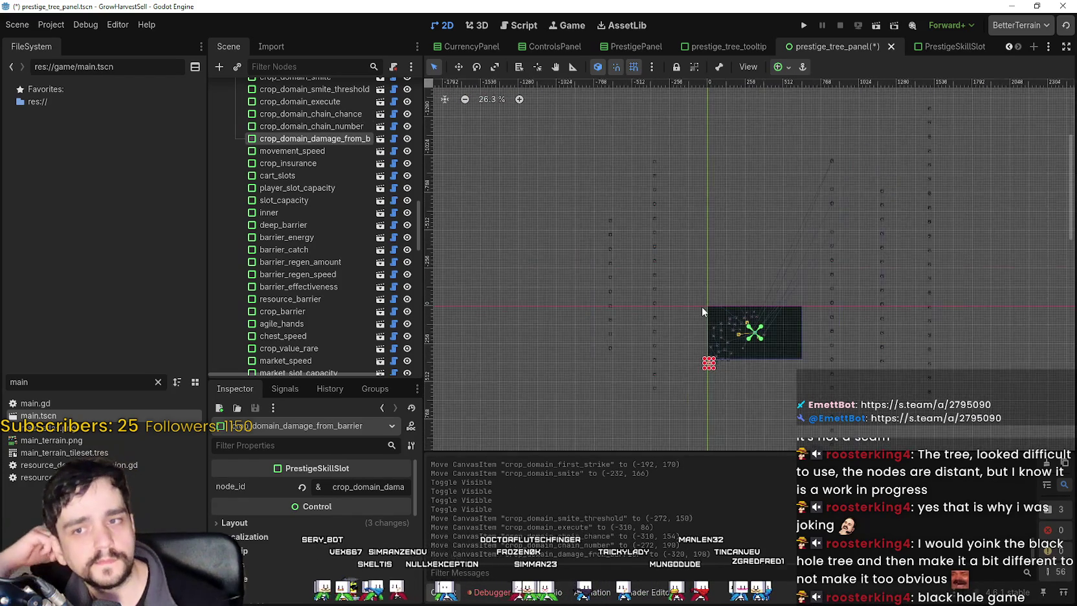
scroll(728, 356, up, 18)
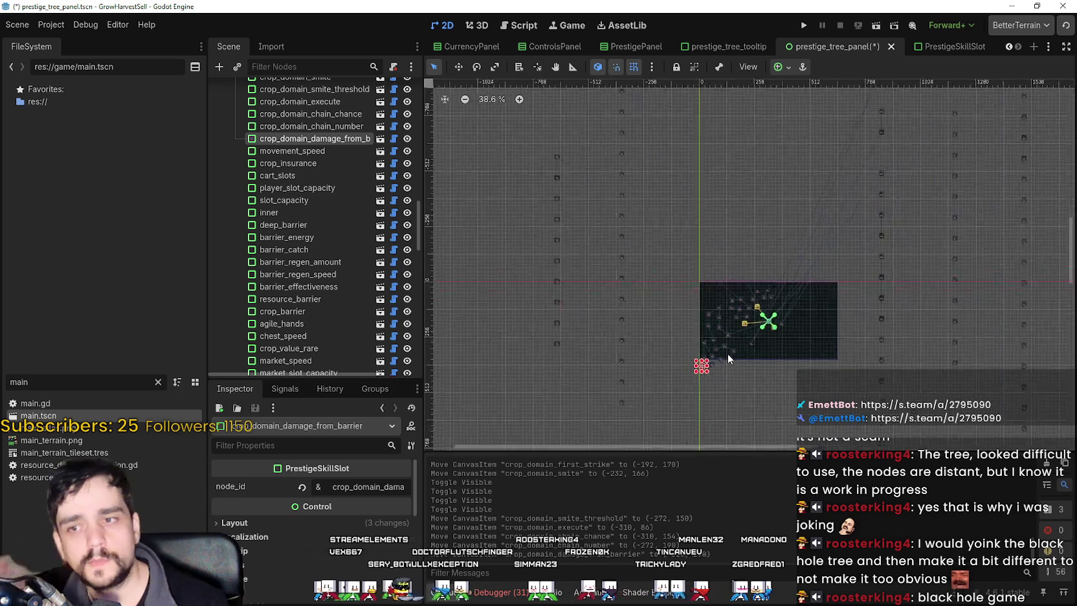
scroll(731, 384, down, 14)
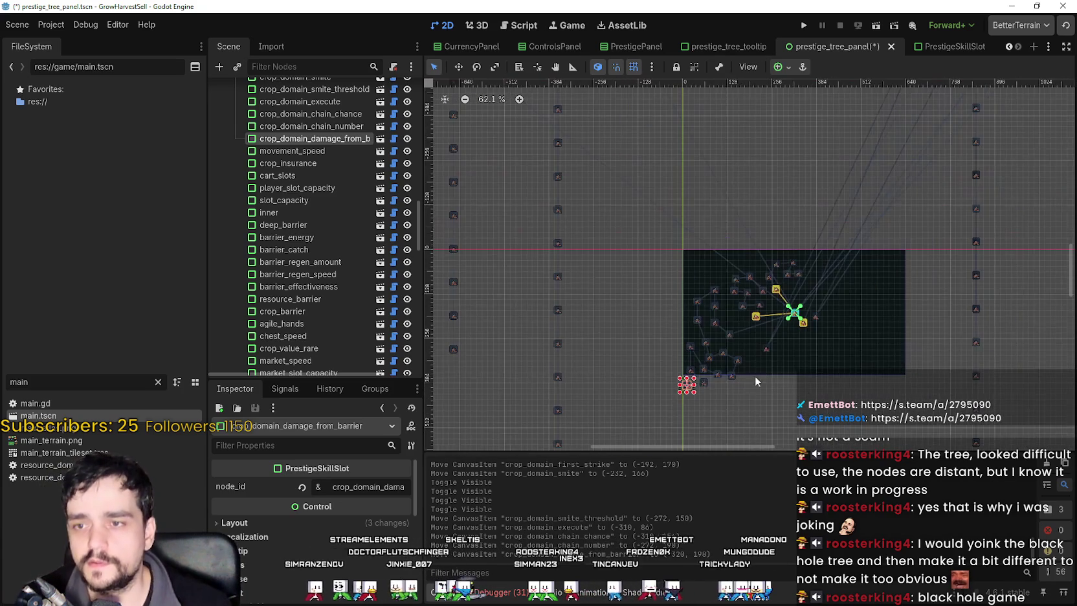
scroll(726, 354, up, 13)
scroll(721, 138, up, 3)
scroll(721, 141, down, 12)
scroll(725, 255, down, 3)
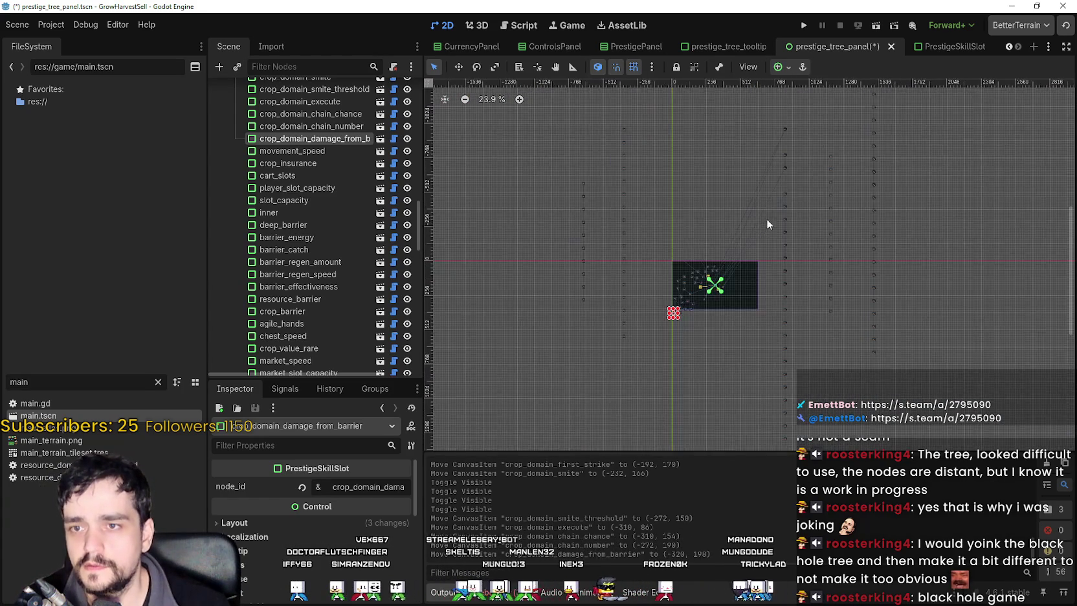
scroll(762, 223, down, 1)
drag(783, 137, 744, 172)
mouse_move(782, 137)
mouse_down()
mouse_move(723, 239)
mouse_move(708, 344)
mouse_move(561, 386)
mouse_up()
scroll(709, 373, up, 8)
scroll(797, 329, up, 3)
mouse_move(803, 324)
mouse_down()
mouse_move(726, 327)
mouse_move(771, 311)
mouse_move(764, 256)
mouse_up()
drag(598, 330, 683, 240)
scroll(796, 192, down, 10)
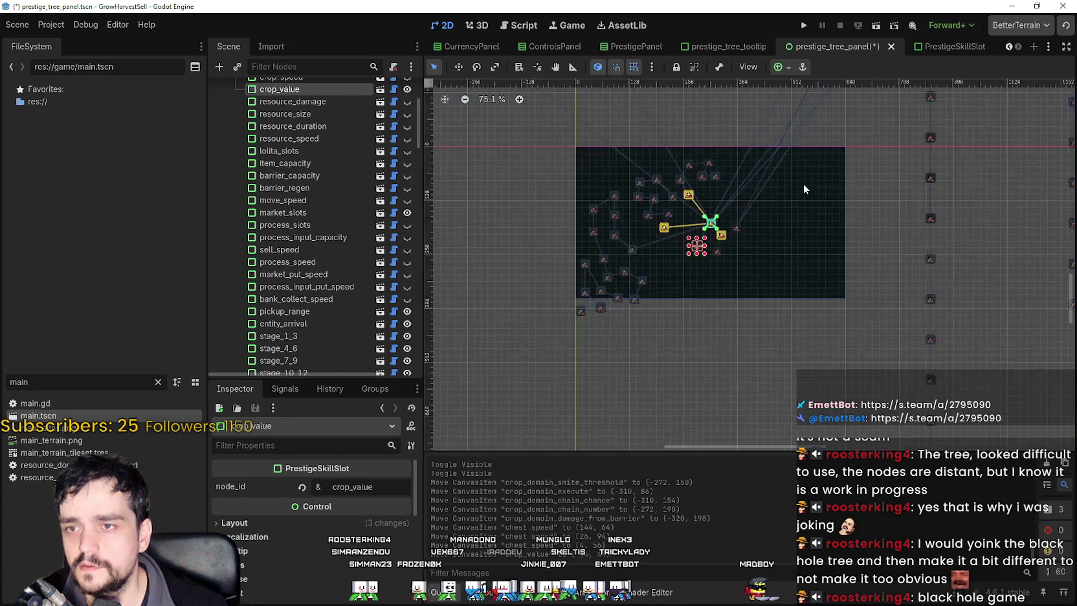
Shift market_speed down and to the right, and fine-tune chest_speed's spot in the cluster.
scroll(796, 192, down, 4)
click(850, 192)
scroll(833, 315, up, 3)
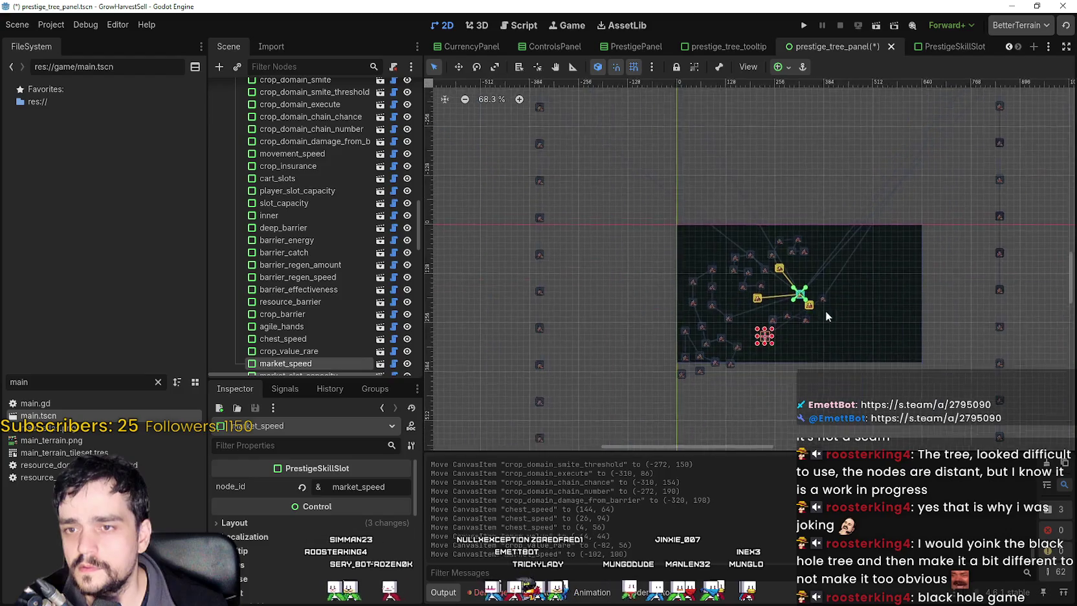
scroll(805, 320, up, 10)
mouse_move(683, 364)
mouse_down()
mouse_move(791, 396)
mouse_move(975, 373)
mouse_up()
scroll(660, 312, up, 1)
scroll(696, 316, right, 3)
click(694, 314)
drag(699, 254, 705, 257)
mouse_move(690, 309)
mouse_down()
mouse_move(664, 283)
mouse_move(664, 243)
mouse_move(684, 302)
mouse_up()
Tighten crop_value, crop_value_rare, market_slots and market_speed into the cluster.
drag(618, 304, 647, 275)
scroll(584, 336, down, 8)
mouse_move(563, 307)
mouse_down()
mouse_move(584, 337)
mouse_move(654, 342)
mouse_up()
scroll(751, 277, up, 2)
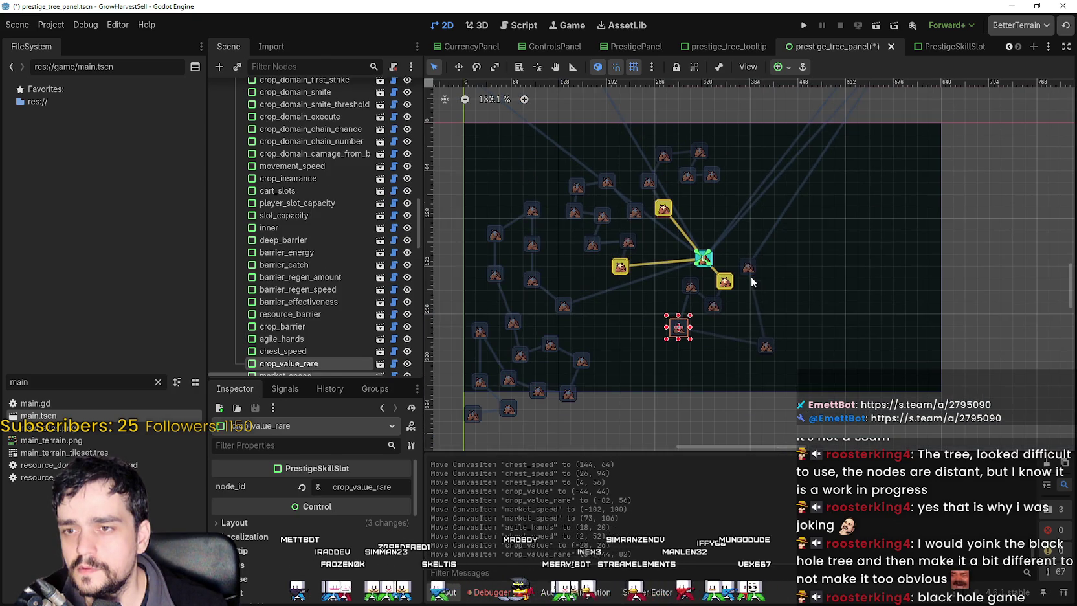
mouse_move(749, 269)
mouse_down()
mouse_move(742, 320)
mouse_move(715, 341)
mouse_up()
Bring market_slot_capacity, expedition_demand and faster_output from the far-right column into the tree panel.
scroll(715, 341, down, 10)
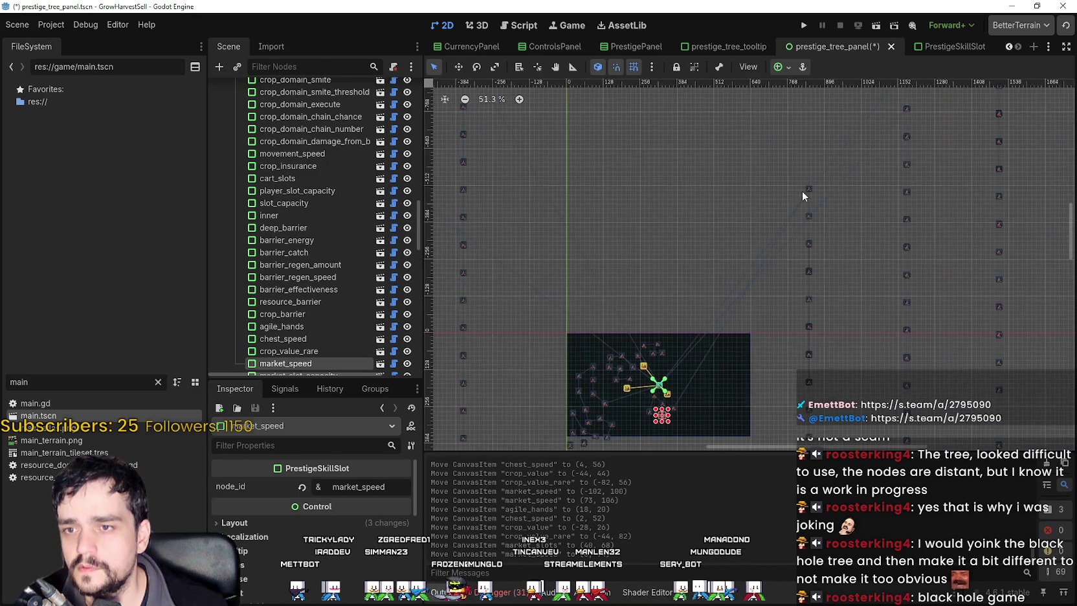
drag(806, 191, 684, 397)
drag(807, 214, 690, 416)
mouse_move(808, 244)
mouse_down()
mouse_move(696, 428)
mouse_move(675, 425)
mouse_up()
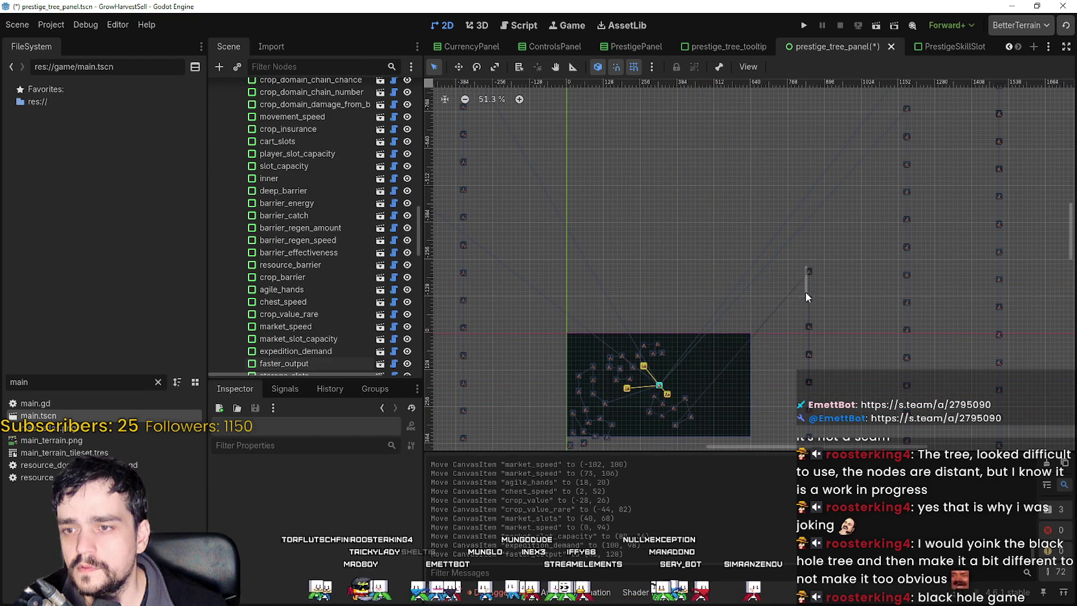
Bring the storage_slots and storage_auto_output slots into the tree panel.
mouse_move(810, 272)
mouse_down()
mouse_move(794, 311)
mouse_move(660, 429)
mouse_up()
scroll(712, 324, down, 5)
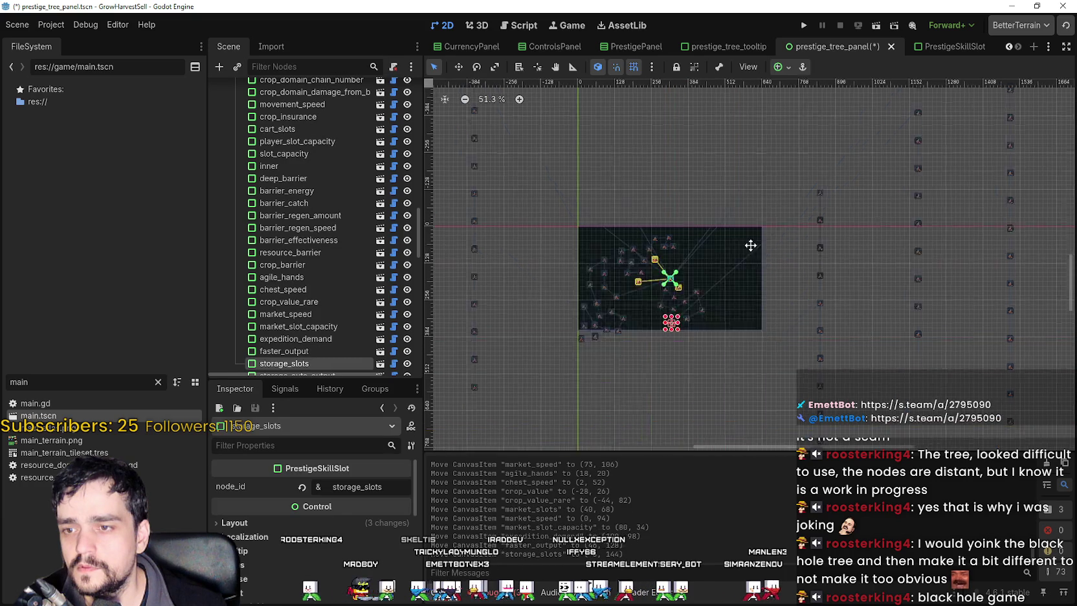
scroll(743, 248, up, 1)
drag(833, 136, 676, 317)
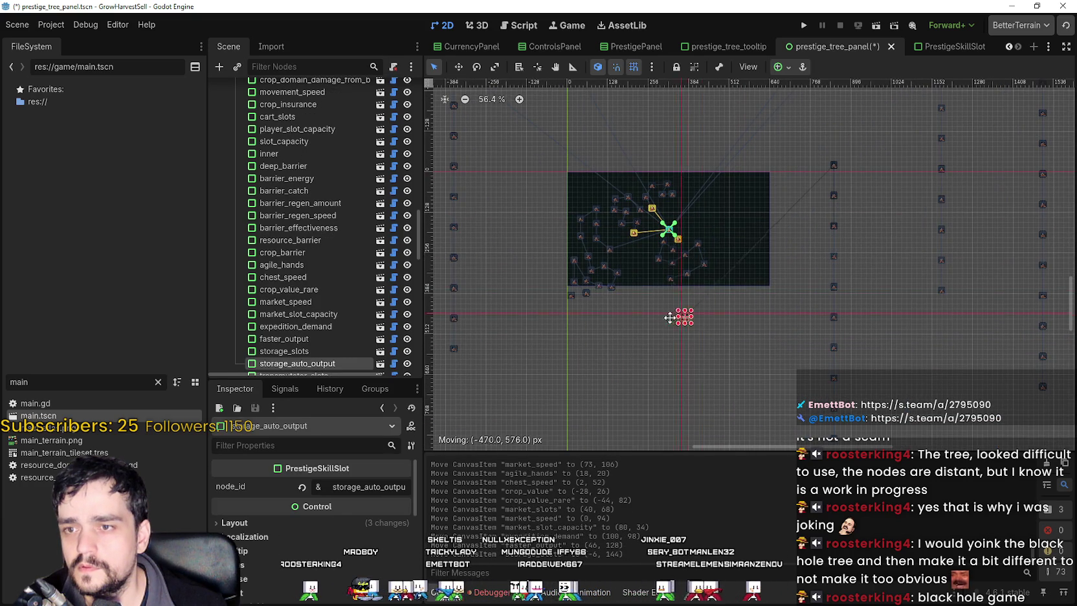
drag(653, 277, 653, 278)
Bring transmutator_slots, speed, auto_output, sell, market_transmutate, global_chest and crops_transmutator into the panel.
mouse_move(834, 166)
mouse_down()
mouse_move(706, 350)
mouse_move(646, 289)
mouse_move(652, 296)
mouse_up()
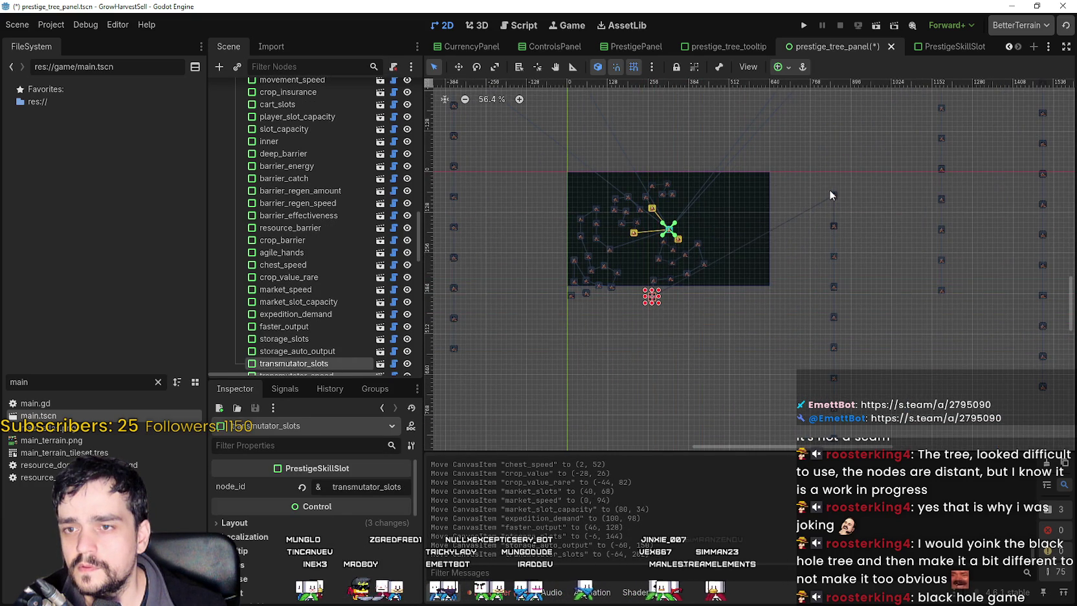
mouse_move(834, 201)
mouse_down()
mouse_move(704, 293)
mouse_move(677, 296)
mouse_up()
drag(835, 226, 706, 289)
mouse_move(833, 254)
mouse_down()
mouse_move(820, 273)
mouse_move(719, 280)
mouse_up()
drag(834, 287, 732, 260)
mouse_move(837, 319)
mouse_down()
mouse_move(787, 255)
mouse_move(735, 252)
mouse_up()
mouse_move(834, 347)
mouse_down()
mouse_move(742, 229)
mouse_move(715, 244)
mouse_up()
Bring transmutator_golden, transmutator_emerald, alchemy_station, alchemy_station_speed and alchemy_station_double_chance into the panel.
scroll(738, 305, down, 4)
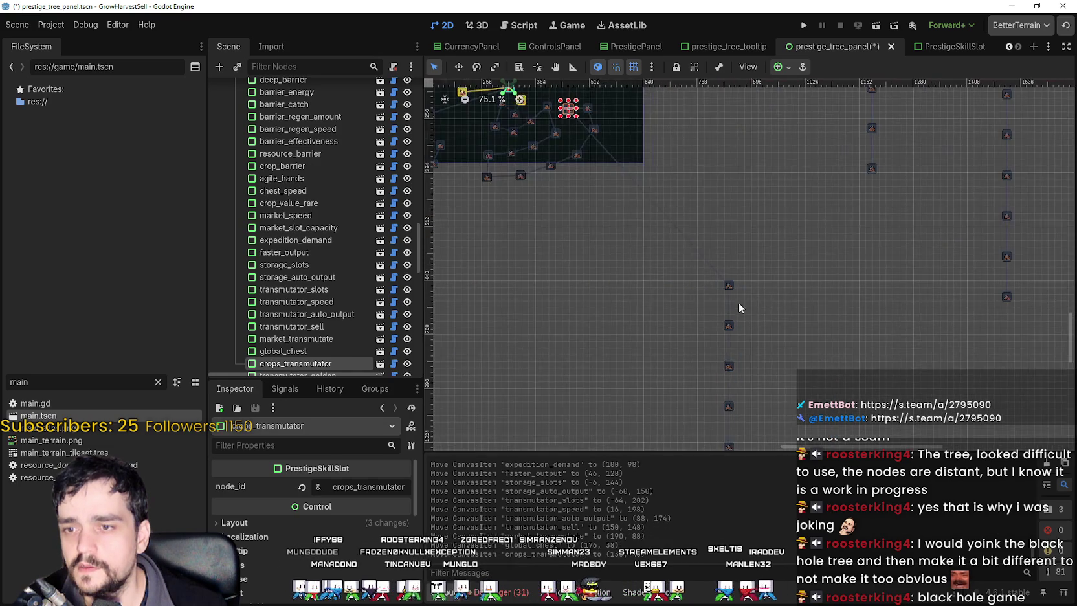
scroll(743, 290, down, 3)
scroll(739, 280, up, 4)
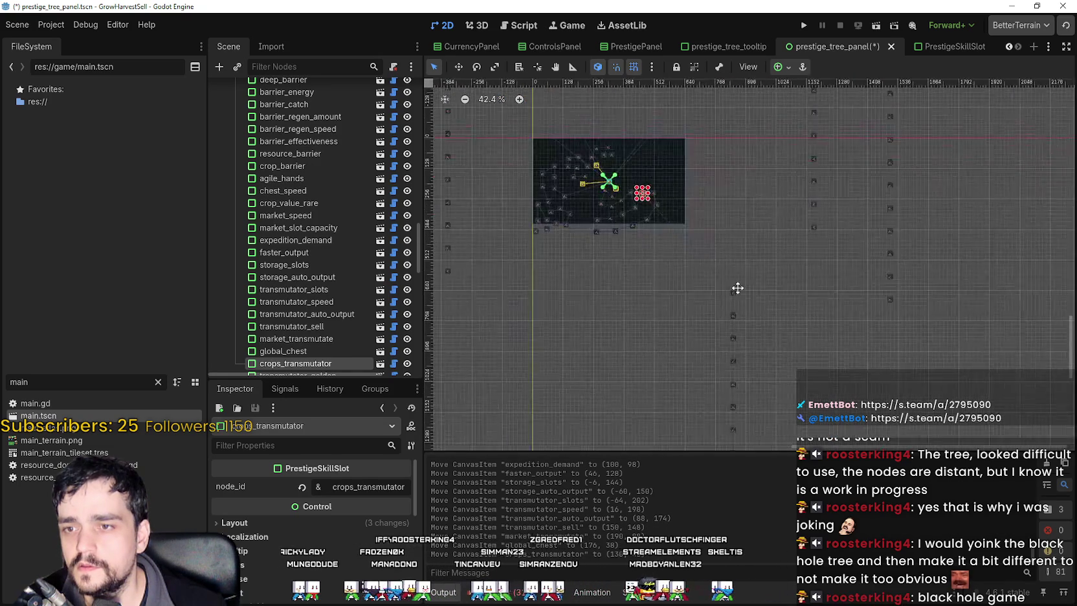
drag(776, 309, 678, 187)
mouse_move(776, 329)
mouse_down()
mouse_move(730, 217)
mouse_move(702, 174)
mouse_move(691, 182)
mouse_up()
click(774, 356)
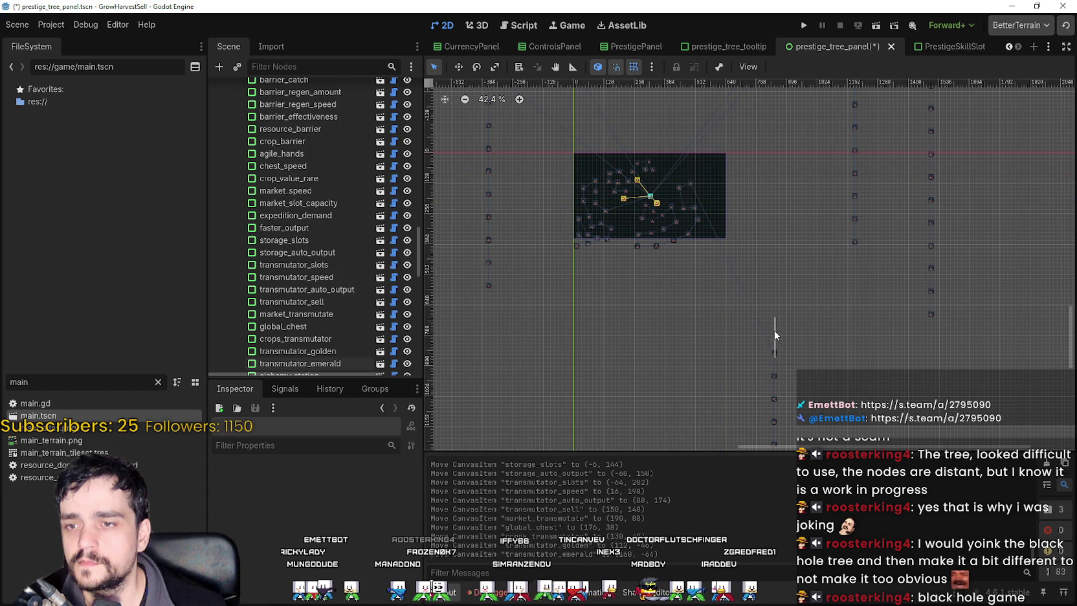
mouse_move(774, 353)
mouse_down()
mouse_move(785, 299)
mouse_move(688, 177)
mouse_up()
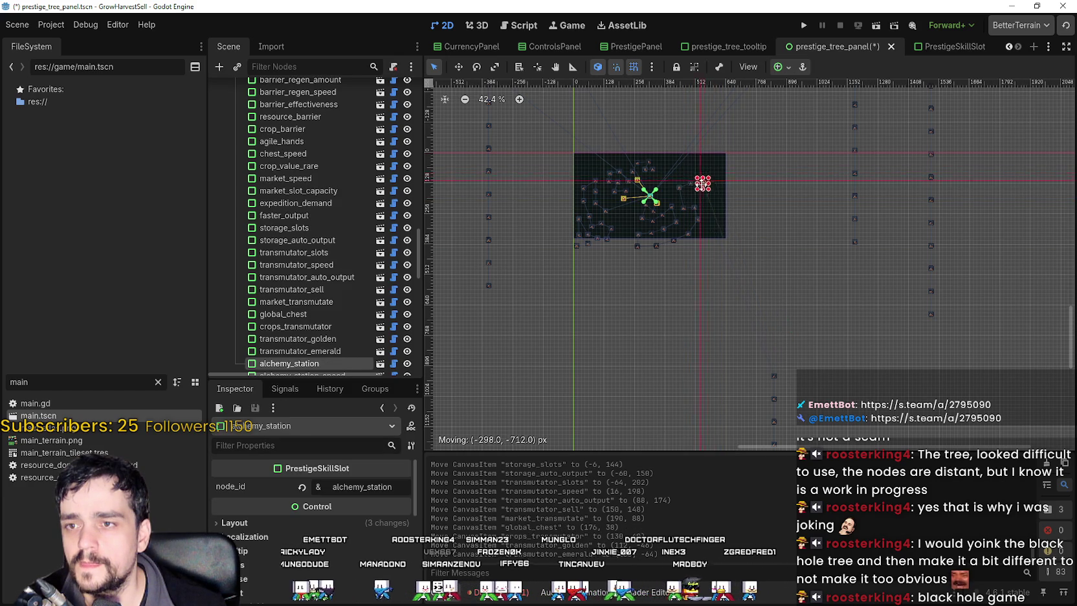
mouse_move(774, 377)
mouse_down()
mouse_move(785, 318)
mouse_move(721, 200)
mouse_move(689, 196)
mouse_up()
mouse_move(773, 402)
mouse_down()
mouse_move(733, 225)
mouse_move(762, 319)
mouse_up()
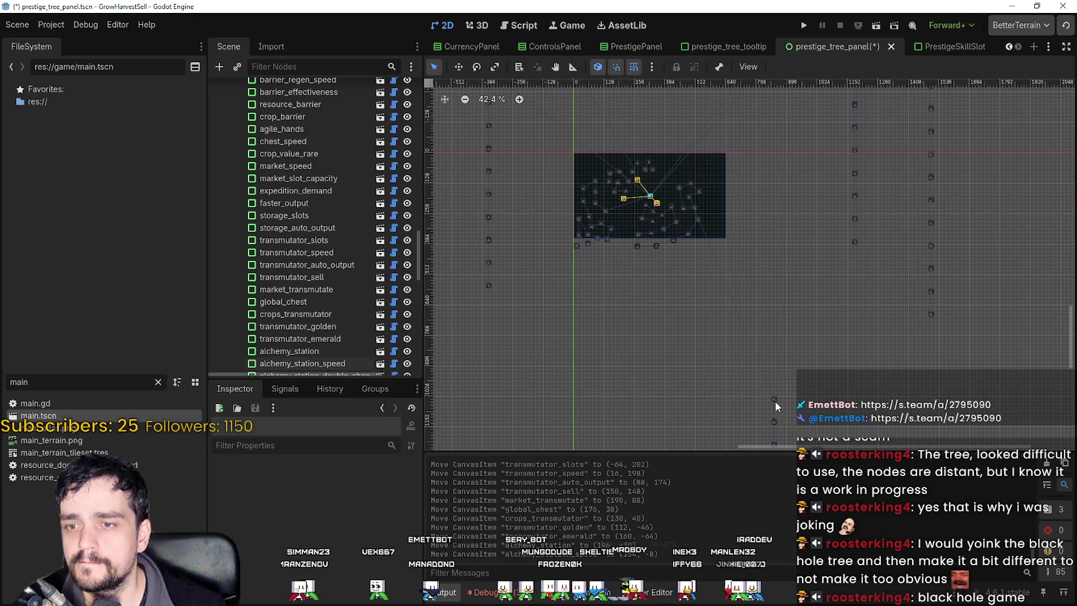
mouse_move(773, 401)
mouse_down()
mouse_move(735, 220)
mouse_move(712, 202)
mouse_up()
Move the flask_final slot up toward the tree cluster.
scroll(745, 224, up, 5)
click(764, 358)
drag(764, 362, 731, 171)
scroll(738, 212, up, 1)
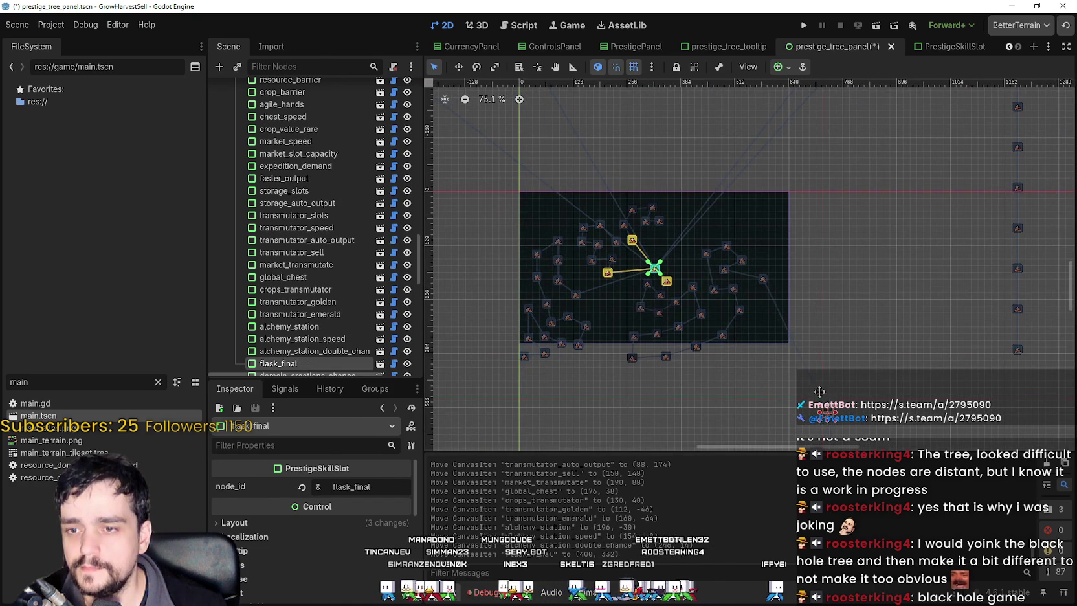
scroll(712, 214, down, 8)
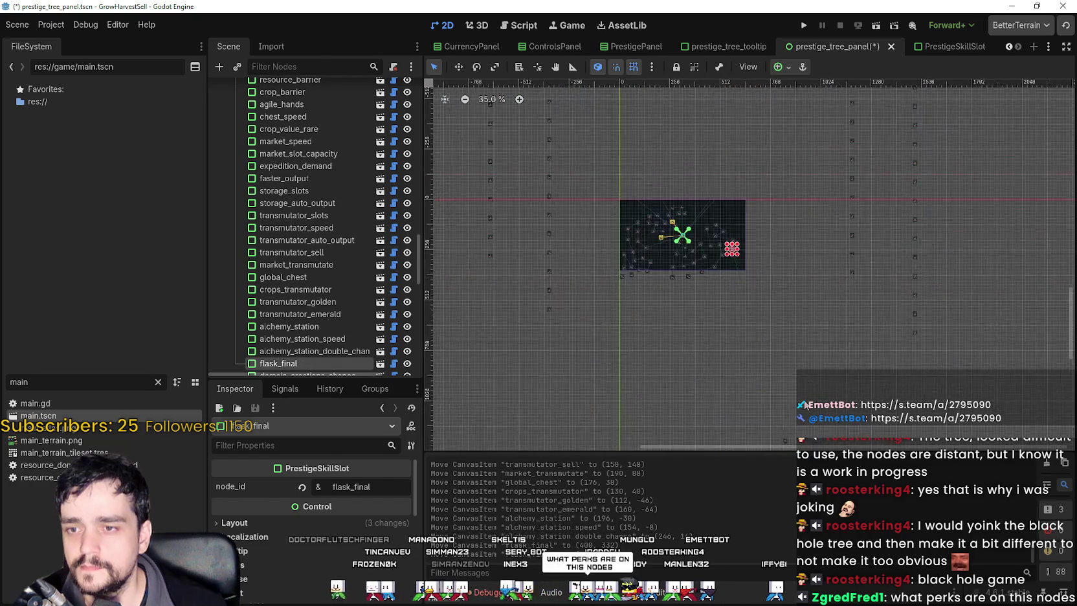
scroll(802, 381, up, 1)
Carry the far-off market_extra_sell_chance slot toward the tree cluster.
click(780, 409)
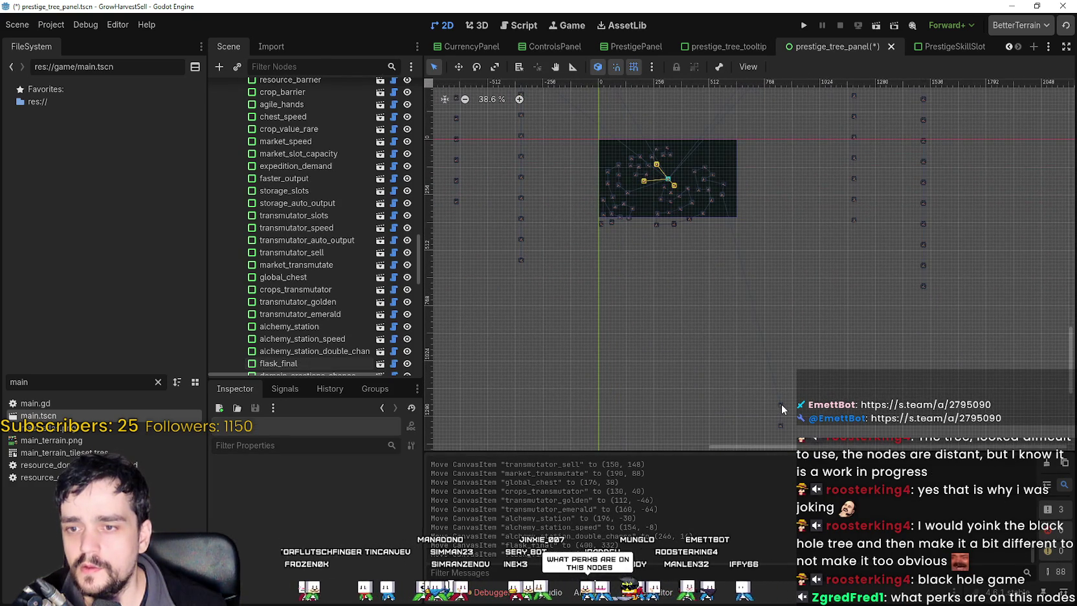
click(780, 407)
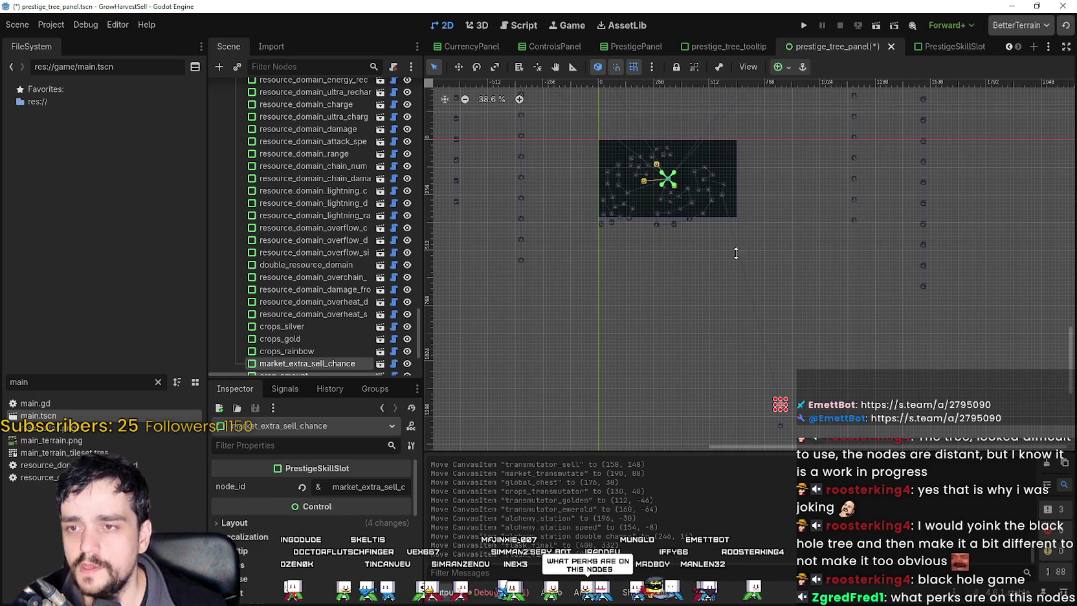
scroll(784, 406, up, 5)
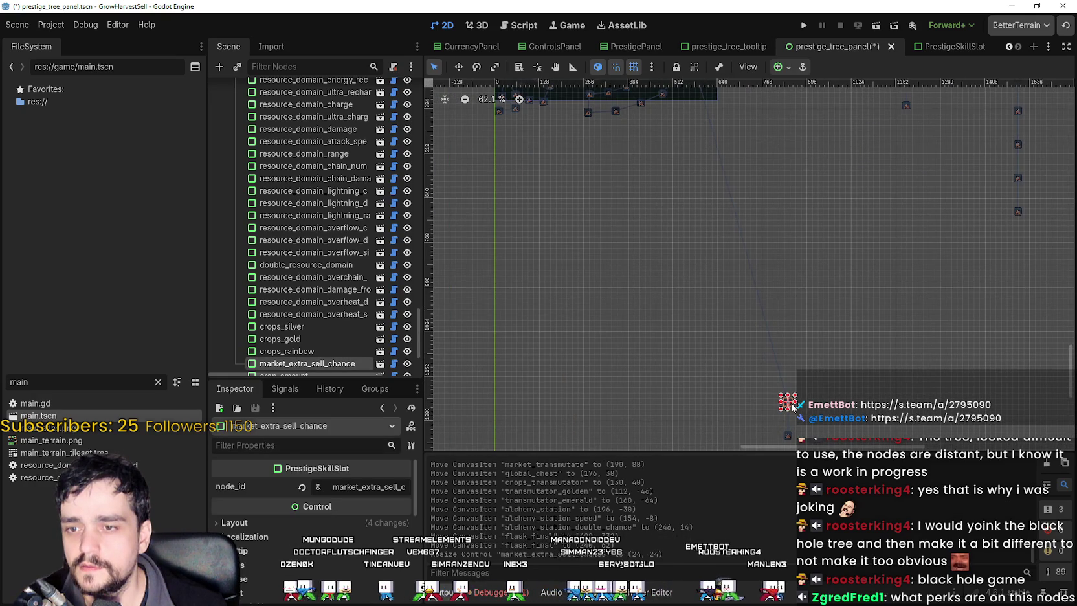
scroll(744, 259, up, 4)
mouse_move(710, 143)
mouse_down()
mouse_move(781, 361)
mouse_move(775, 311)
mouse_up()
scroll(783, 366, down, 10)
Place the crop_amount slot near the tree panel.
click(788, 372)
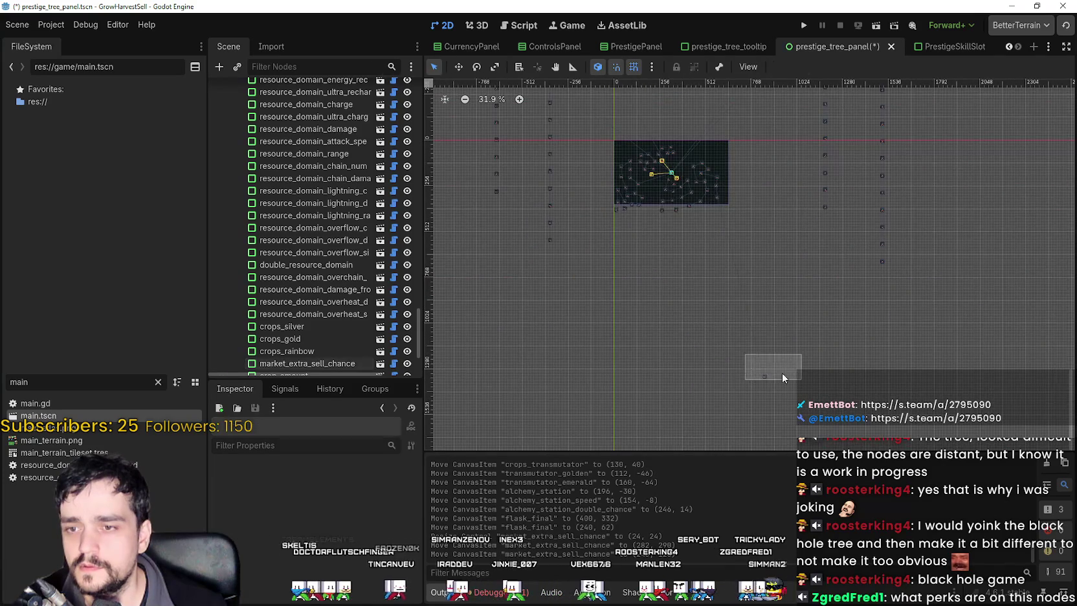
click(766, 374)
scroll(769, 373, up, 8)
scroll(769, 369, up, 2)
drag(699, 182, 793, 398)
scroll(793, 398, down, 2)
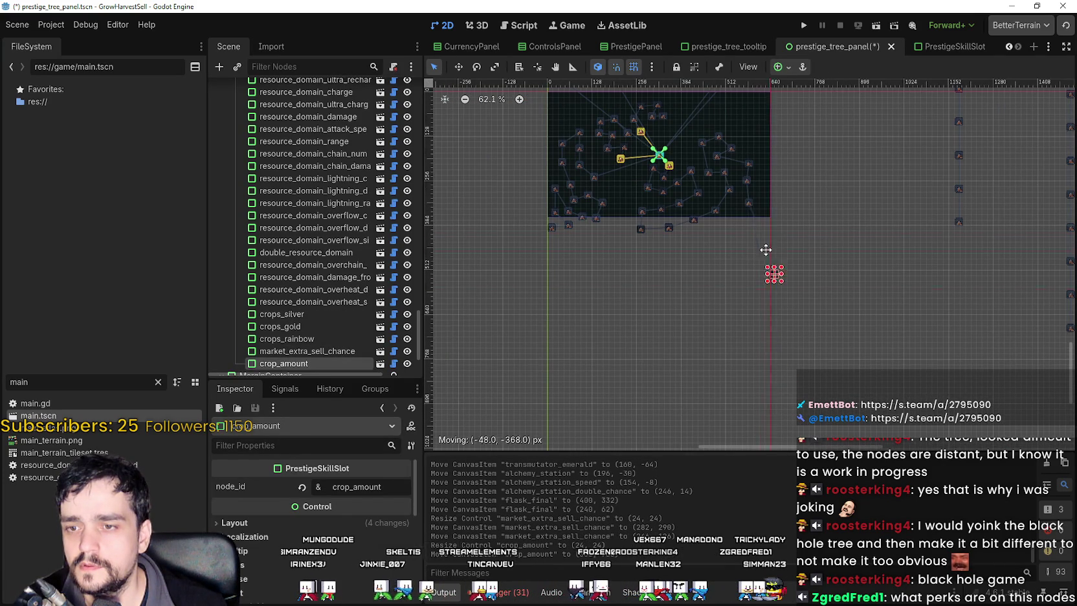
drag(743, 223, 747, 241)
scroll(776, 252, down, 13)
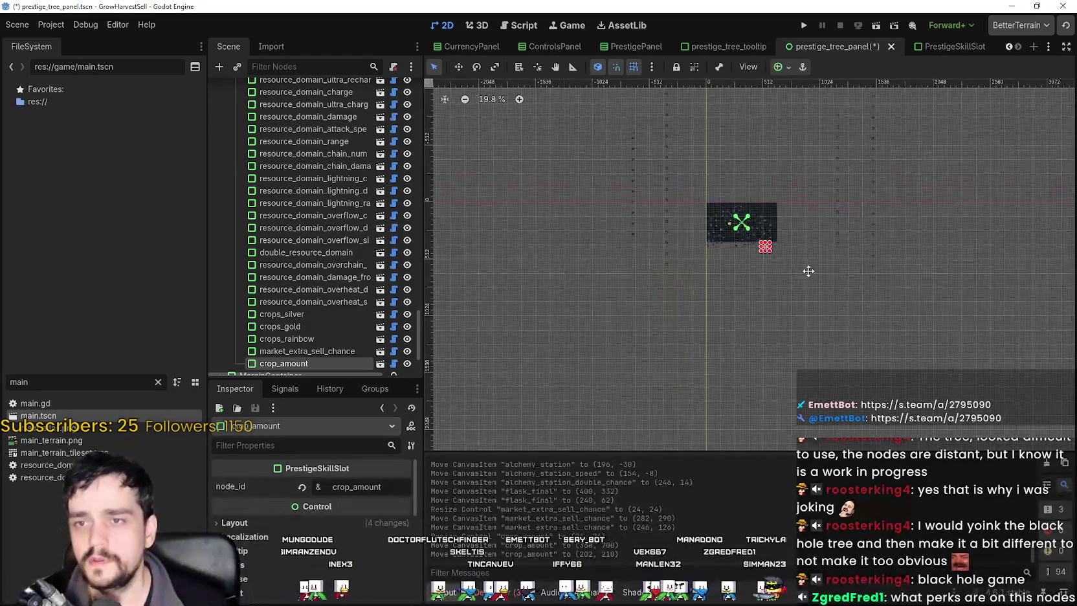
Save the scene and launch the game with Run Project.
scroll(829, 272, up, 5)
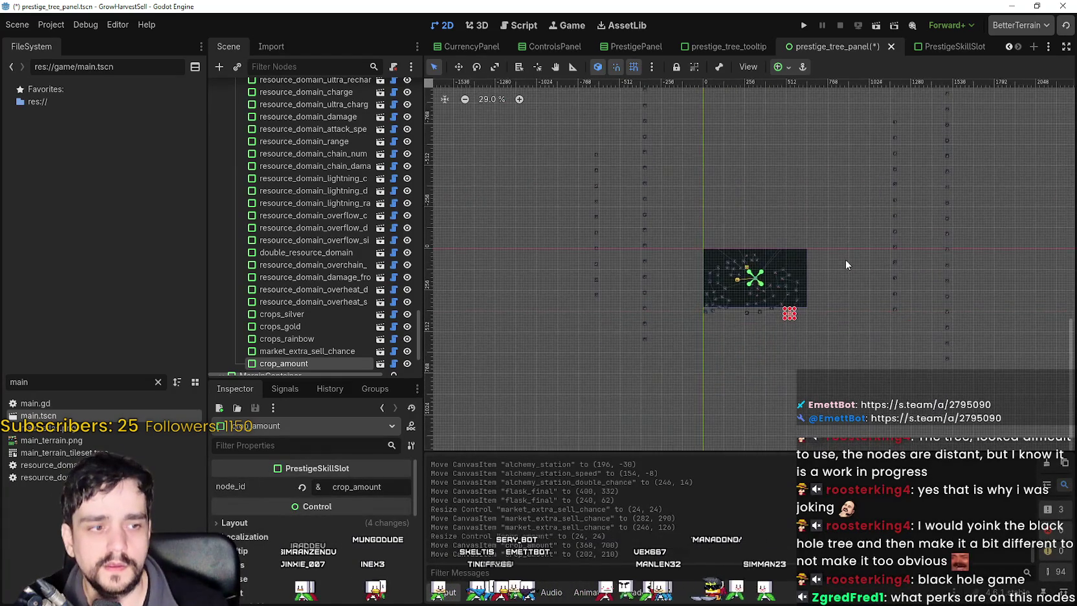
scroll(802, 208, up, 8)
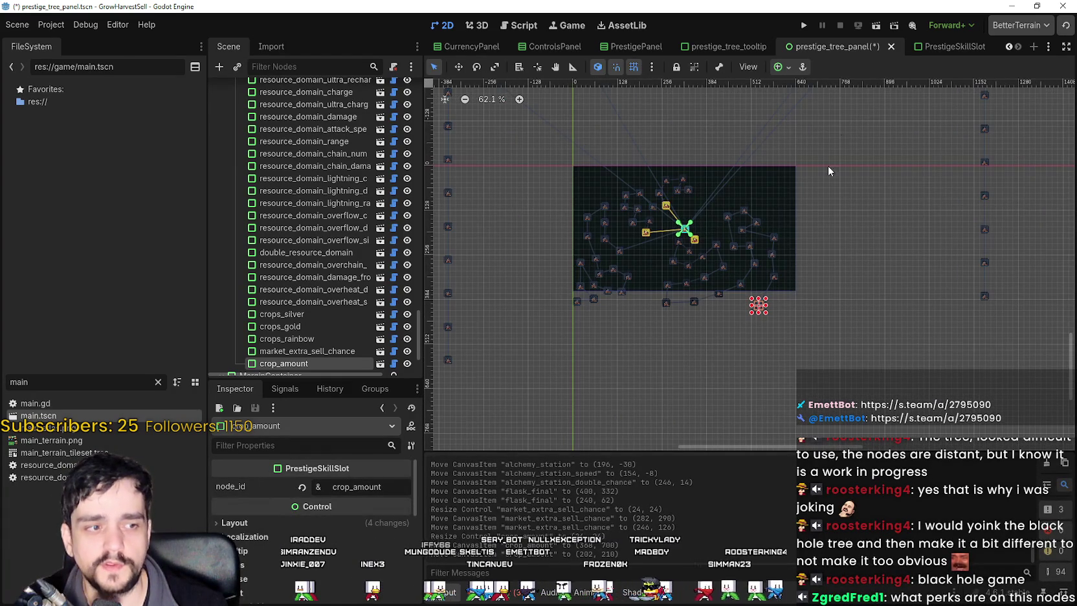
click(803, 27)
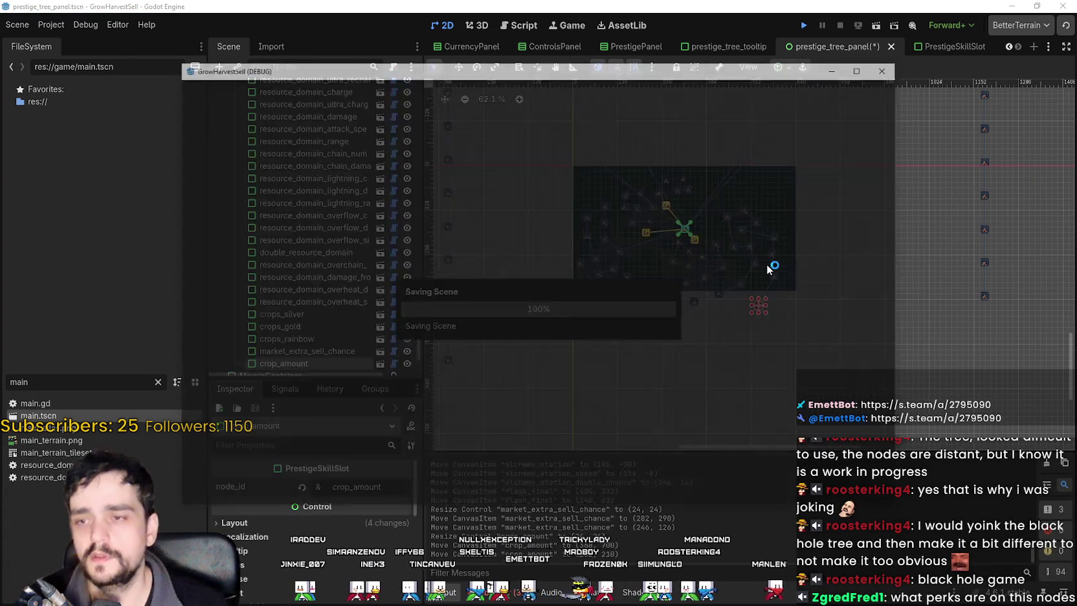
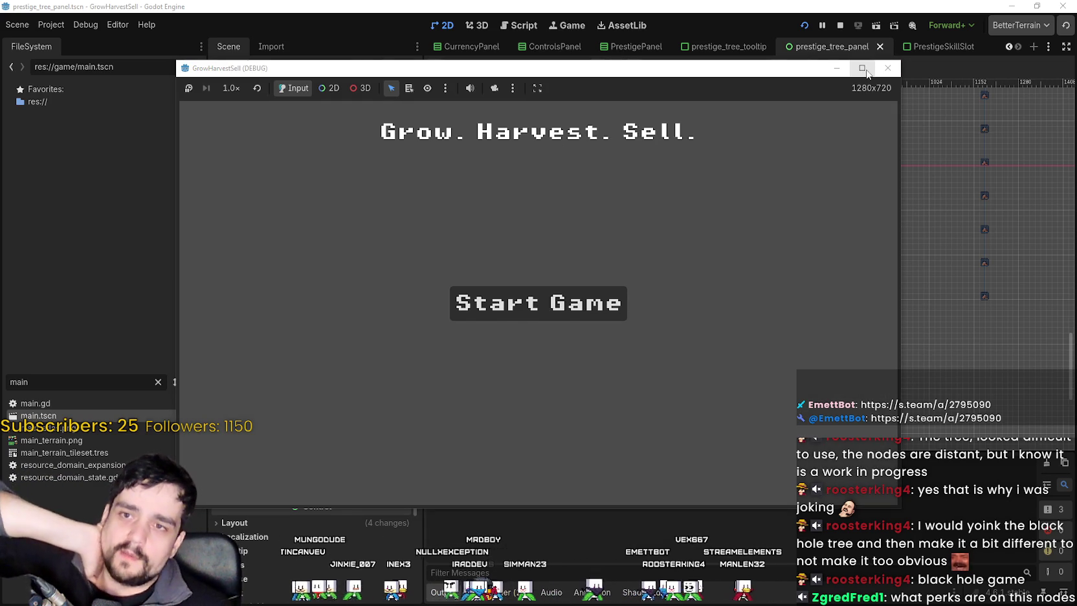
Maximize the debug window, start a new game and walk the character to the cart.
click(862, 67)
click(593, 343)
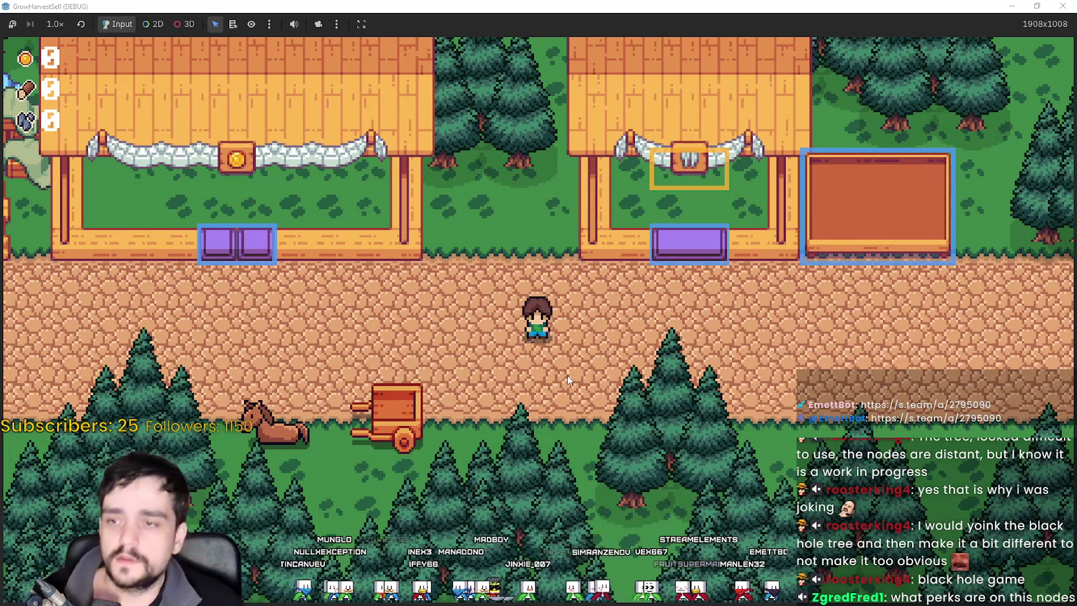
key(a)
key(a)
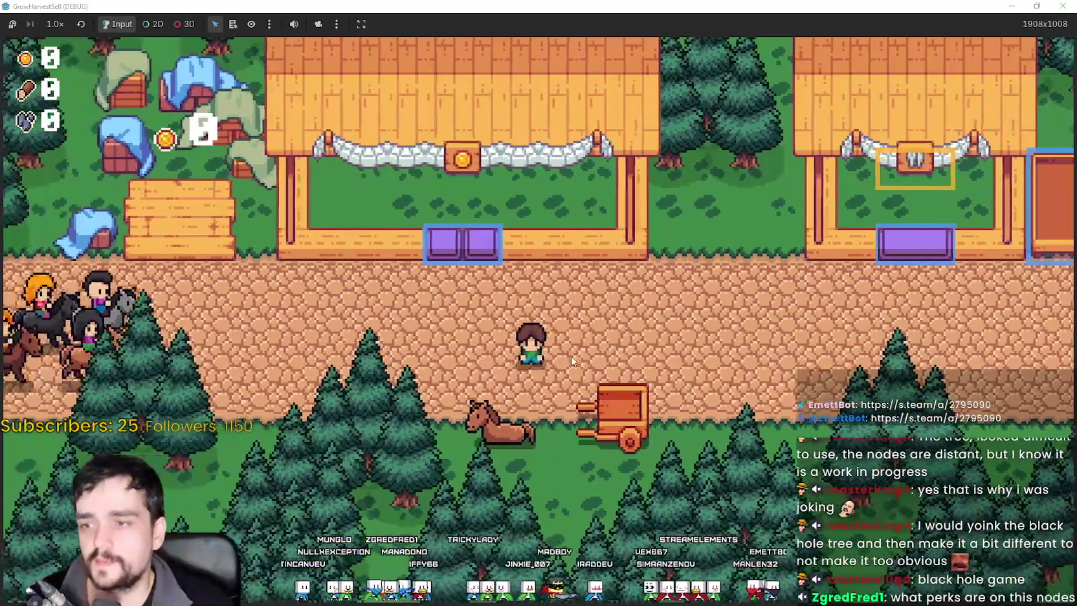
key(s)
Open the prestige skill tree, pan around its nodes, and restore the window to normal size.
click(272, 425)
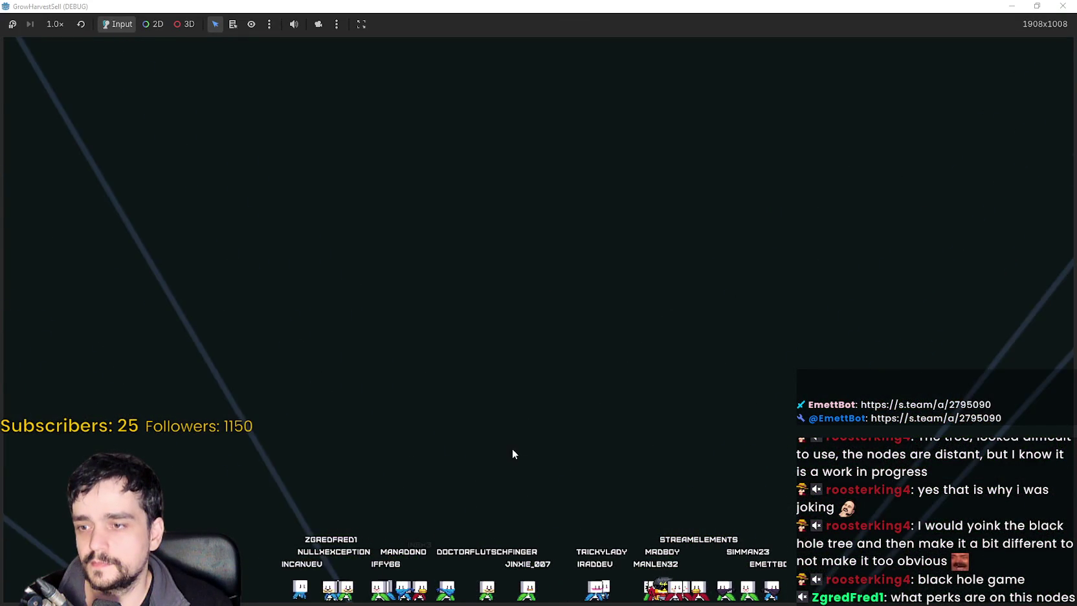
scroll(484, 333, up, 3)
scroll(484, 334, down, 4)
scroll(482, 334, down, 3)
drag(552, 240, 530, 329)
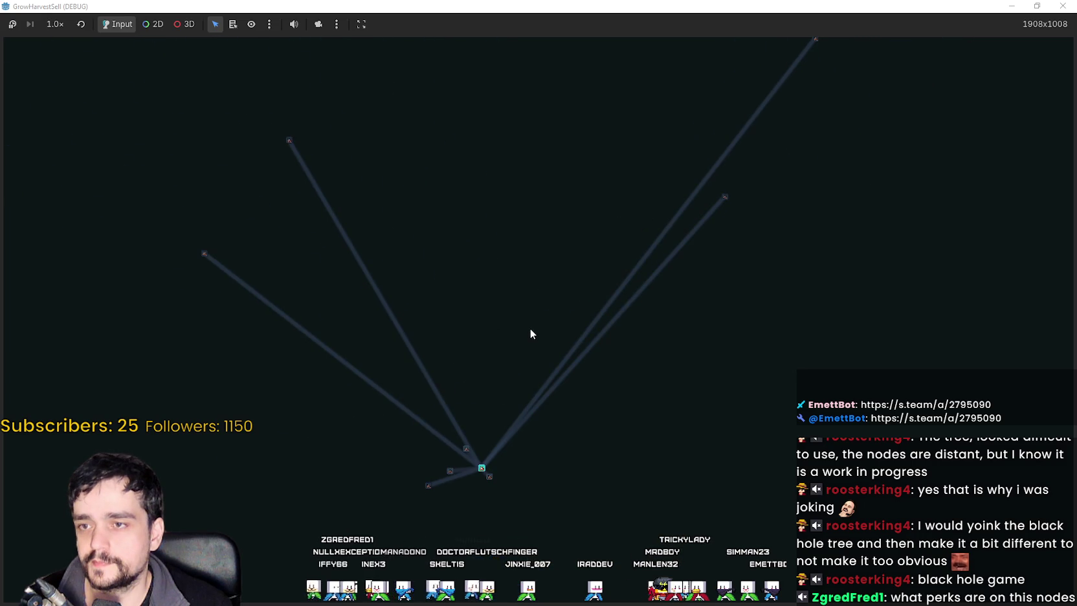
key(super+Down)
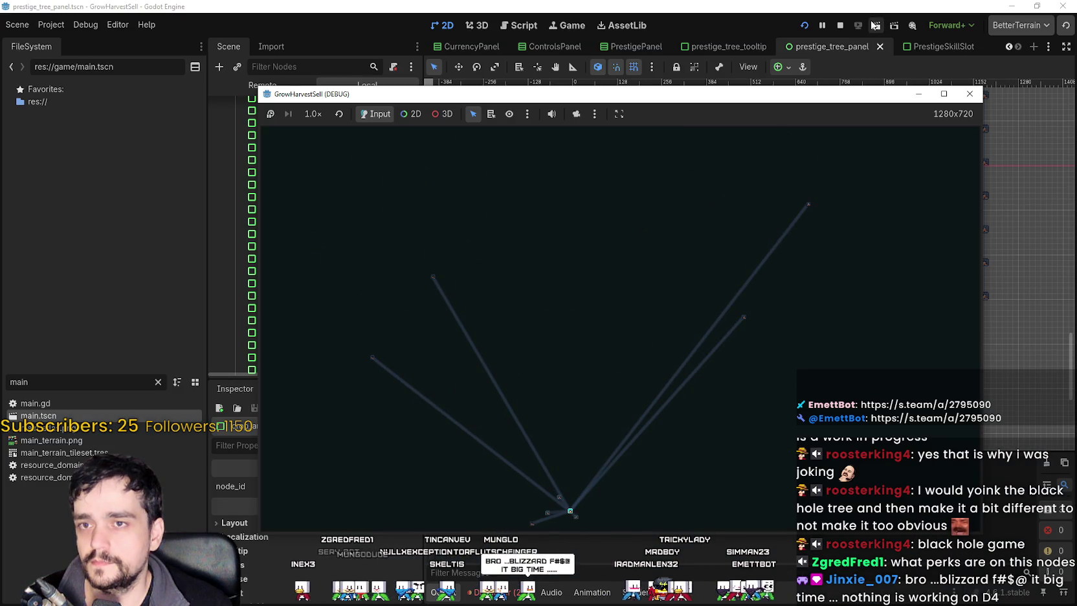
Stop the running game and bring the column of unplaced skill slots into view.
click(875, 27)
scroll(757, 227, up, 2)
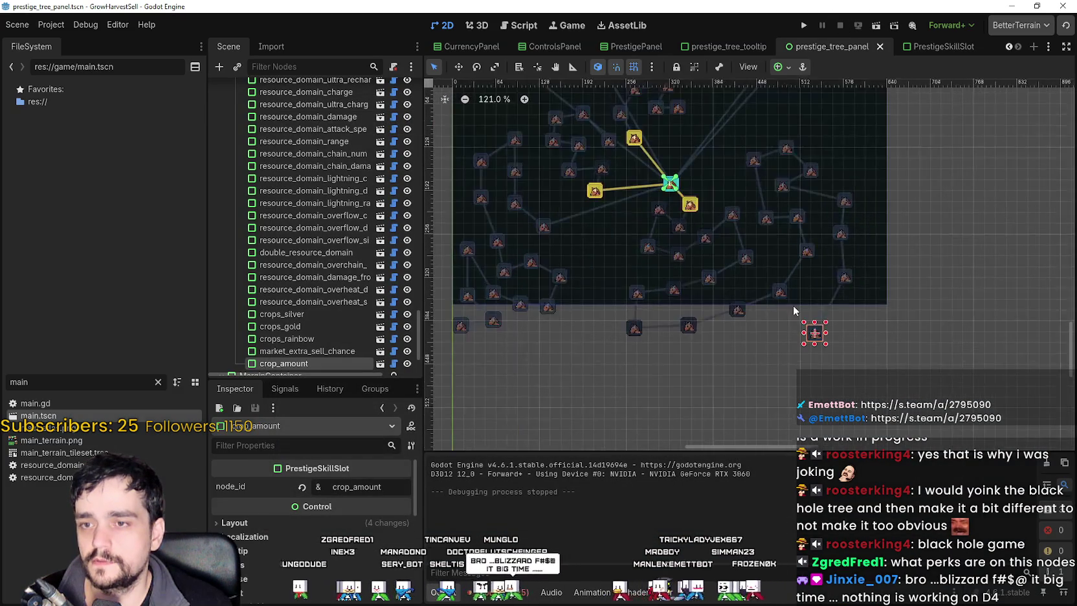
click(892, 363)
scroll(882, 349, down, 4)
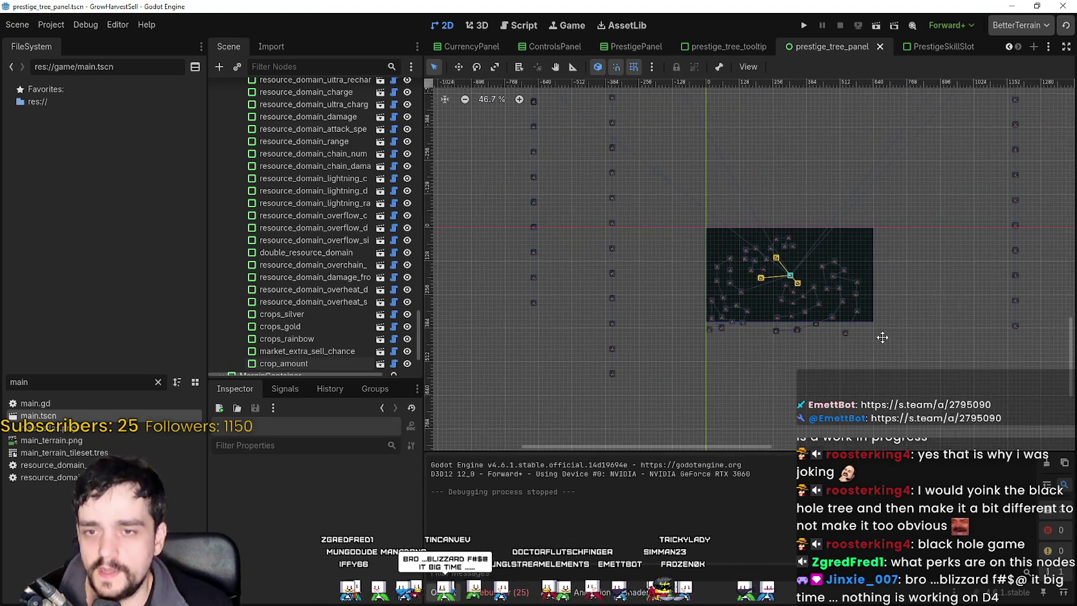
drag(918, 306, 774, 351)
scroll(847, 131, down, 2)
scroll(846, 116, up, 3)
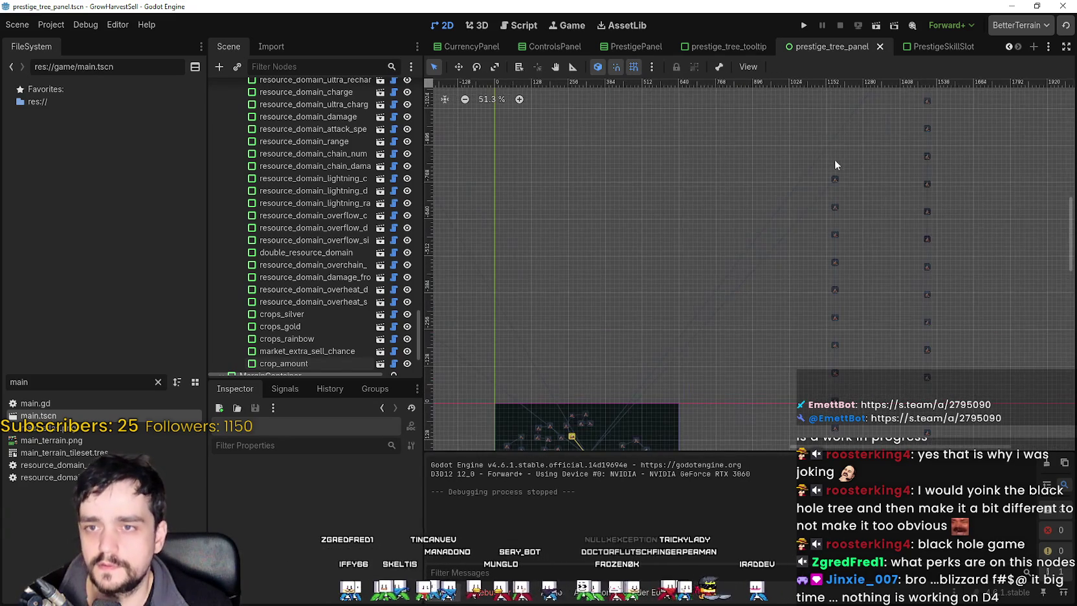
Move the domain_creations_chance slot onto the skill tree panel.
click(835, 179)
mouse_move(818, 180)
mouse_down()
mouse_move(691, 233)
mouse_move(822, 249)
mouse_up()
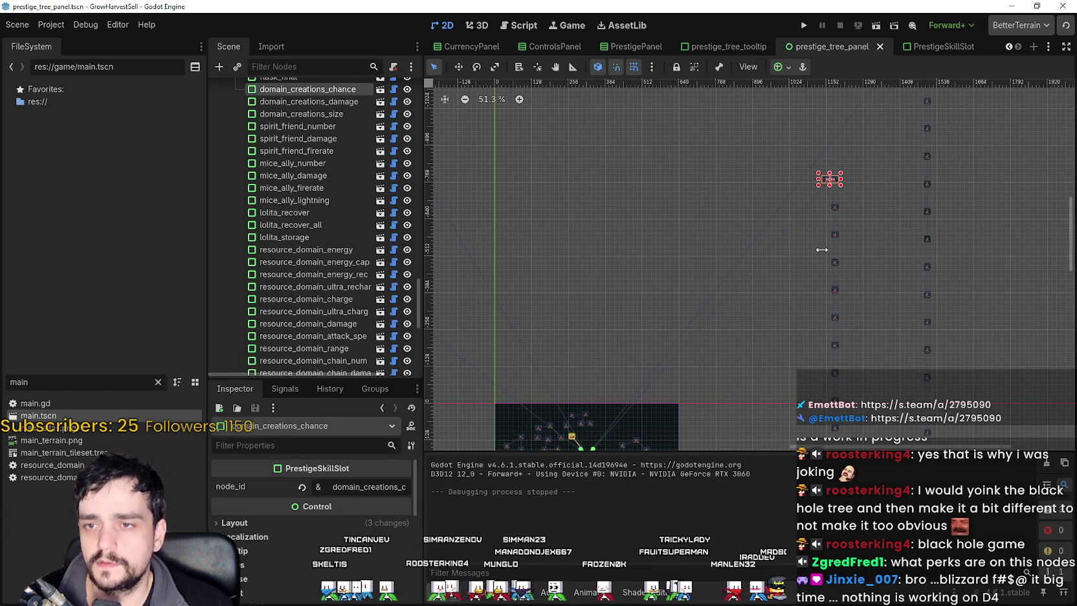
scroll(826, 181, up, 5)
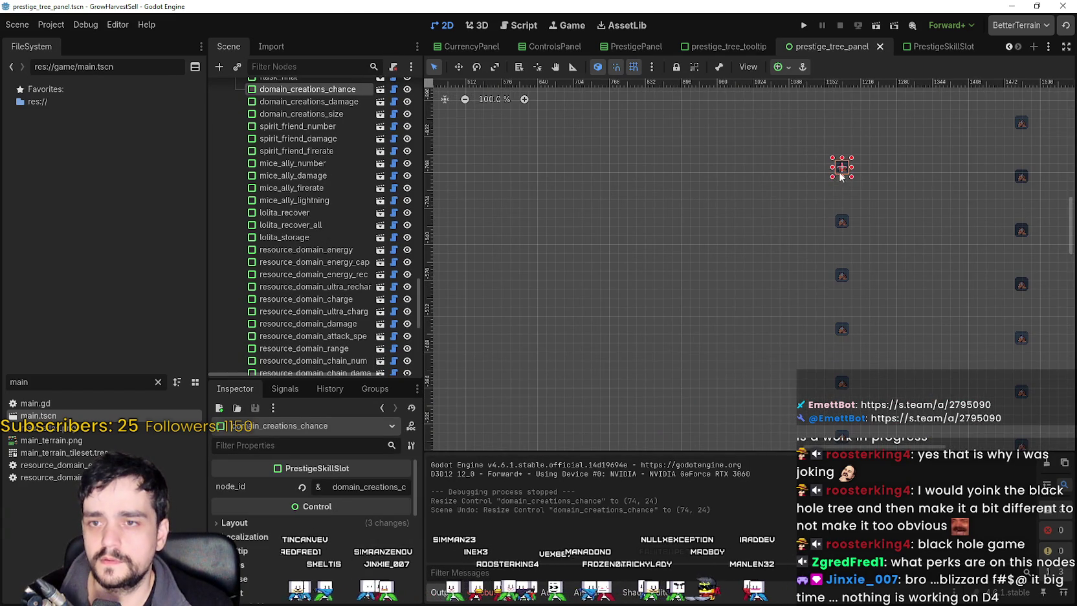
drag(673, 311, 679, 350)
scroll(681, 354, down, 3)
scroll(740, 216, up, 5)
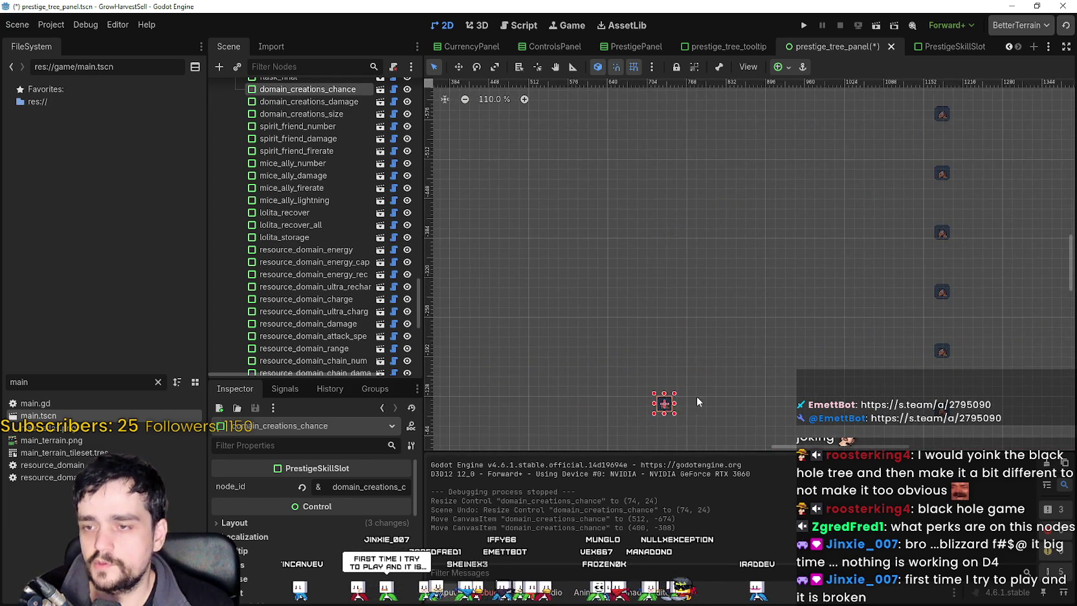
drag(694, 410, 738, 219)
scroll(804, 222, down, 1)
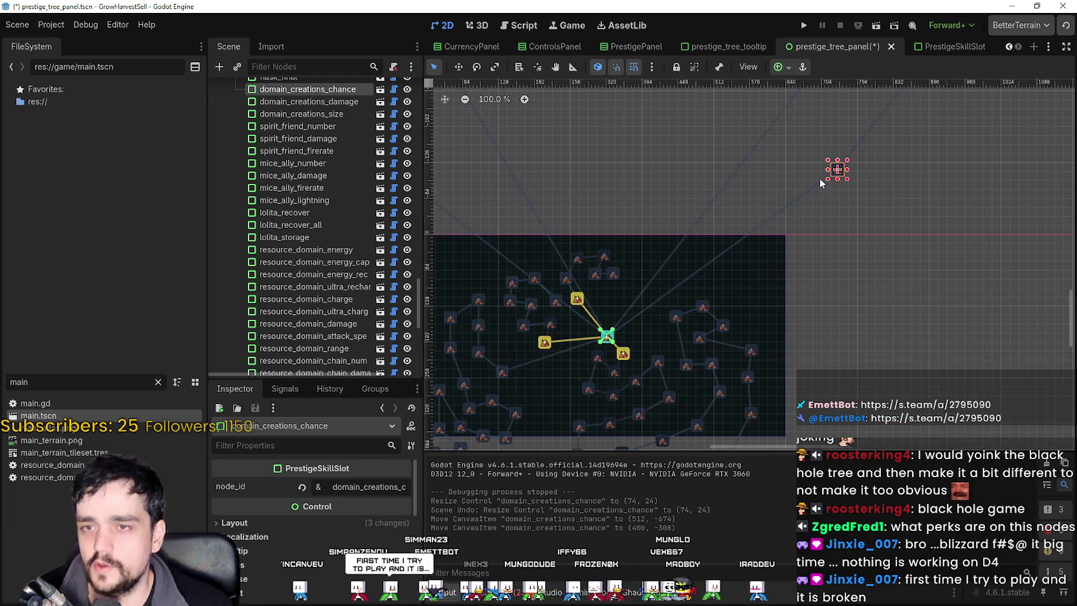
mouse_move(833, 180)
mouse_down()
mouse_move(798, 180)
mouse_move(605, 341)
mouse_move(648, 323)
mouse_up()
scroll(707, 267, down, 6)
Select domain_creations_damage and start moving it down-left toward the tree.
right_click(887, 174)
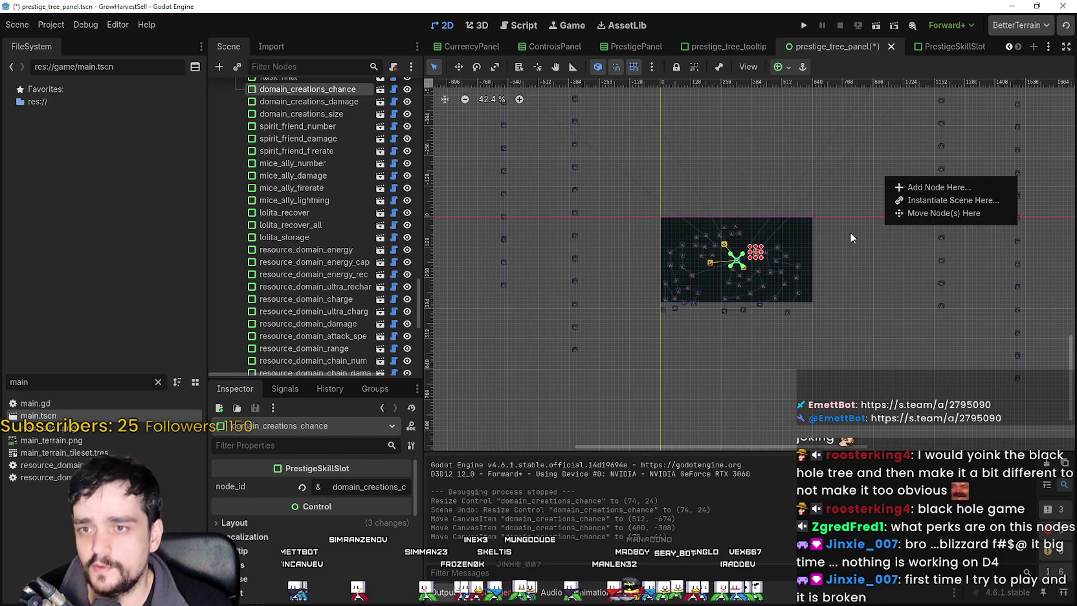
drag(848, 241, 794, 316)
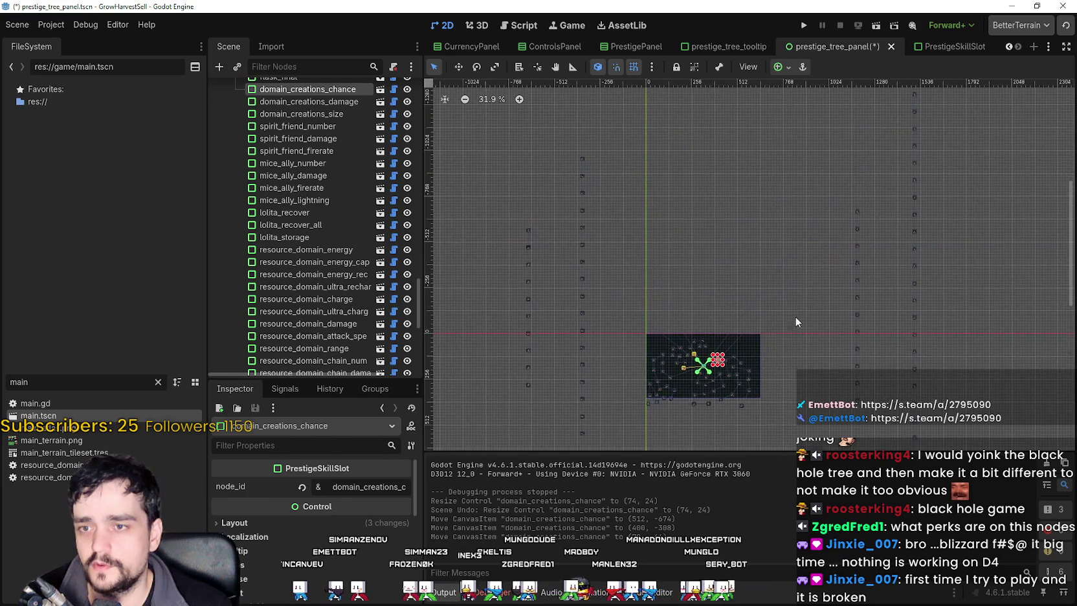
click(861, 204)
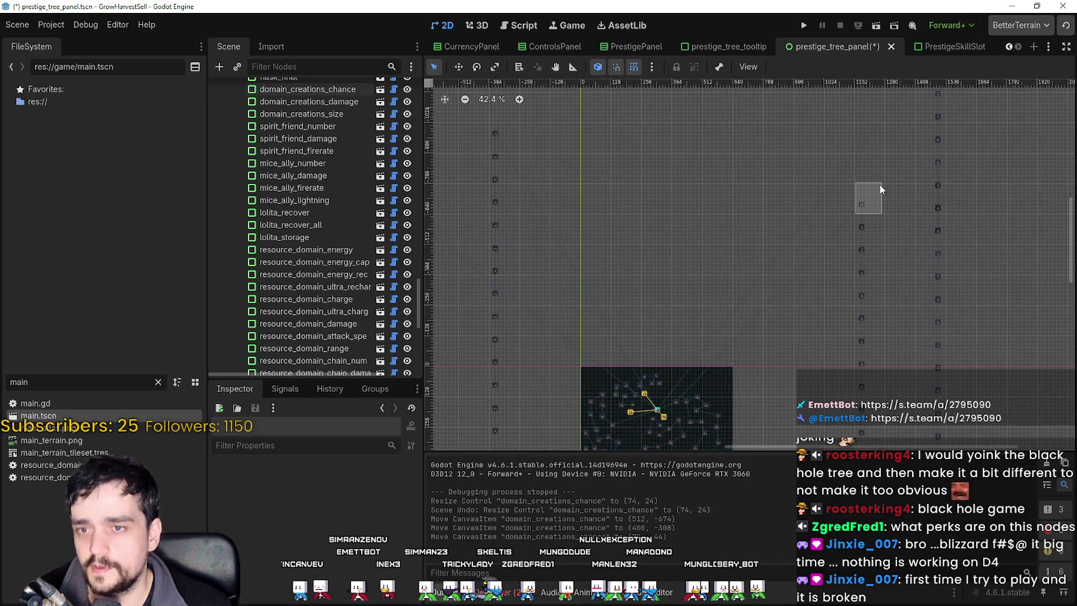
drag(882, 184, 862, 202)
scroll(862, 206, up, 2)
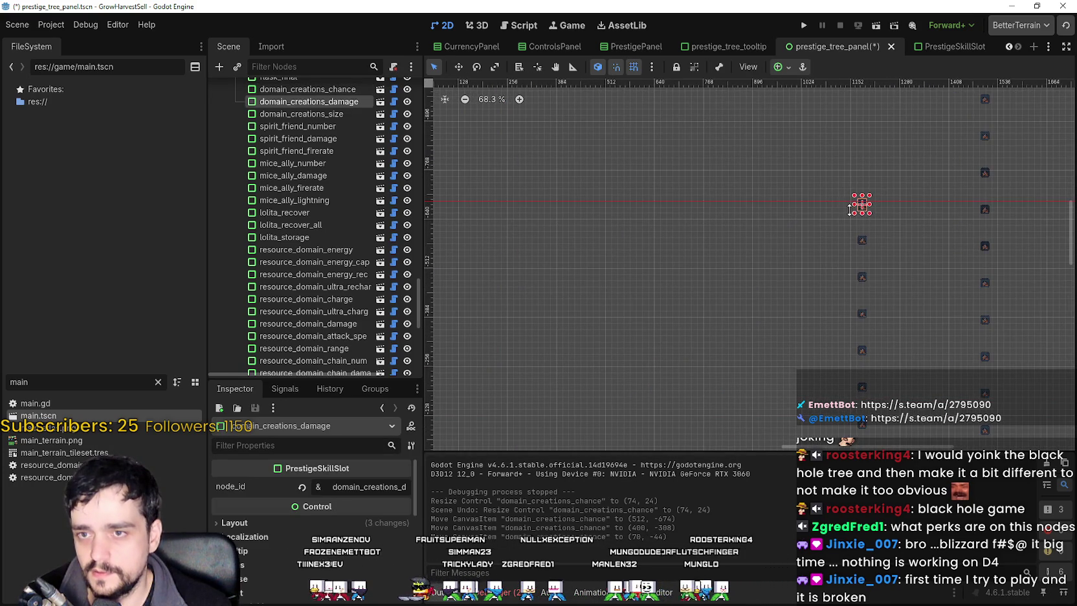
scroll(869, 191, up, 4)
mouse_move(864, 202)
mouse_down()
mouse_move(776, 211)
mouse_move(631, 387)
mouse_move(748, 238)
mouse_up()
scroll(631, 387, down, 8)
right_click(642, 384)
key(Escape)
Place domain_creations_damage inside the skill tree panel.
scroll(748, 239, up, 3)
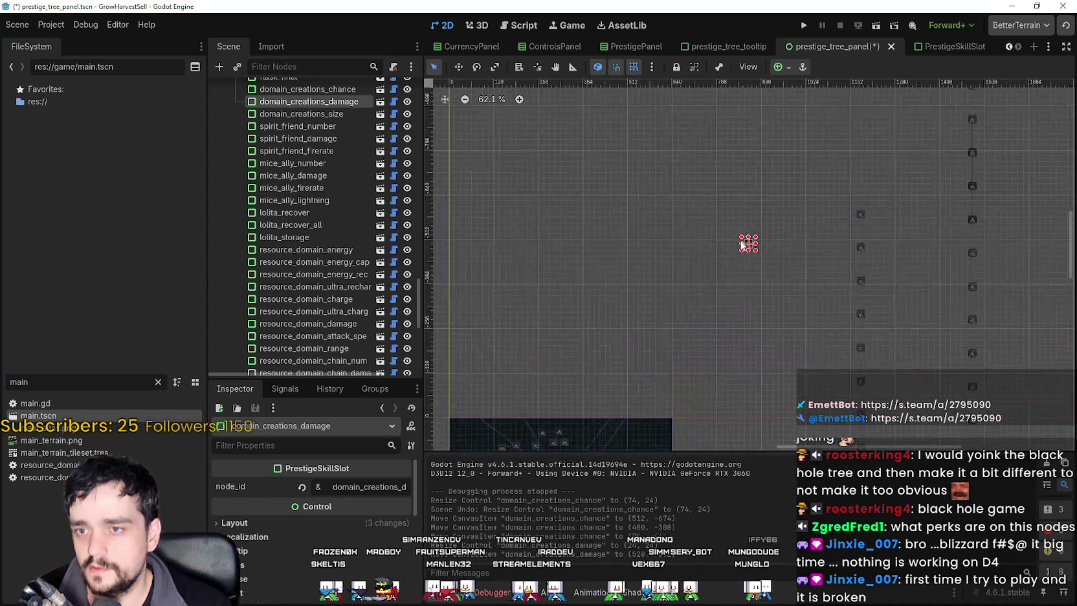
scroll(791, 269, up, 1)
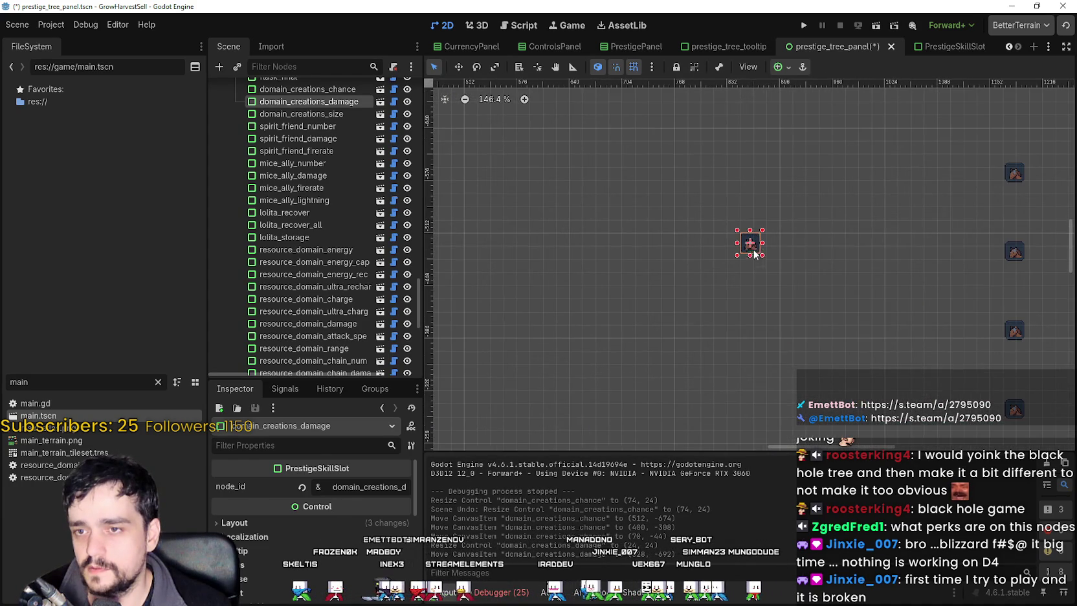
drag(752, 246, 623, 357)
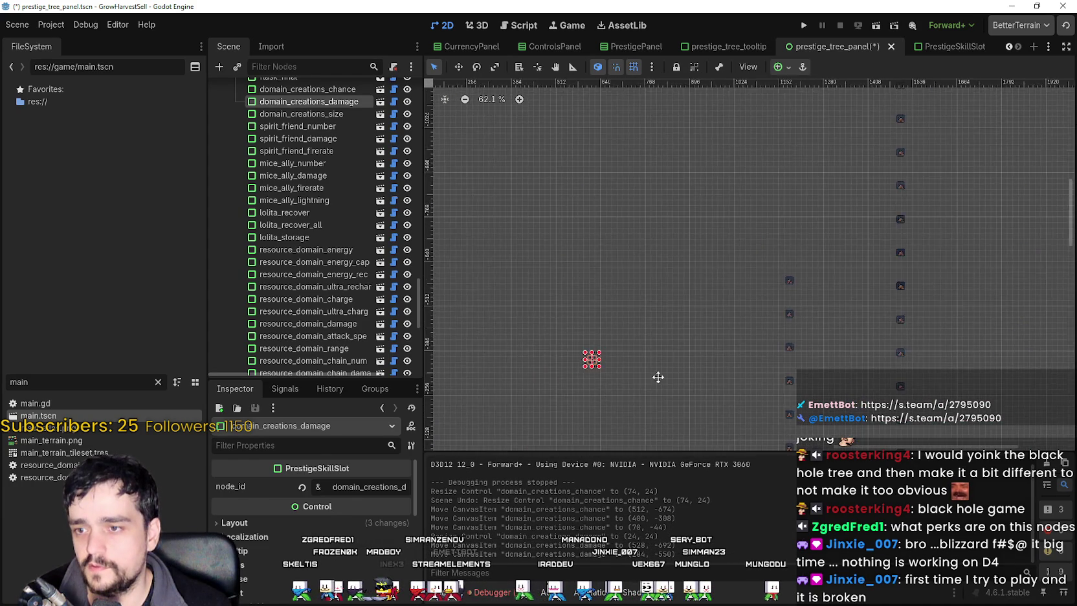
scroll(656, 385, down, 3)
scroll(793, 142, up, 4)
scroll(797, 147, up, 1)
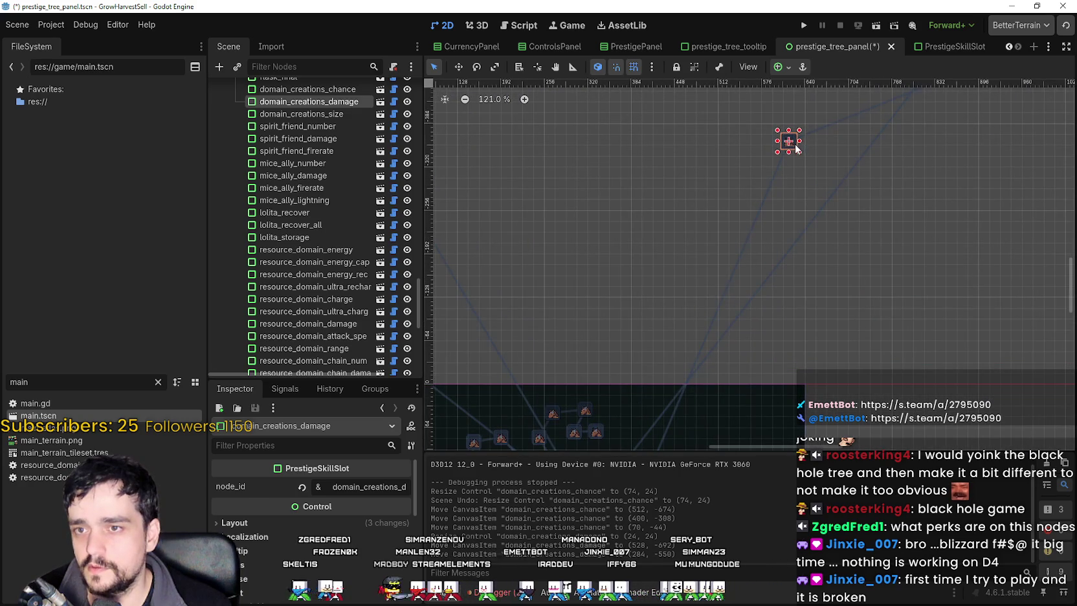
mouse_move(795, 151)
mouse_down()
mouse_move(710, 339)
mouse_move(736, 418)
mouse_up()
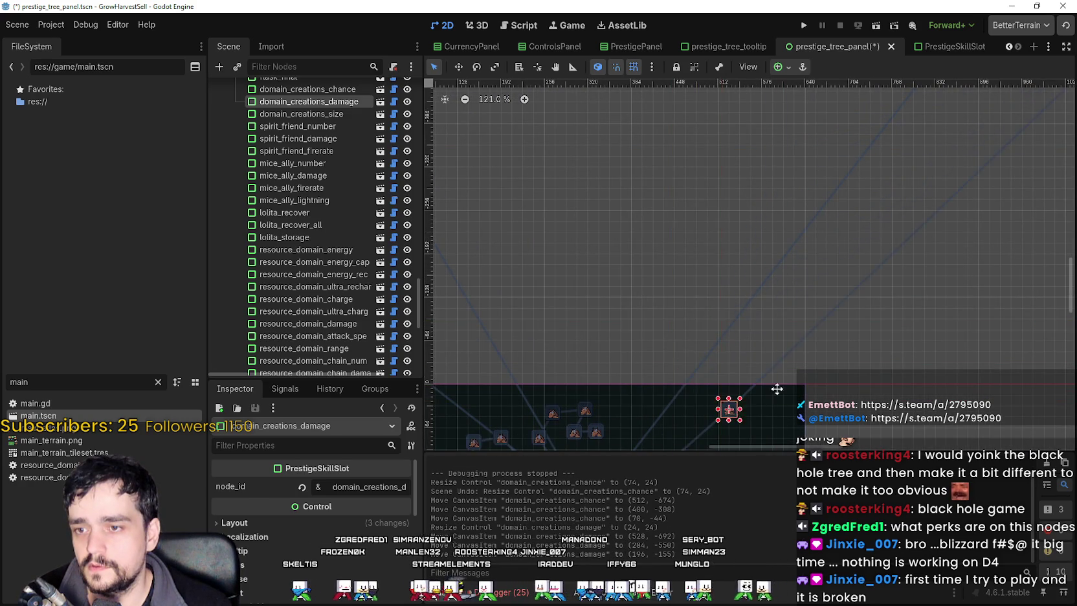
scroll(820, 233, up, 6)
mouse_move(831, 224)
mouse_down()
mouse_move(708, 288)
mouse_move(715, 316)
mouse_up()
scroll(714, 315, down, 18)
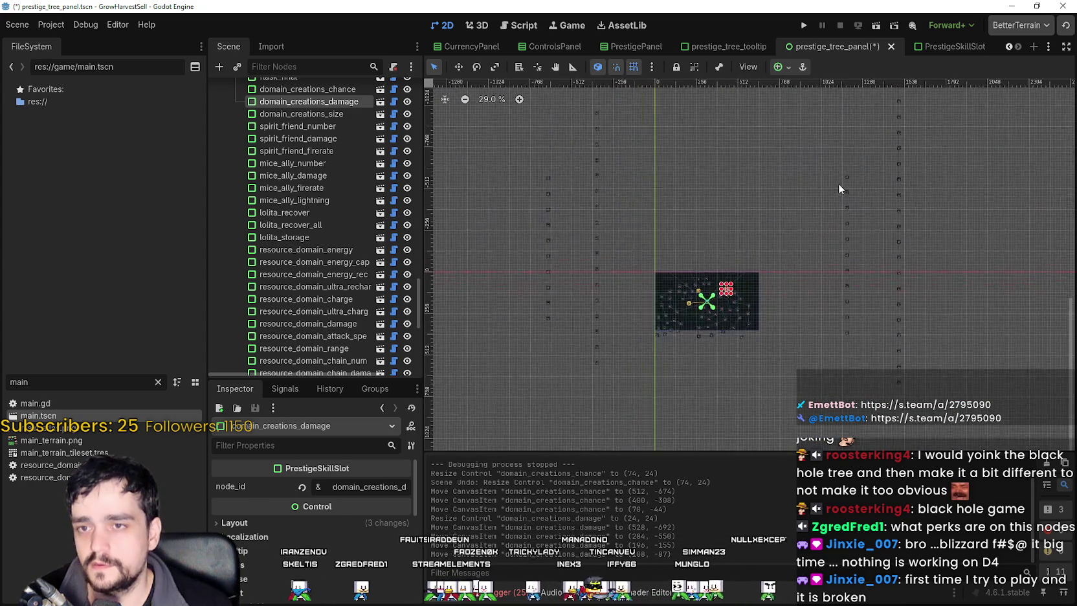
click(846, 179)
Move the domain_creations_size slot into the skill tree.
scroll(852, 177, up, 3)
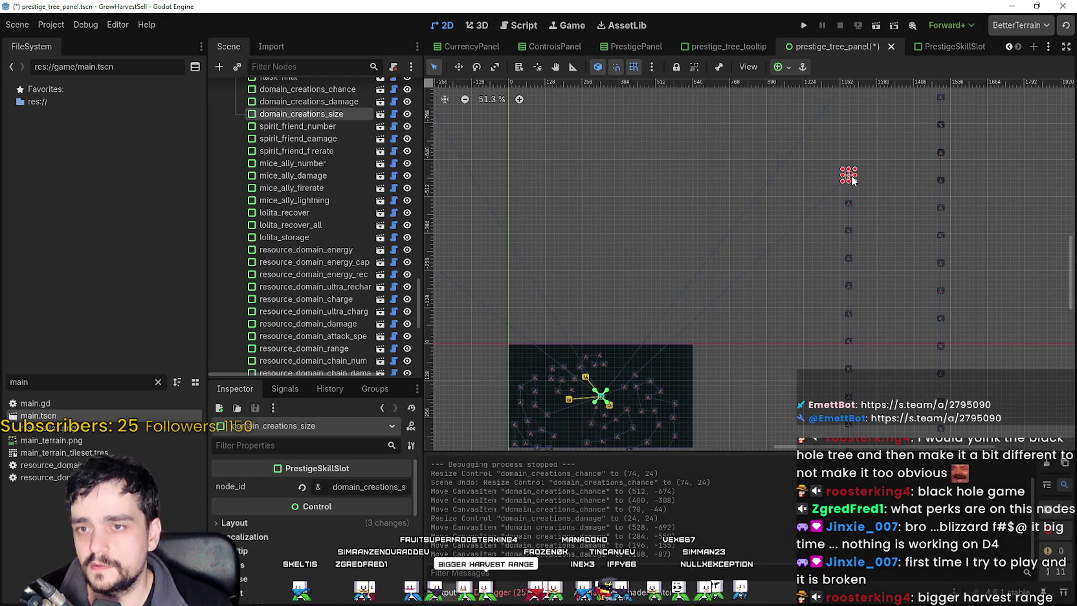
scroll(841, 178, up, 14)
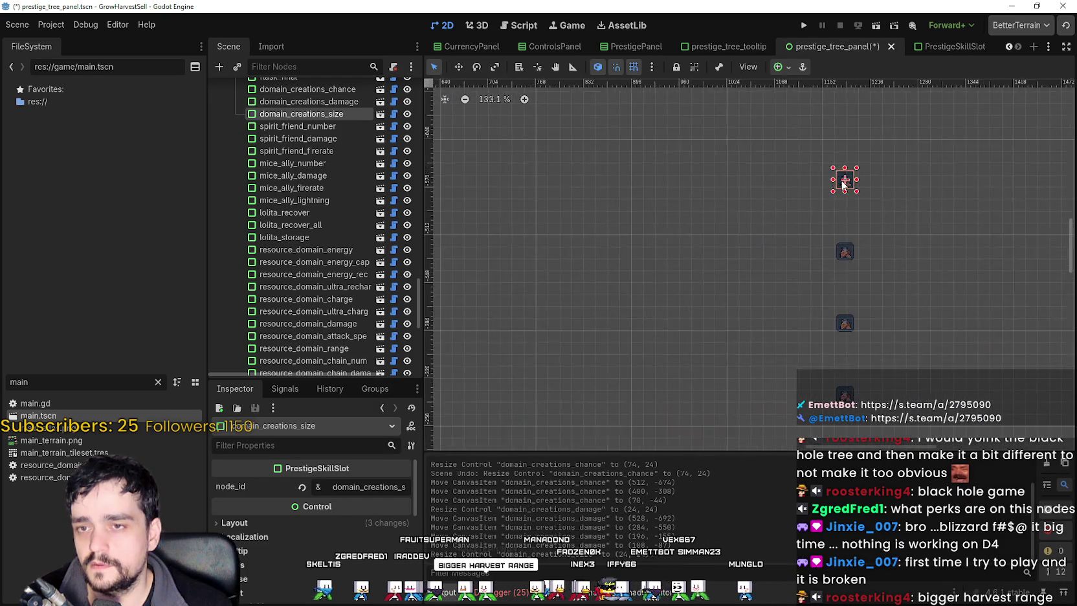
mouse_move(430, 380)
mouse_down()
mouse_move(555, 383)
mouse_move(798, 241)
mouse_up()
scroll(533, 380, down, 15)
scroll(811, 247, up, 7)
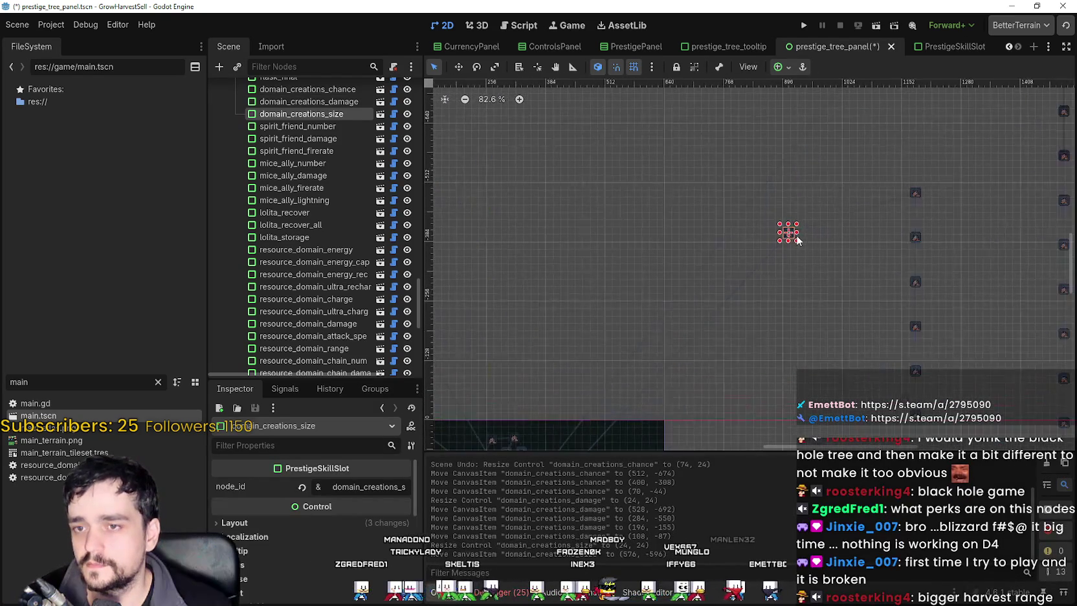
scroll(704, 233, up, 11)
mouse_move(644, 391)
mouse_down()
mouse_move(699, 227)
mouse_move(639, 359)
mouse_move(723, 262)
mouse_move(789, 245)
mouse_move(780, 234)
mouse_move(645, 283)
mouse_move(793, 326)
mouse_move(770, 316)
mouse_up()
scroll(724, 263, down, 3)
scroll(788, 245, up, 4)
scroll(761, 321, down, 9)
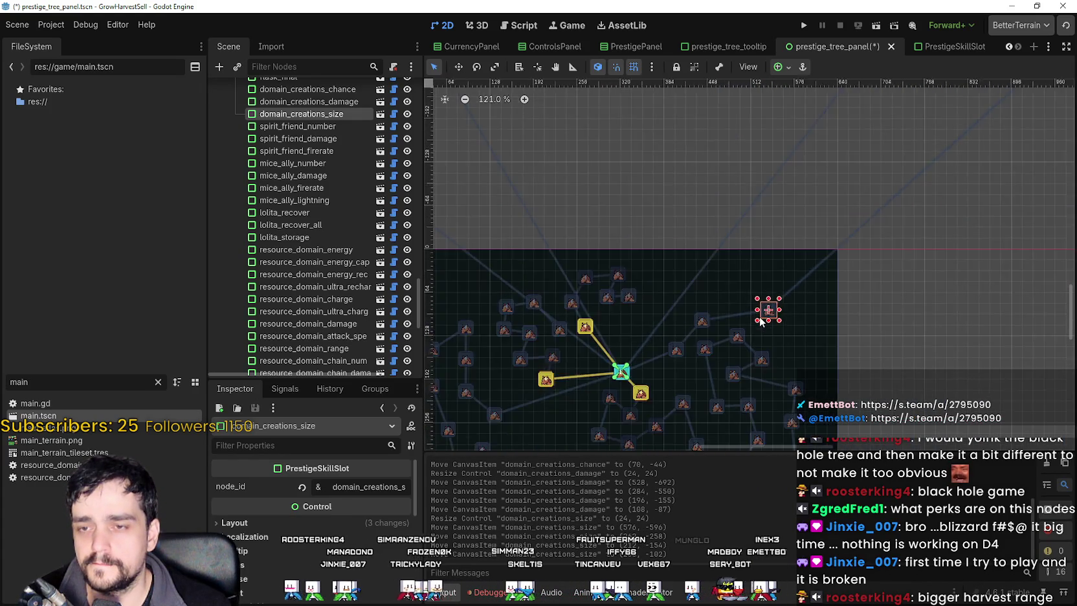
scroll(762, 322, down, 10)
Move spirit_friend_number to the tree panel's top-right corner.
drag(889, 200, 940, 180)
scroll(909, 201, up, 5)
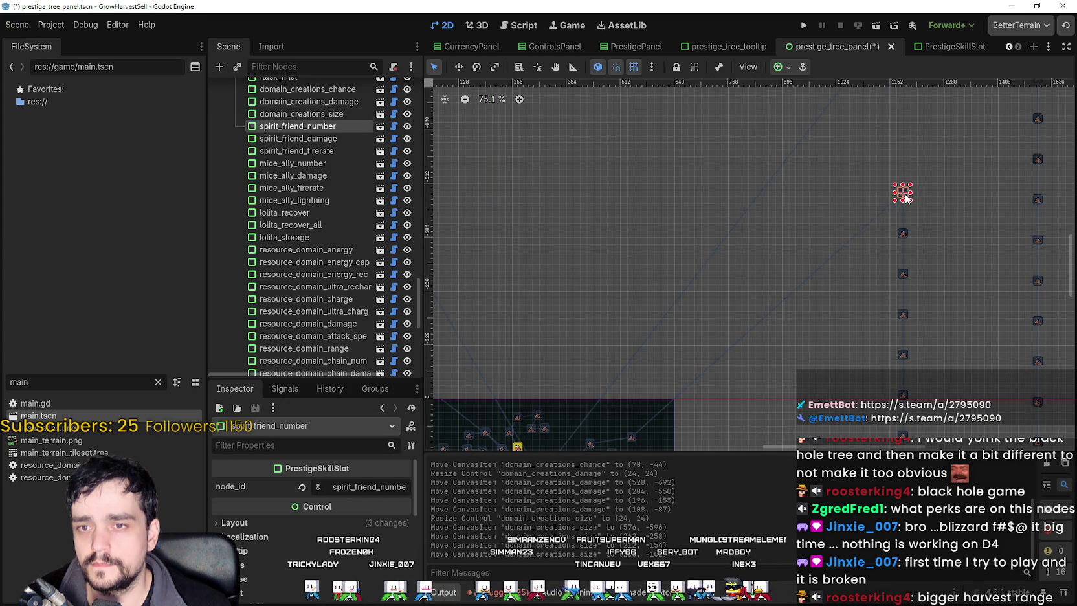
click(893, 194)
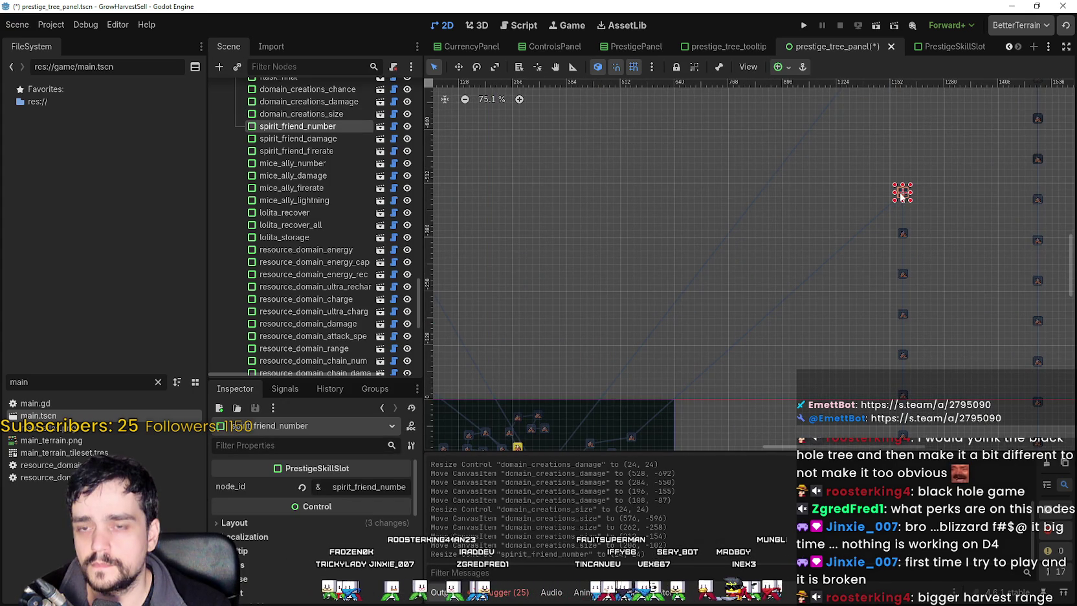
mouse_move(693, 364)
mouse_down()
mouse_move(662, 445)
mouse_move(685, 421)
mouse_up()
scroll(718, 317, down, 3)
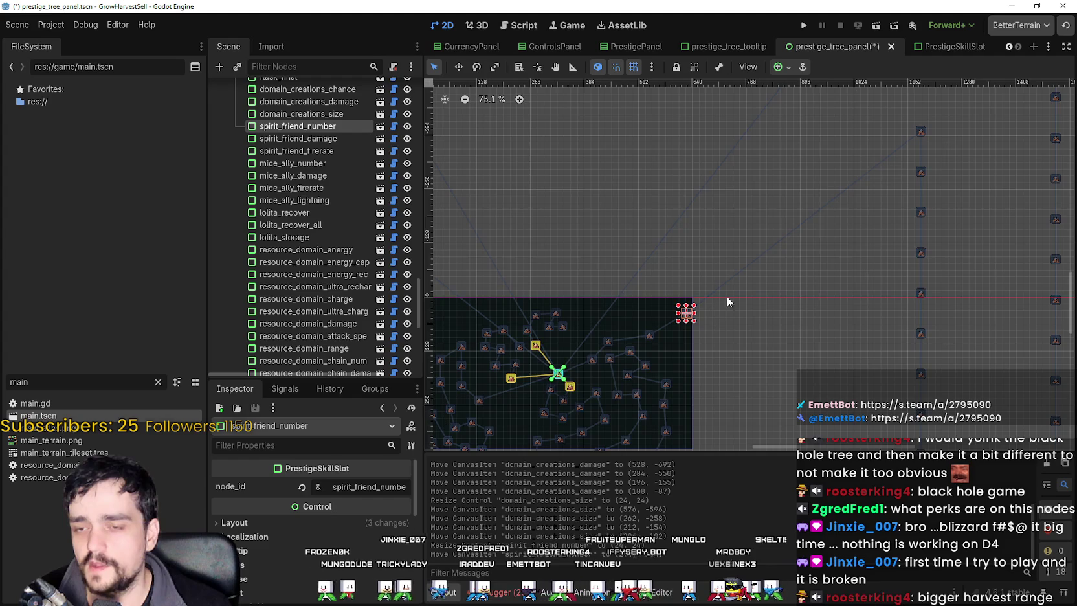
scroll(809, 231, up, 2)
Place spirit_friend_damage beside the dark panel's right edge.
click(894, 145)
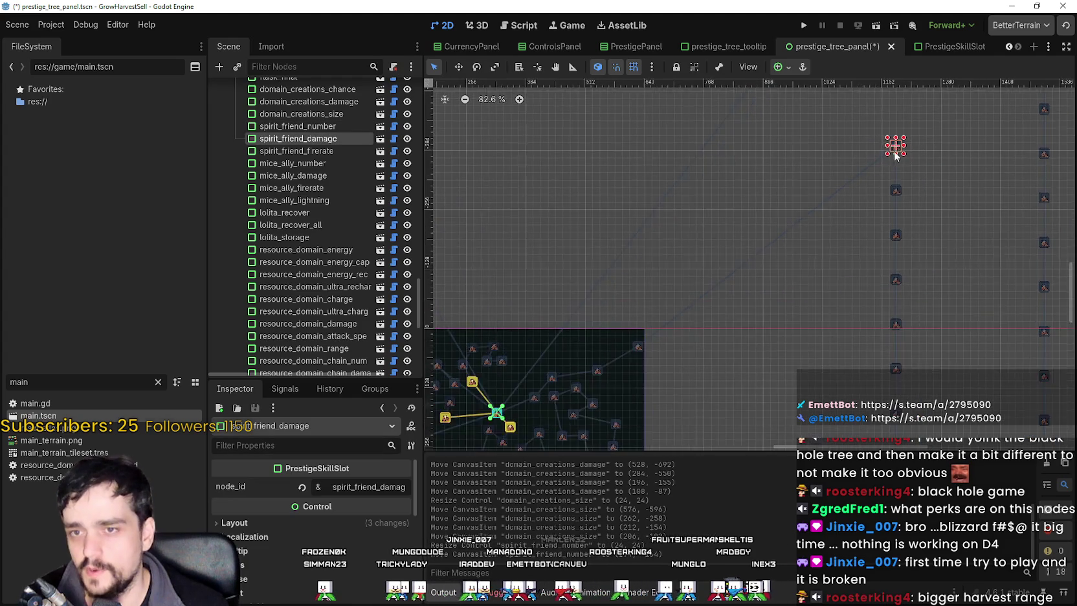
scroll(893, 147, up, 4)
drag(891, 149, 650, 391)
scroll(698, 233, down, 3)
scroll(698, 233, left, 1)
scroll(697, 233, up, 2)
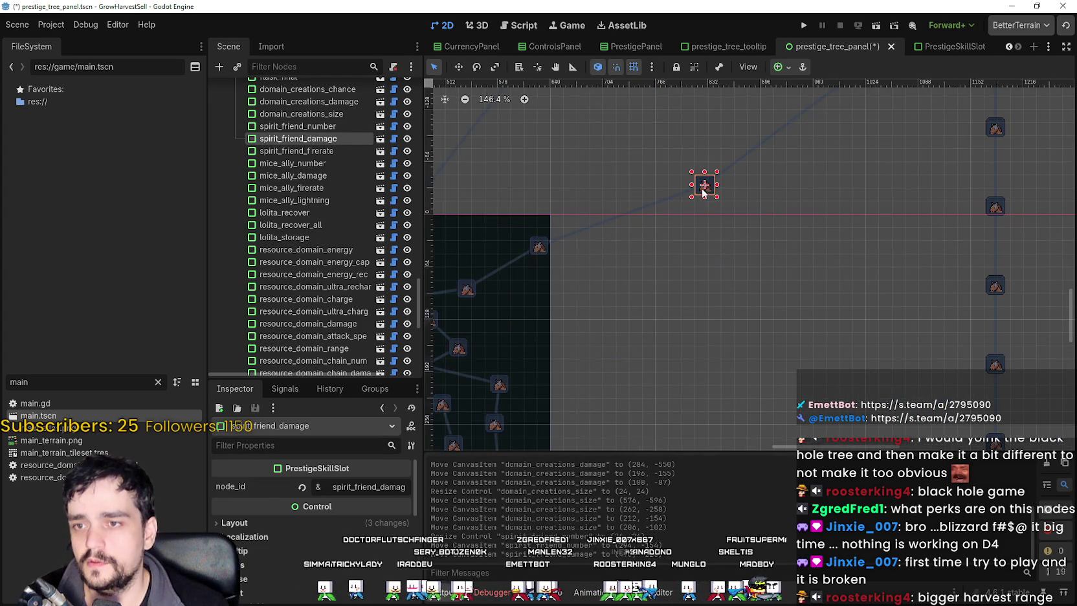
drag(704, 196, 582, 286)
scroll(584, 288, down, 5)
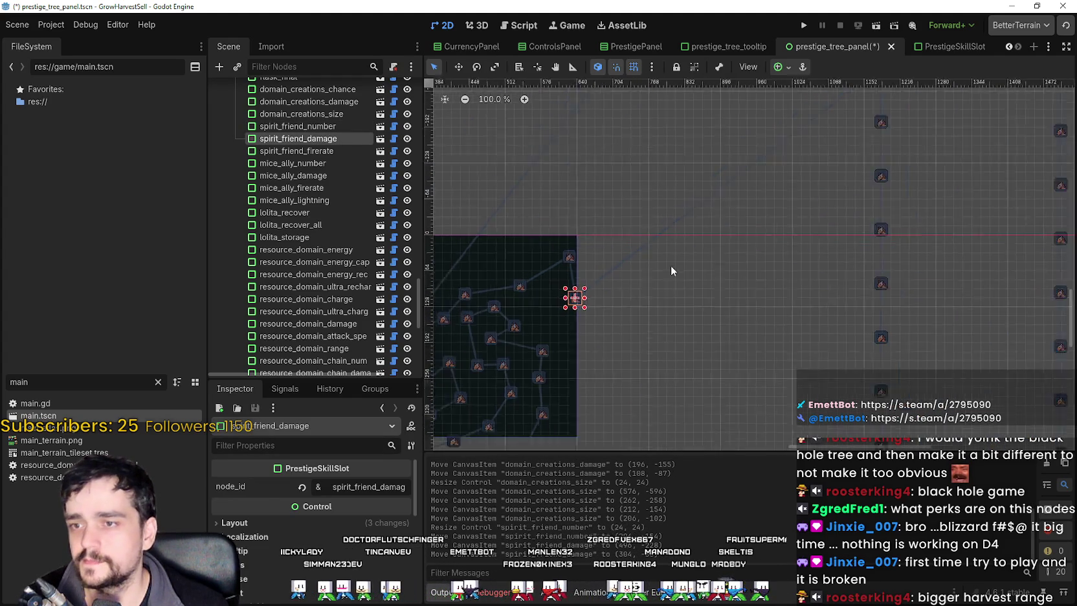
click(823, 119)
Move spirit_friend_firerate and mice_ally_number beside the dark panel.
scroll(823, 120, up, 1)
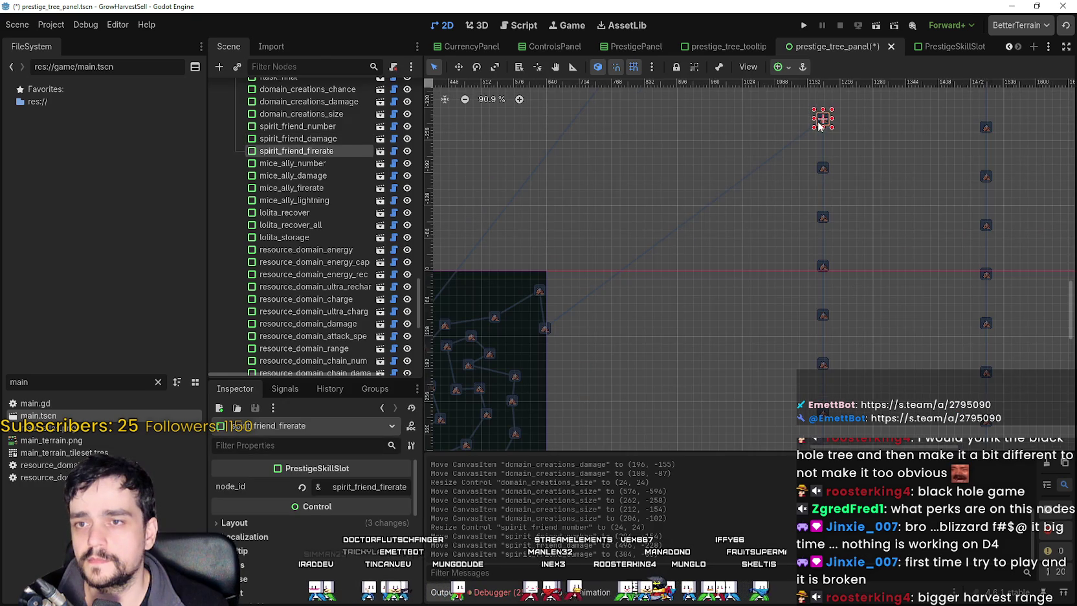
drag(571, 347, 535, 387)
drag(802, 180, 863, 143)
mouse_move(774, 209)
mouse_down()
mouse_move(589, 380)
mouse_move(509, 404)
mouse_up()
Move mice_ally_damage, mice_ally_firerate and mice_ally_lightning beside the dark panel.
drag(826, 223, 686, 242)
drag(582, 311, 575, 317)
drag(779, 287, 880, 233)
mouse_move(820, 285)
mouse_down()
mouse_move(607, 370)
mouse_move(585, 361)
mouse_up()
mouse_move(781, 291)
mouse_down()
mouse_move(852, 324)
mouse_move(605, 385)
mouse_up()
scroll(795, 225, up, 2)
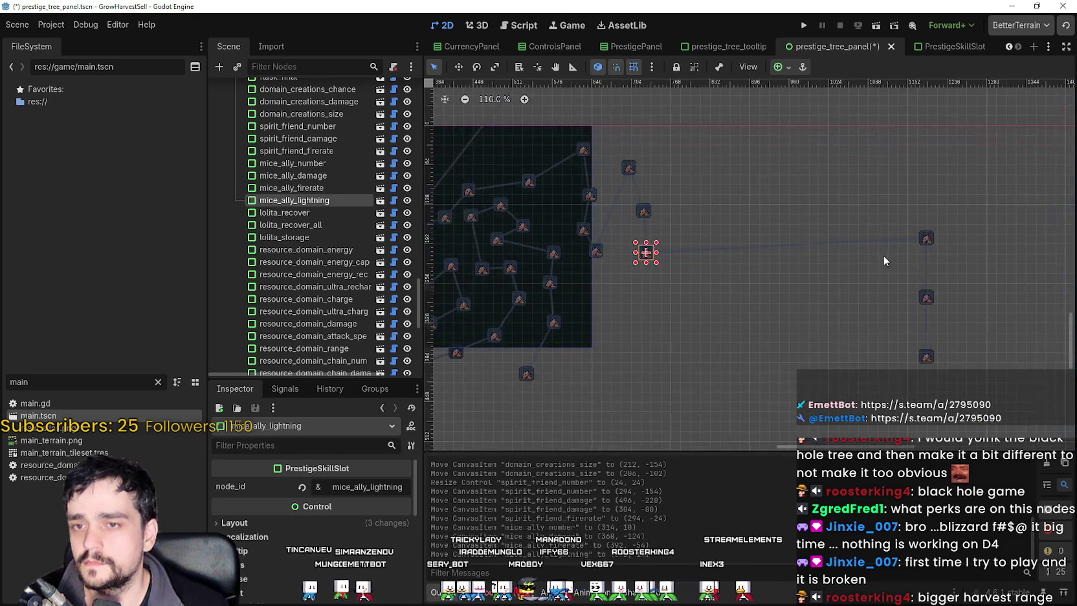
drag(883, 254, 977, 206)
Move lolita_recover, lolita_recover_all and lolita_storage beside the dark panel.
mouse_move(930, 248)
mouse_down()
mouse_move(850, 274)
mouse_move(633, 290)
mouse_up()
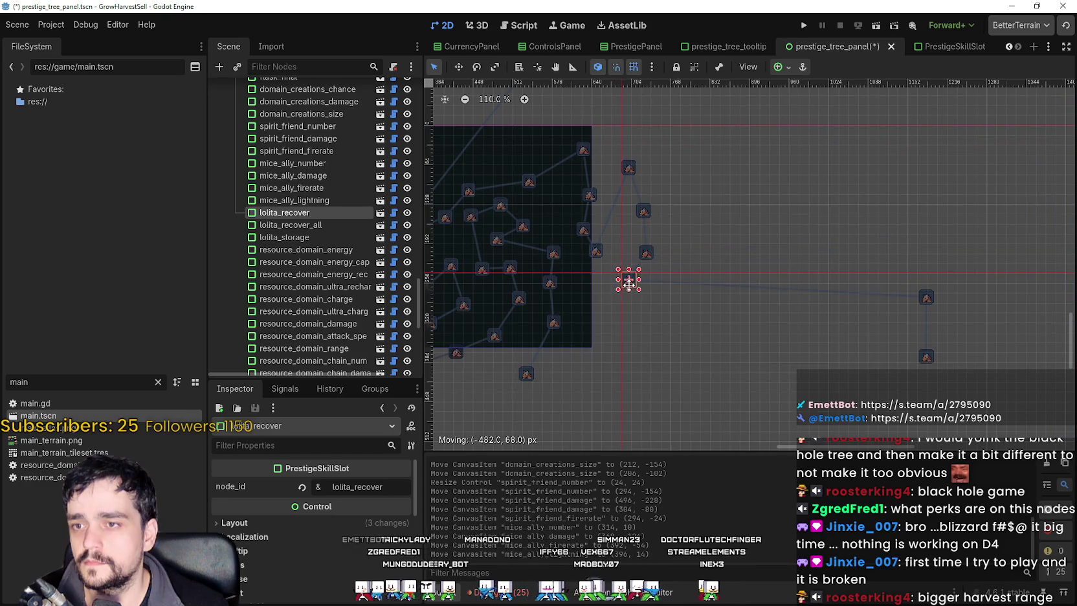
drag(875, 274, 930, 311)
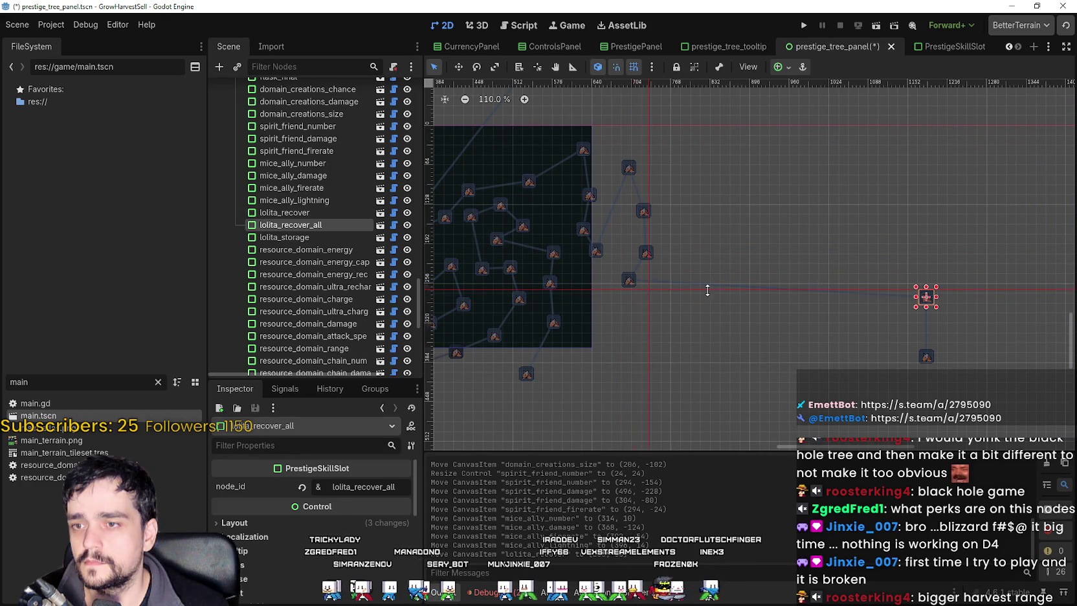
drag(692, 296, 843, 285)
drag(931, 308, 626, 322)
click(934, 364)
mouse_move(932, 364)
mouse_down()
mouse_move(790, 370)
mouse_move(598, 337)
mouse_move(610, 294)
mouse_up()
Pan and zoom around the dark panel to review the clustered skill slots.
scroll(616, 299, down, 5)
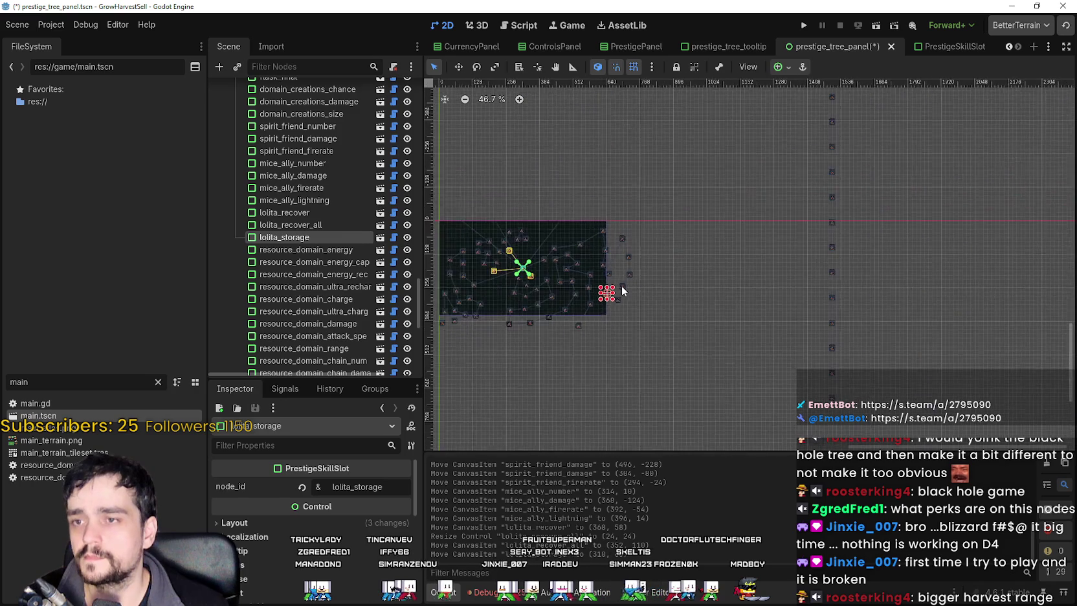
scroll(620, 288, down, 2)
mouse_move(619, 210)
mouse_down()
mouse_move(824, 284)
mouse_move(709, 281)
mouse_move(715, 291)
mouse_up()
scroll(810, 283, down, 3)
scroll(809, 283, down, 1)
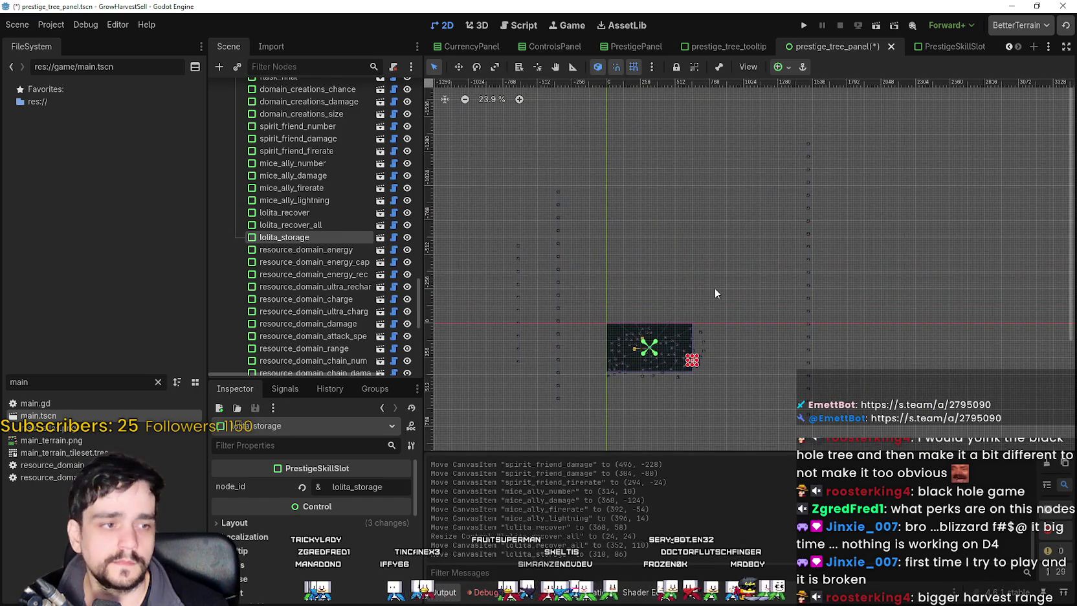
scroll(677, 396, up, 7)
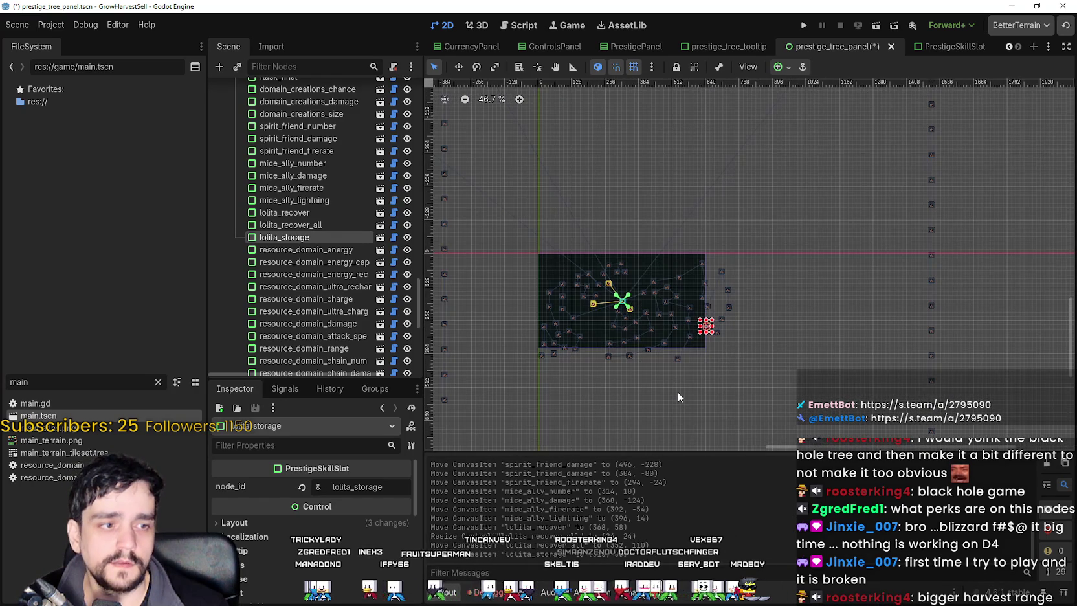
scroll(669, 383, down, 3)
scroll(626, 350, up, 7)
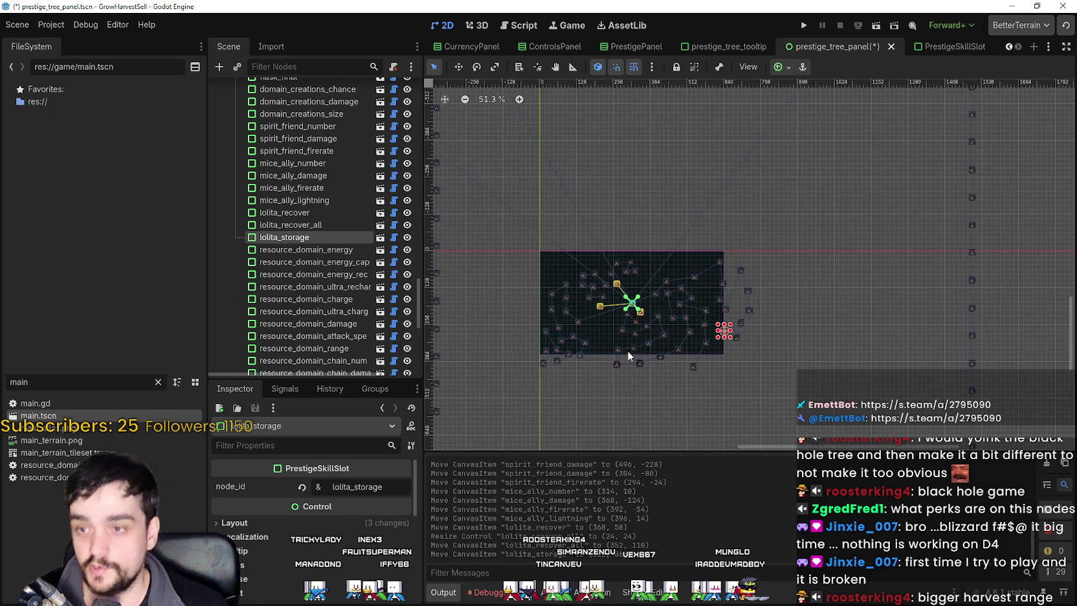
scroll(616, 397, down, 2)
scroll(641, 389, up, 2)
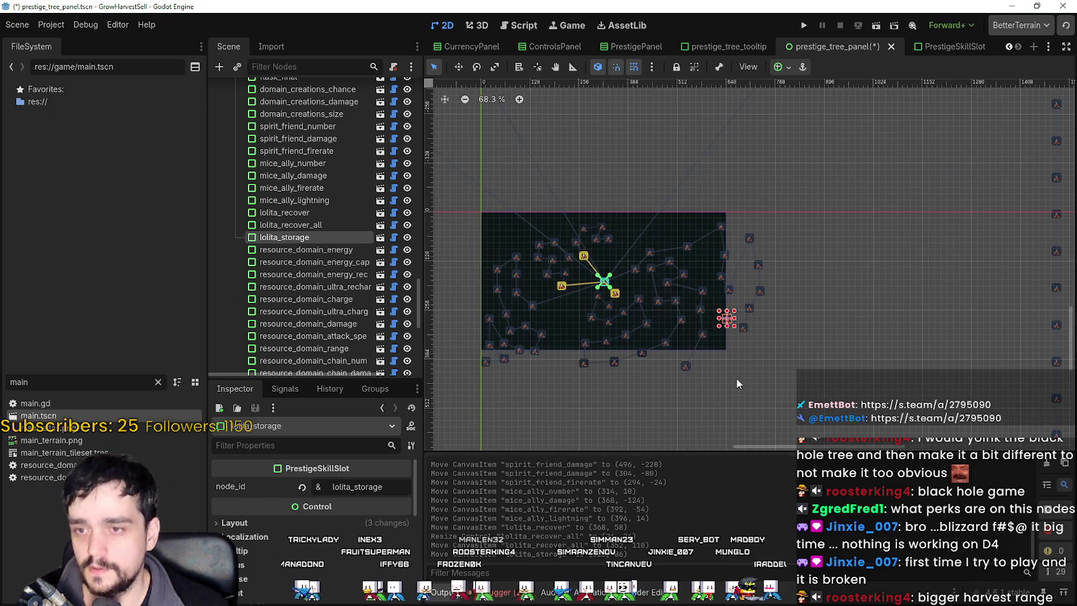
scroll(750, 354, up, 4)
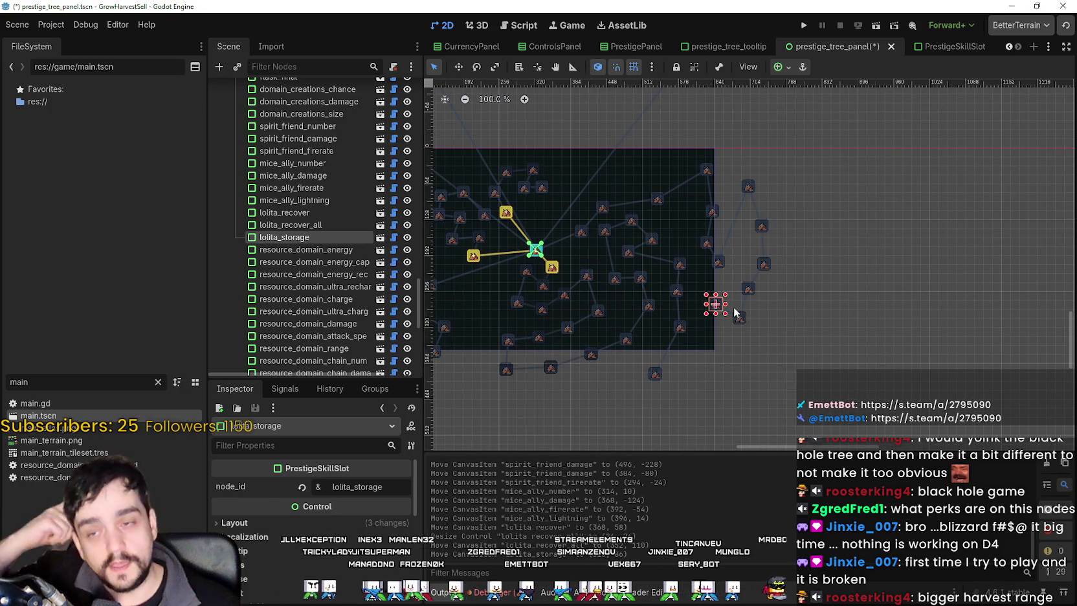
scroll(728, 294, down, 9)
scroll(738, 292, up, 4)
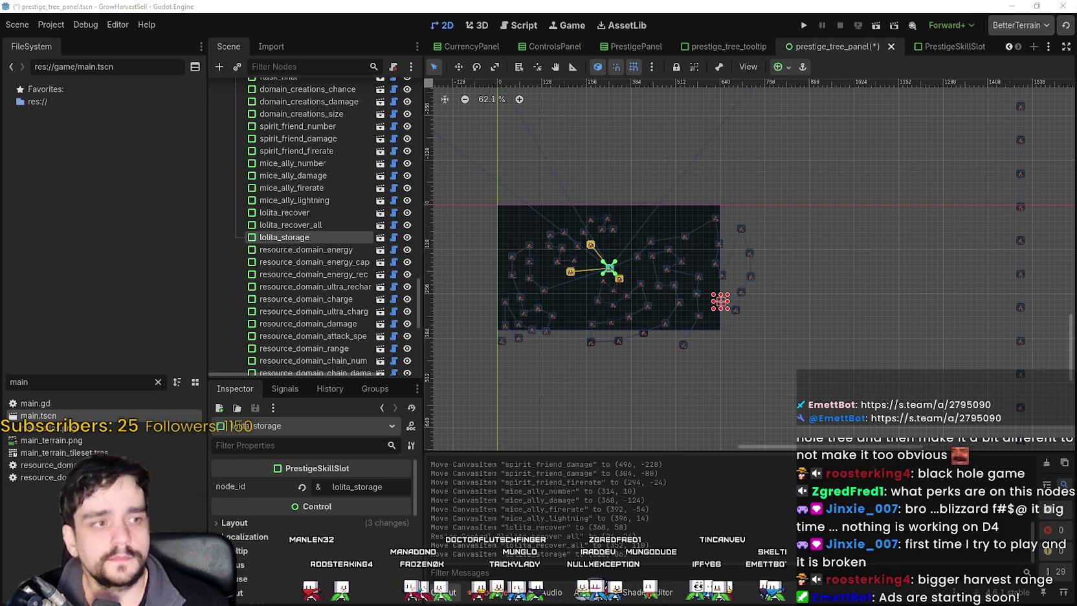
scroll(602, 287, down, 3)
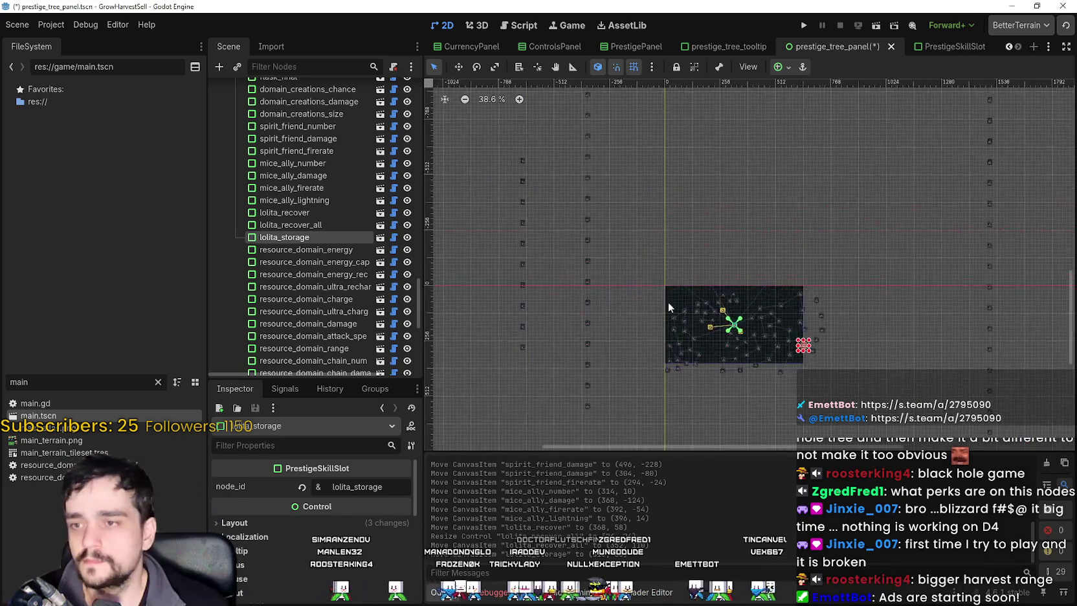
scroll(671, 313, up, 5)
click(630, 223)
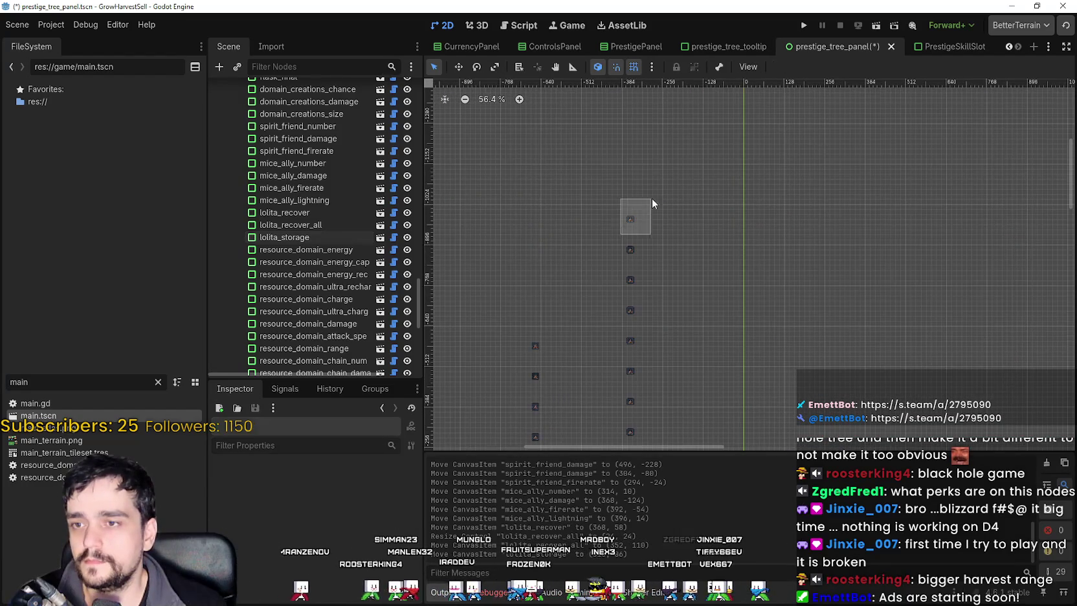
Drag the resource_domain slot out of its column, down and right toward the dark tree panel.
scroll(631, 226, up, 3)
mouse_move(652, 240)
mouse_down()
mouse_move(848, 371)
mouse_move(657, 213)
mouse_move(707, 308)
mouse_move(679, 196)
mouse_move(774, 384)
mouse_move(766, 342)
mouse_up()
scroll(847, 371, down, 3)
scroll(673, 204, up, 2)
scroll(675, 223, down, 4)
mouse_move(616, 108)
mouse_down()
mouse_move(626, 178)
mouse_move(615, 351)
mouse_move(680, 362)
mouse_up()
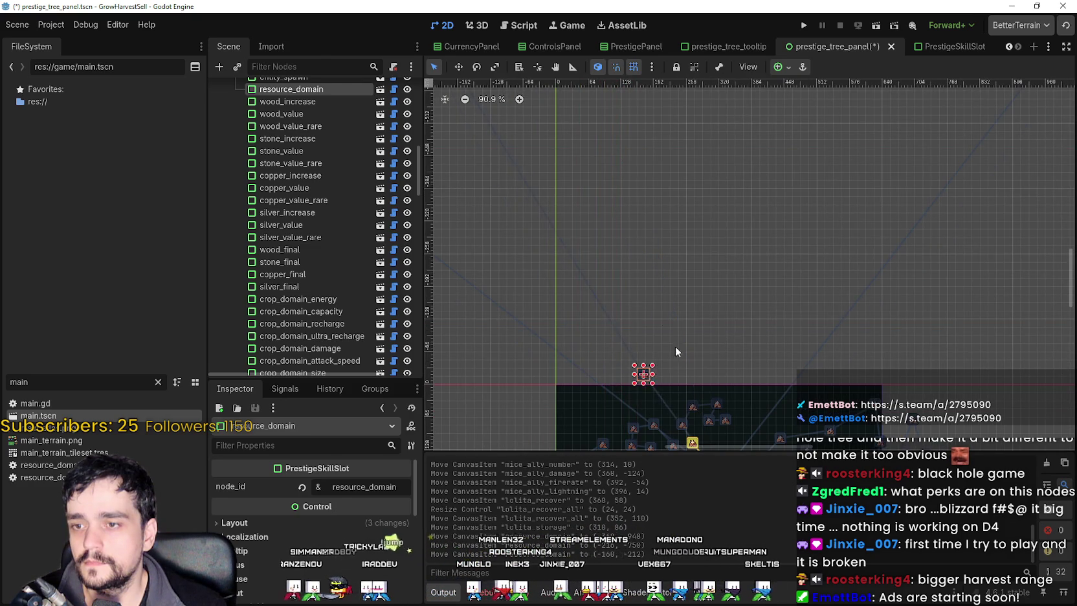
scroll(644, 222, up, 4)
mouse_move(616, 209)
mouse_down()
mouse_move(647, 260)
mouse_move(802, 237)
mouse_move(794, 319)
mouse_move(765, 319)
mouse_up()
scroll(799, 266, down, 7)
scroll(790, 266, up, 5)
scroll(767, 317, down, 4)
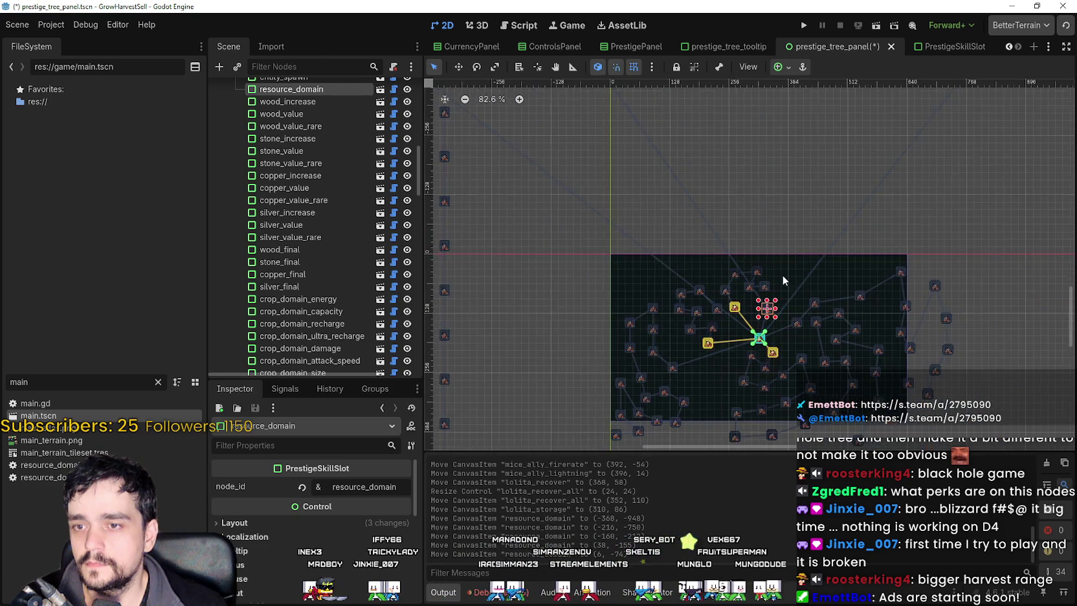
scroll(777, 259, down, 10)
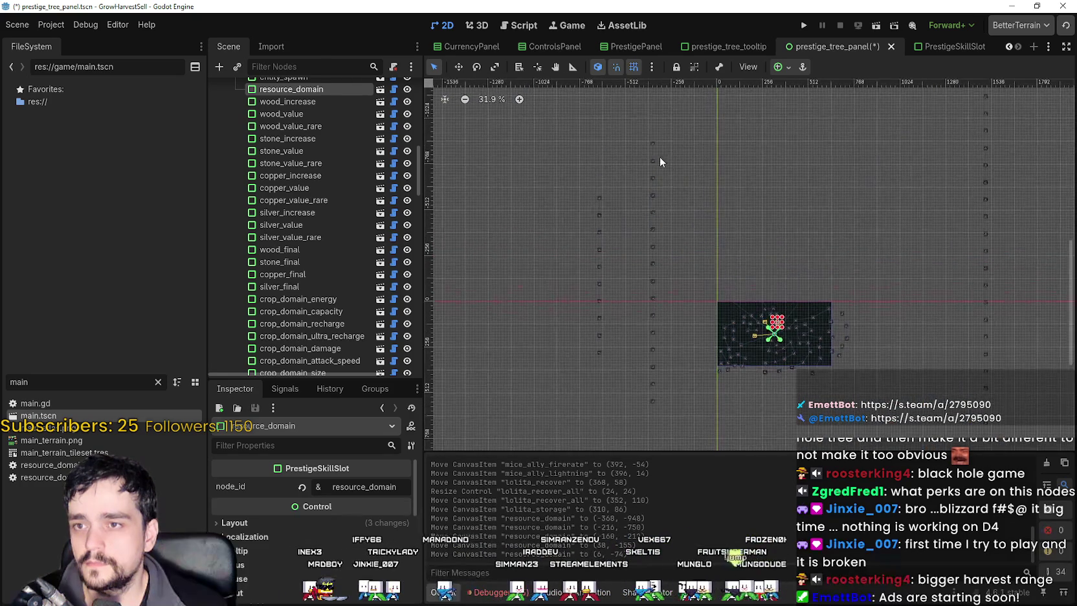
Move the wood_increase slot down to the dark panel's top edge.
click(652, 143)
scroll(653, 148, up, 6)
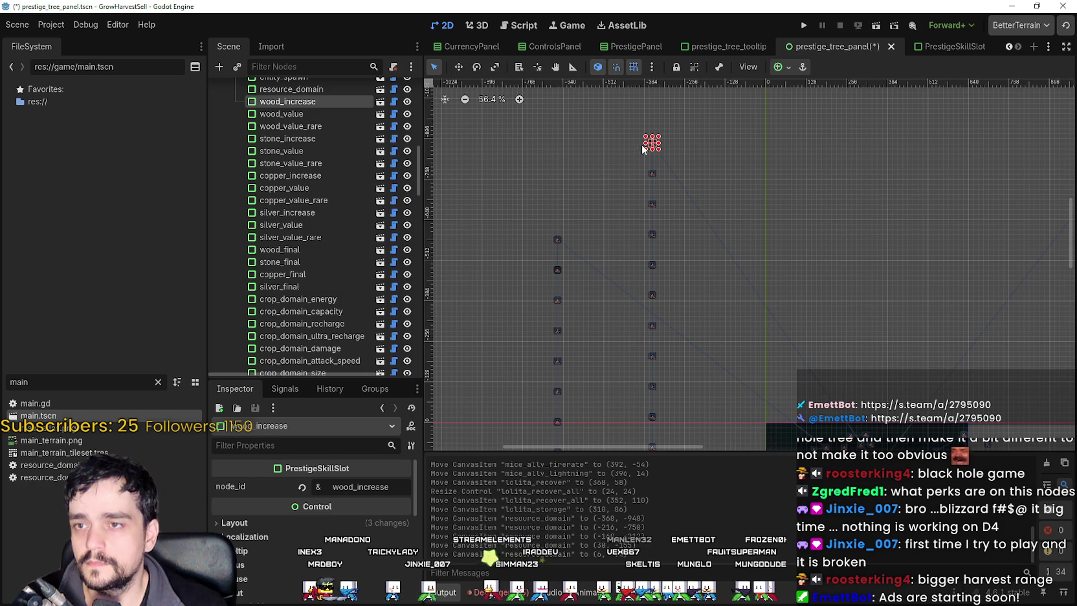
drag(691, 174, 649, 148)
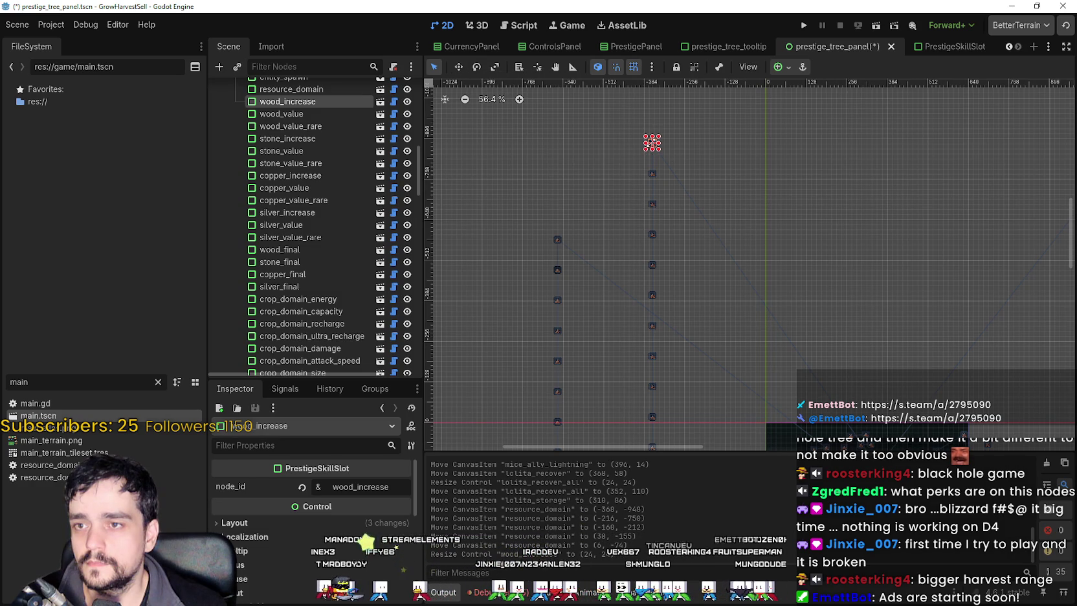
click(460, 67)
scroll(654, 149, down, 1)
mouse_move(652, 145)
mouse_down()
mouse_move(930, 283)
mouse_move(688, 174)
mouse_up()
scroll(688, 174, down, 1)
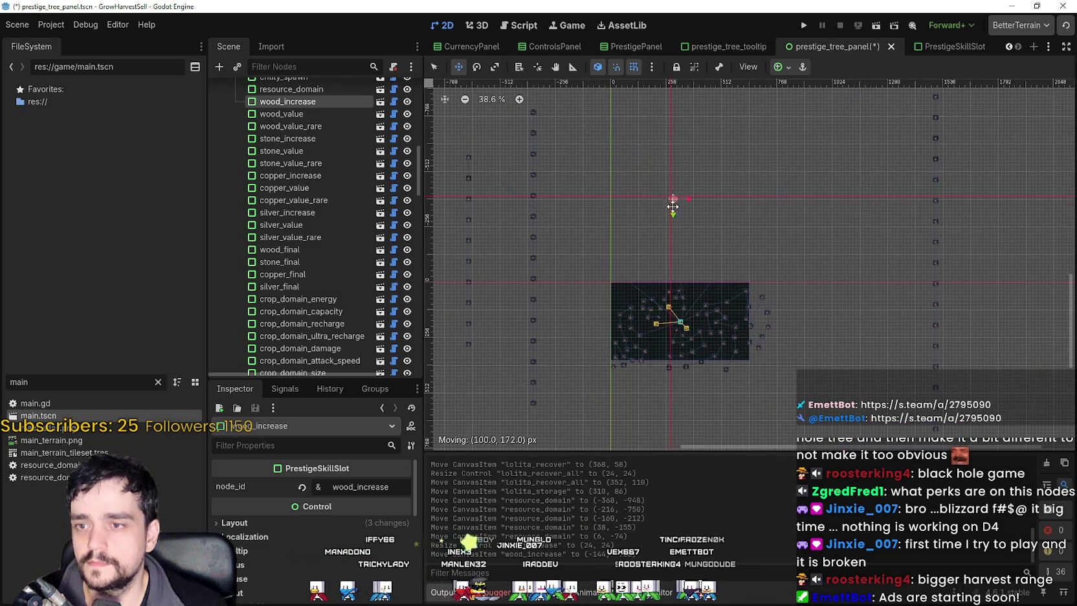
scroll(681, 286, up, 4)
mouse_move(666, 228)
mouse_down()
mouse_move(680, 240)
mouse_move(677, 265)
mouse_up()
Move the wood_value slot down to the dark panel's top edge.
scroll(660, 299, up, 3)
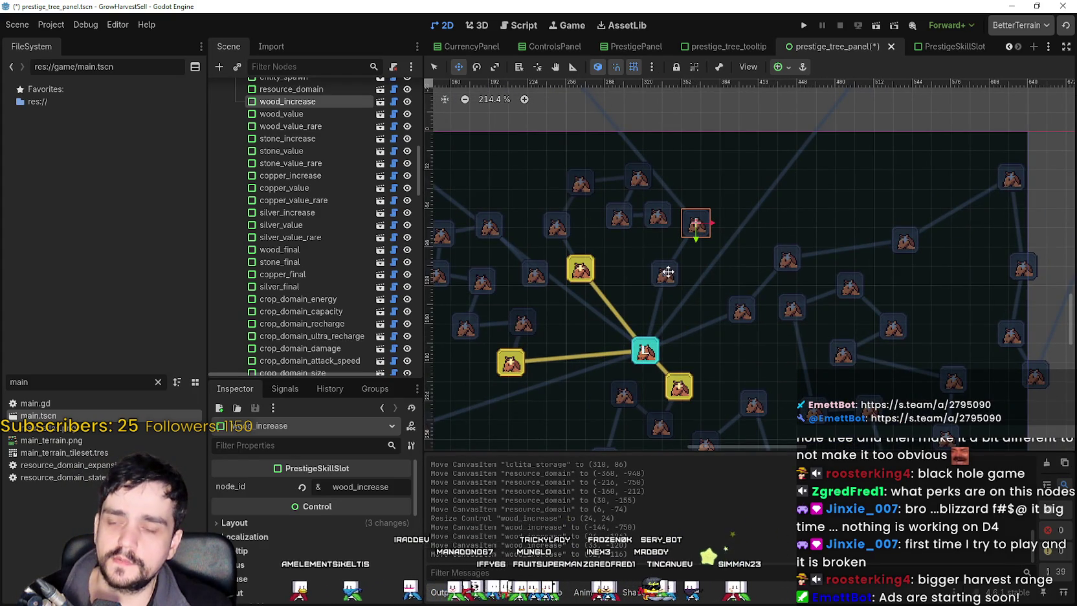
scroll(580, 178, down, 2)
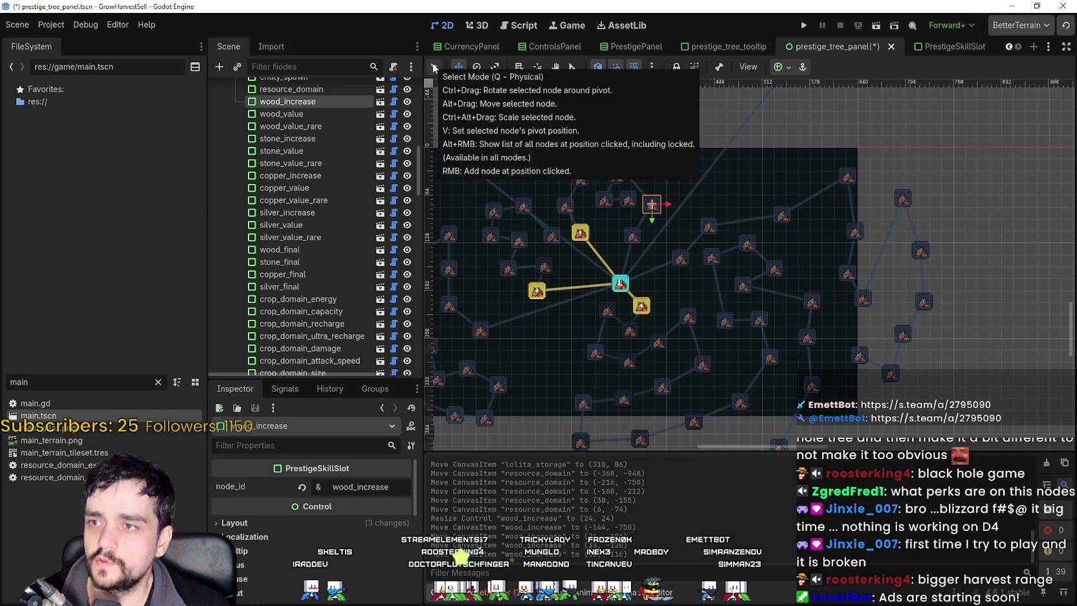
scroll(580, 119, down, 4)
scroll(580, 118, down, 1)
drag(581, 119, 683, 212)
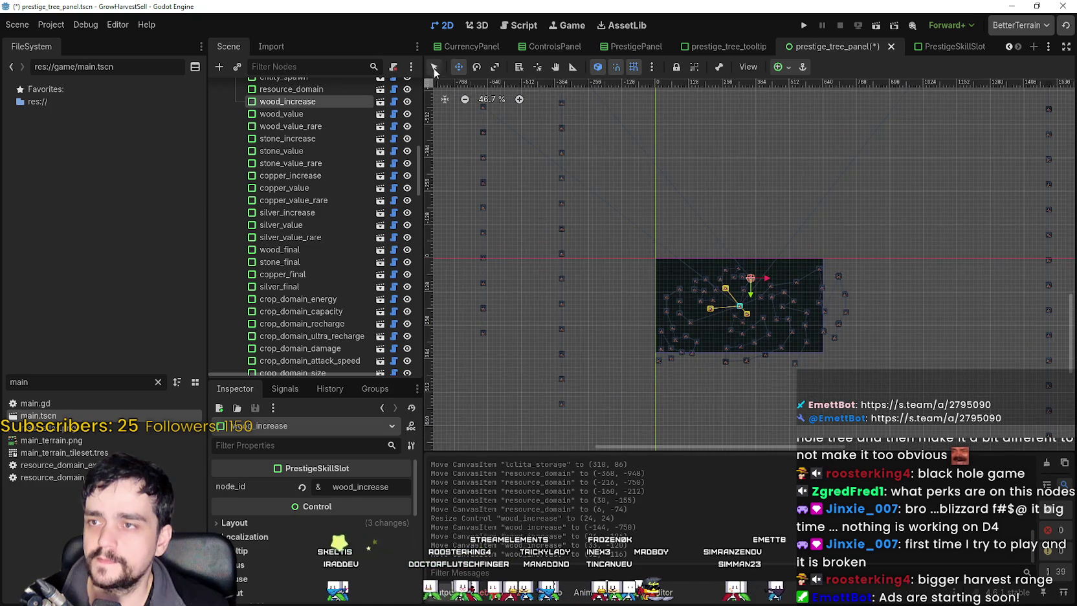
scroll(692, 257, down, 2)
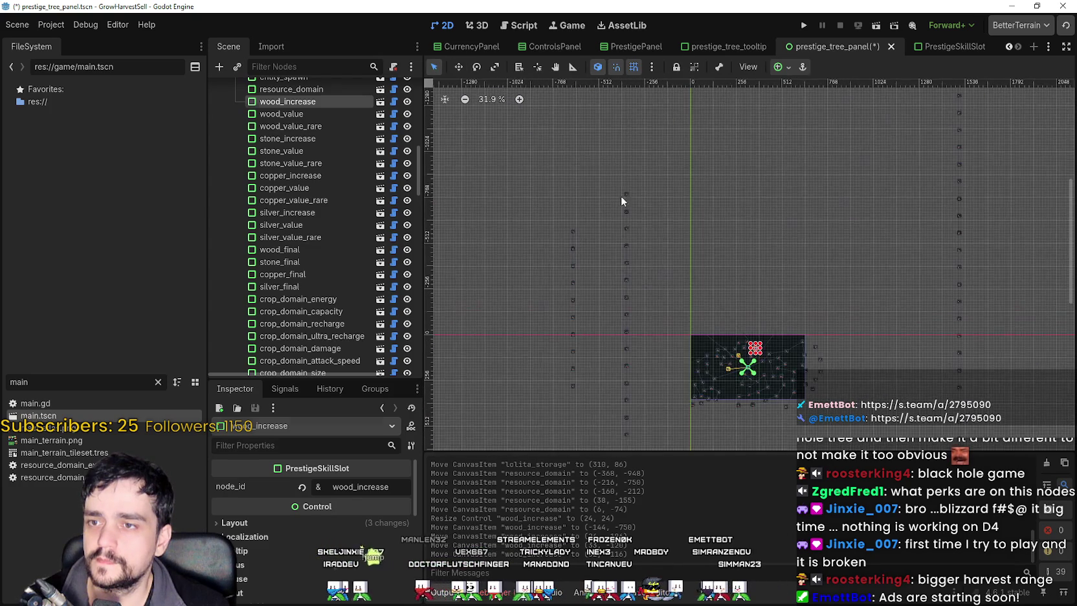
click(624, 194)
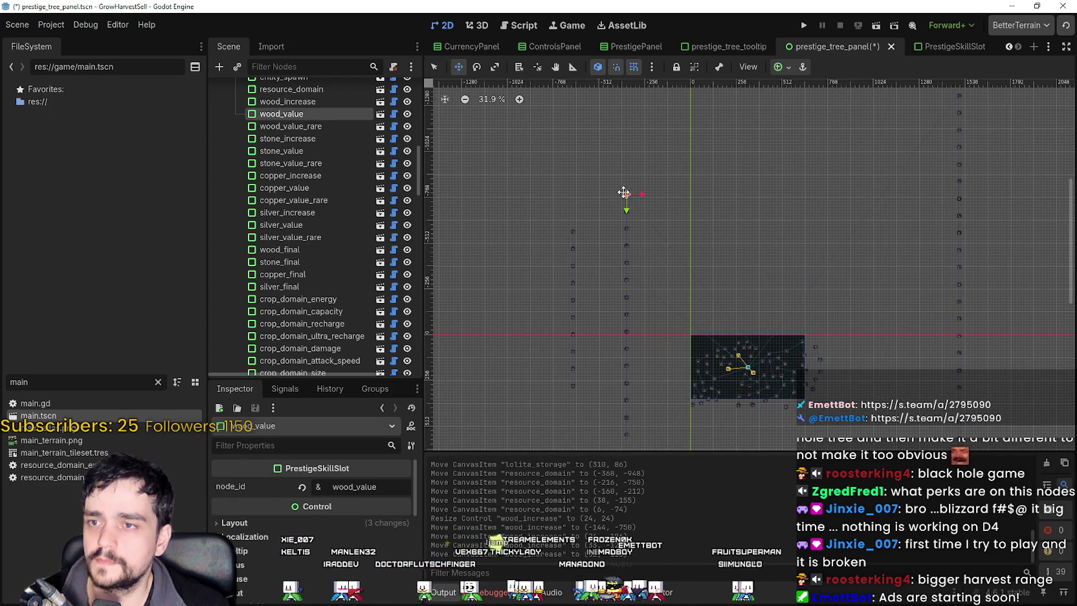
scroll(759, 315, up, 8)
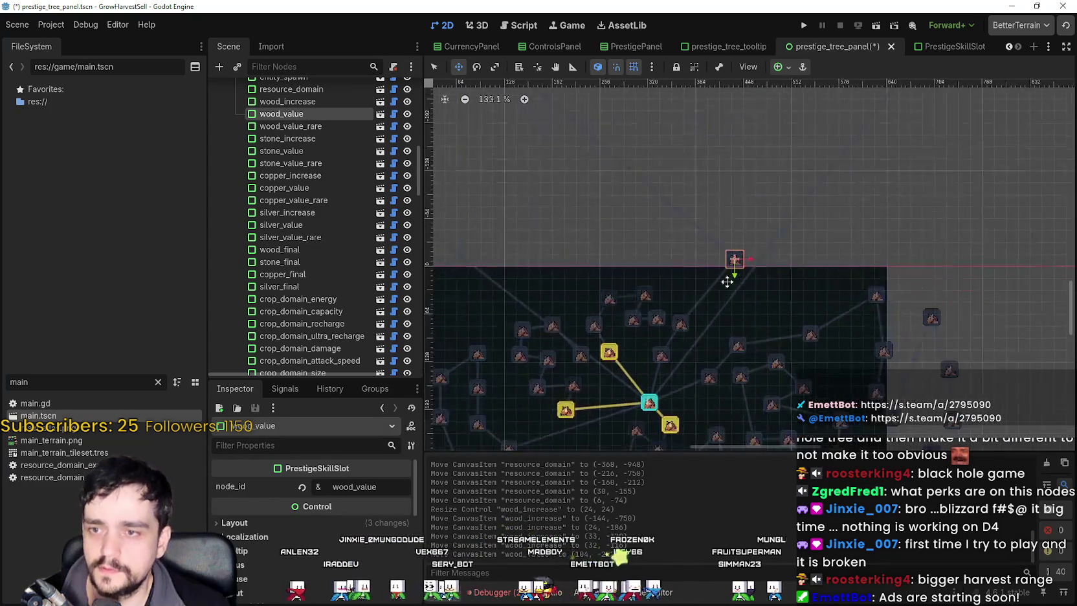
mouse_move(735, 268)
mouse_down()
mouse_move(686, 255)
mouse_move(677, 284)
mouse_up()
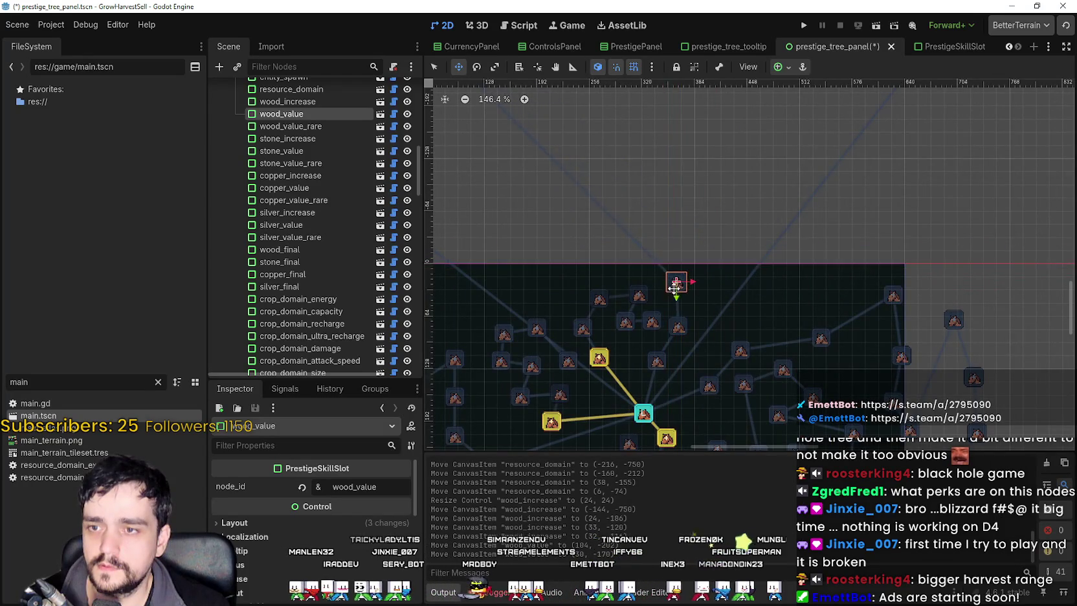
Place the wood_value_rare slot at the dark panel's top edge.
scroll(678, 284, down, 5)
scroll(674, 284, down, 2)
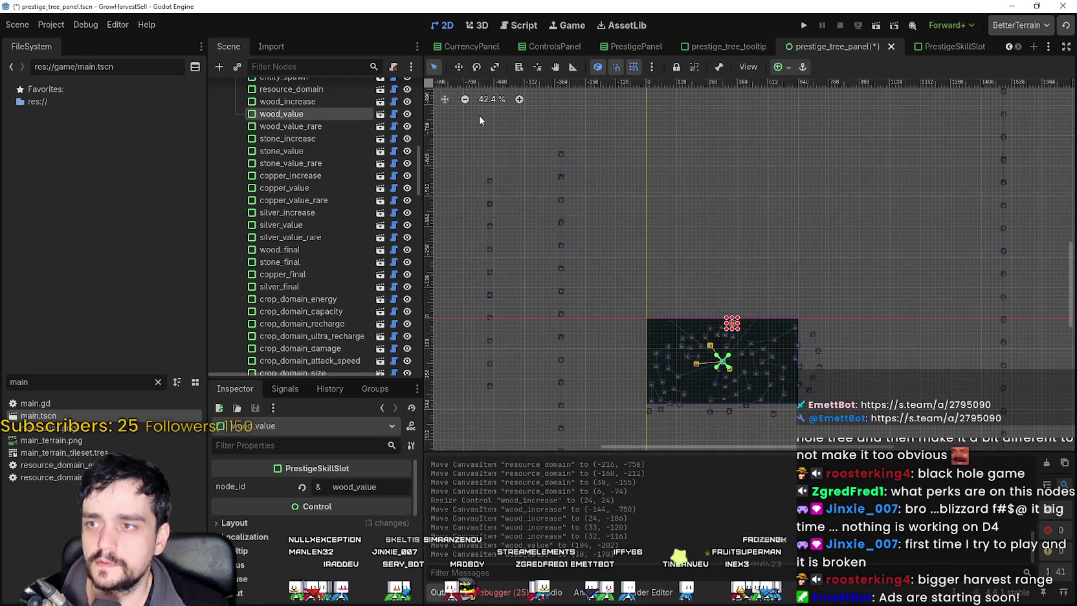
click(560, 154)
scroll(561, 154, up, 1)
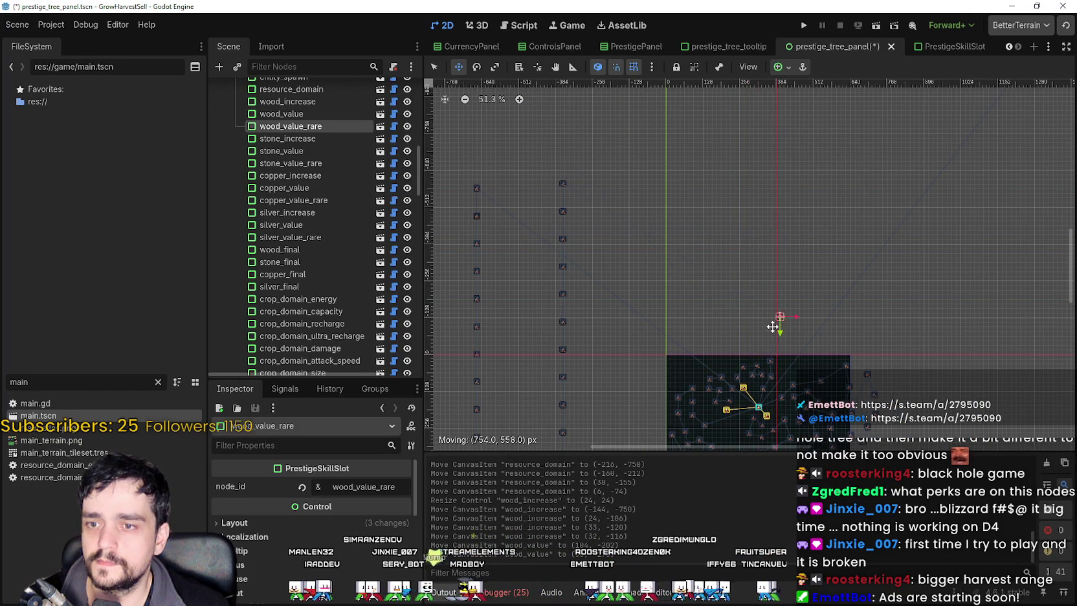
drag(750, 348, 750, 348)
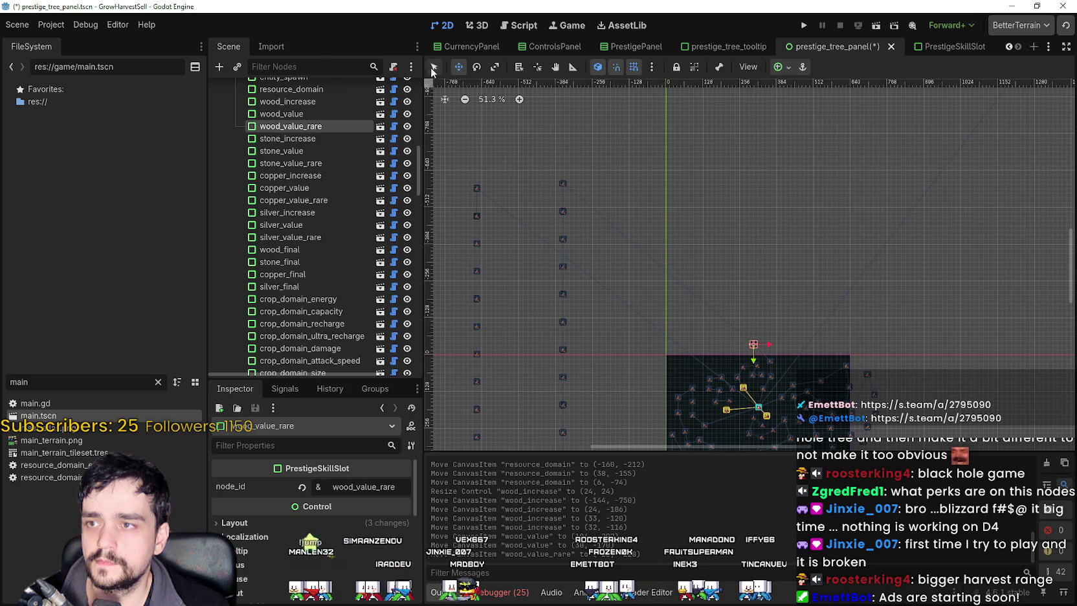
Position the stone_increase, stone_value and crops_silver slots beside the tree panel.
click(563, 184)
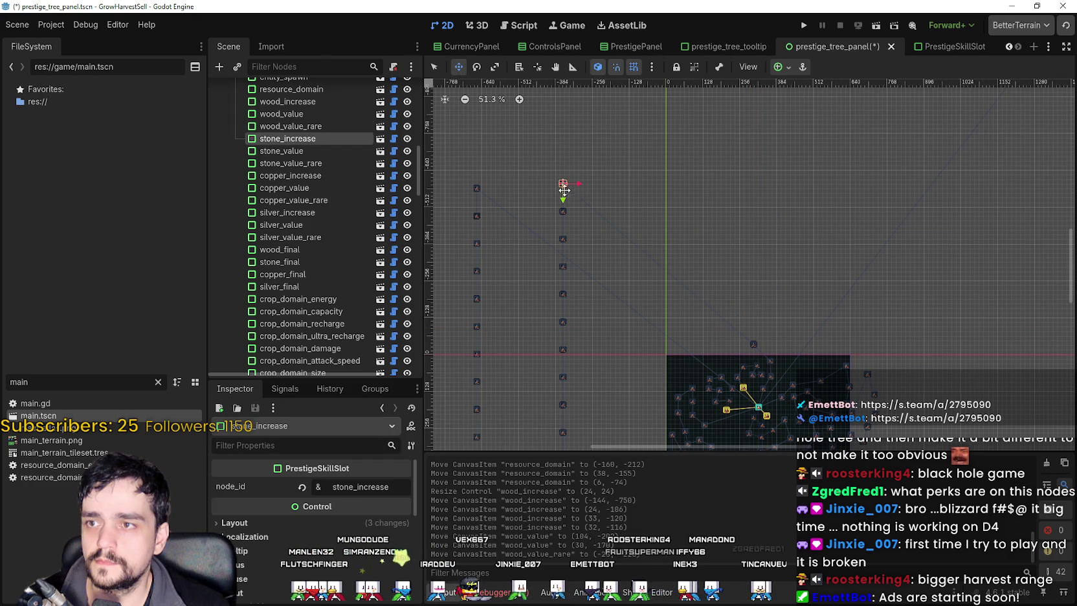
drag(732, 347, 732, 352)
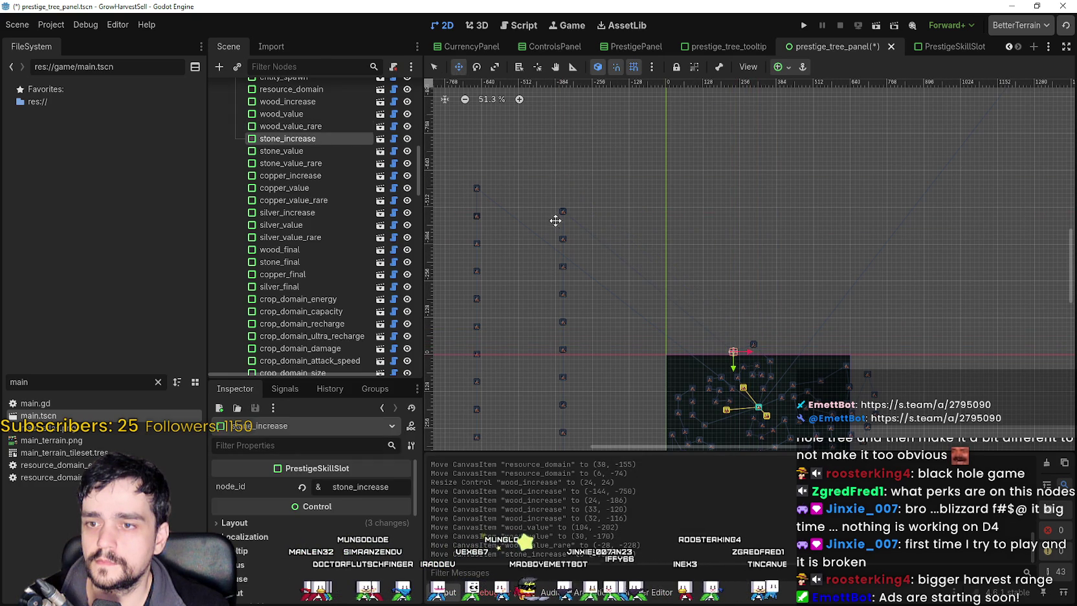
click(562, 211)
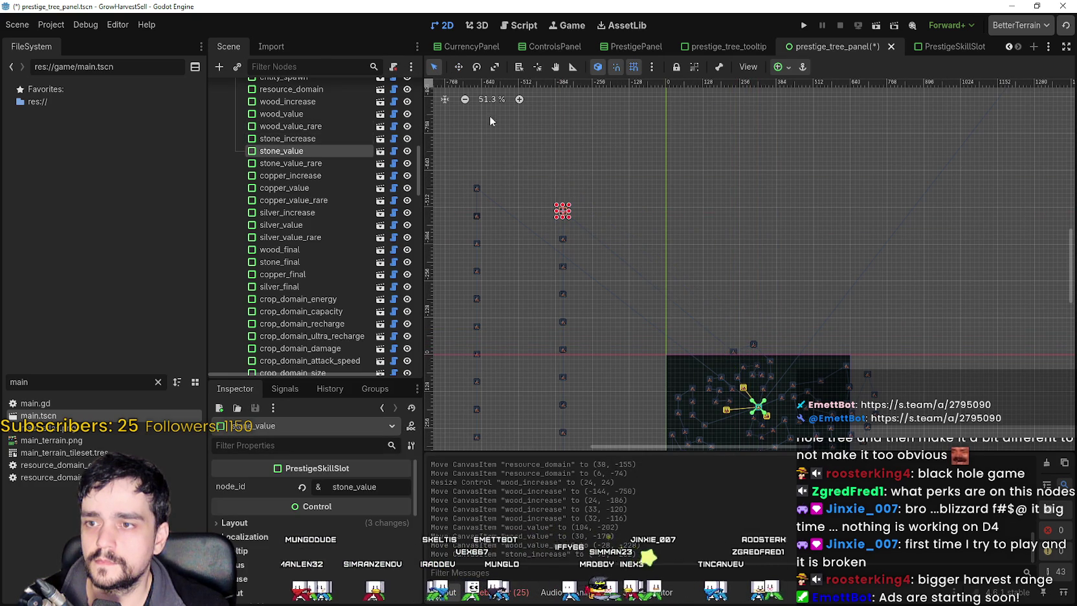
mouse_move(654, 291)
mouse_down()
mouse_move(712, 355)
mouse_move(731, 333)
mouse_up()
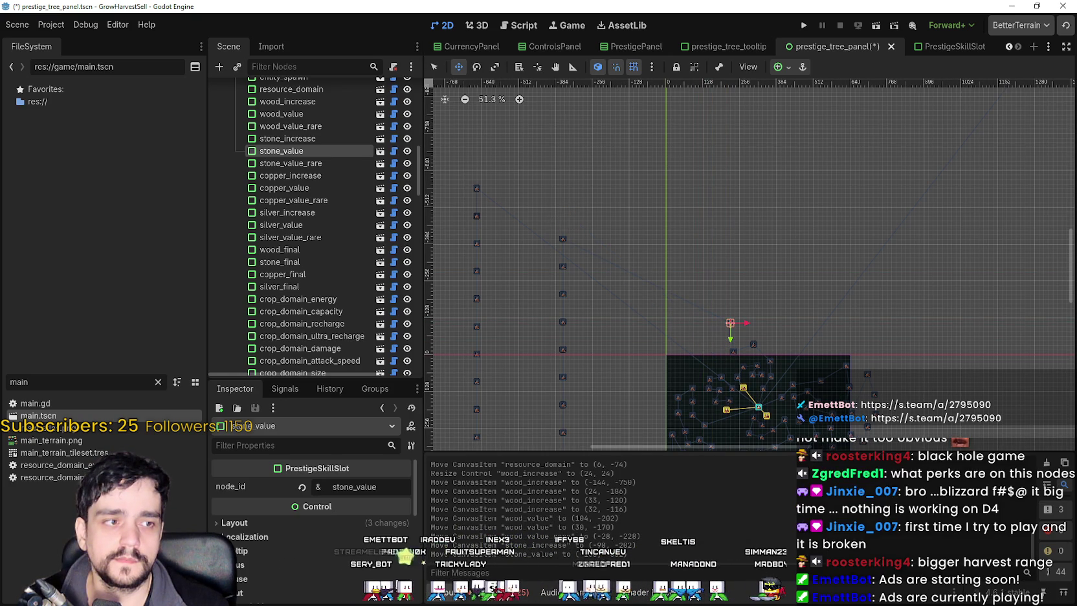
scroll(817, 421, up, 1)
drag(812, 424, 807, 386)
scroll(493, 240, down, 1)
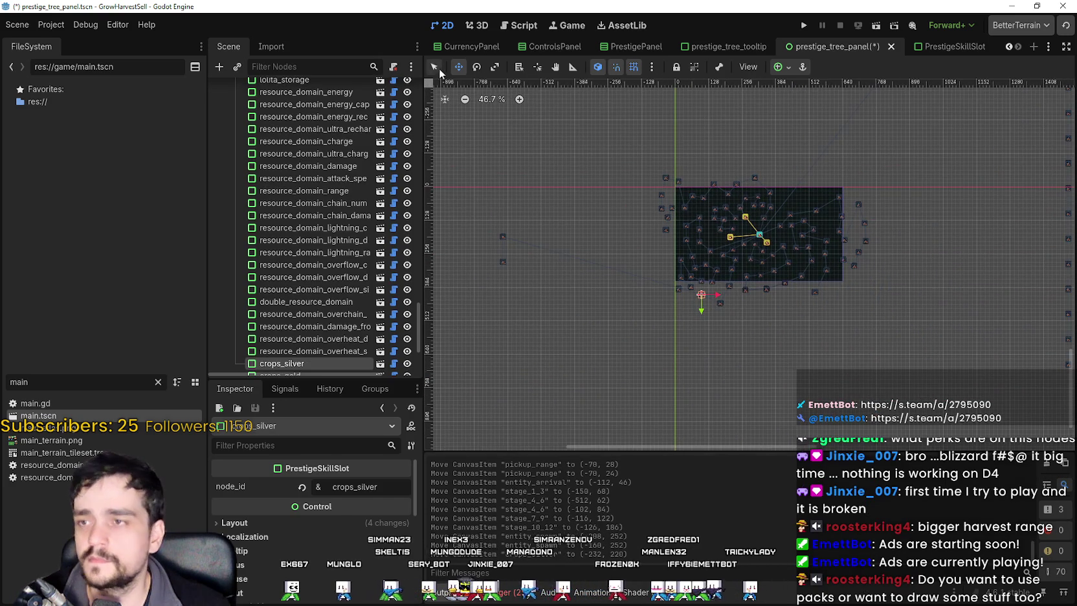
Move the crops_gold and crops_rainbow slots below the tree panel.
click(504, 237)
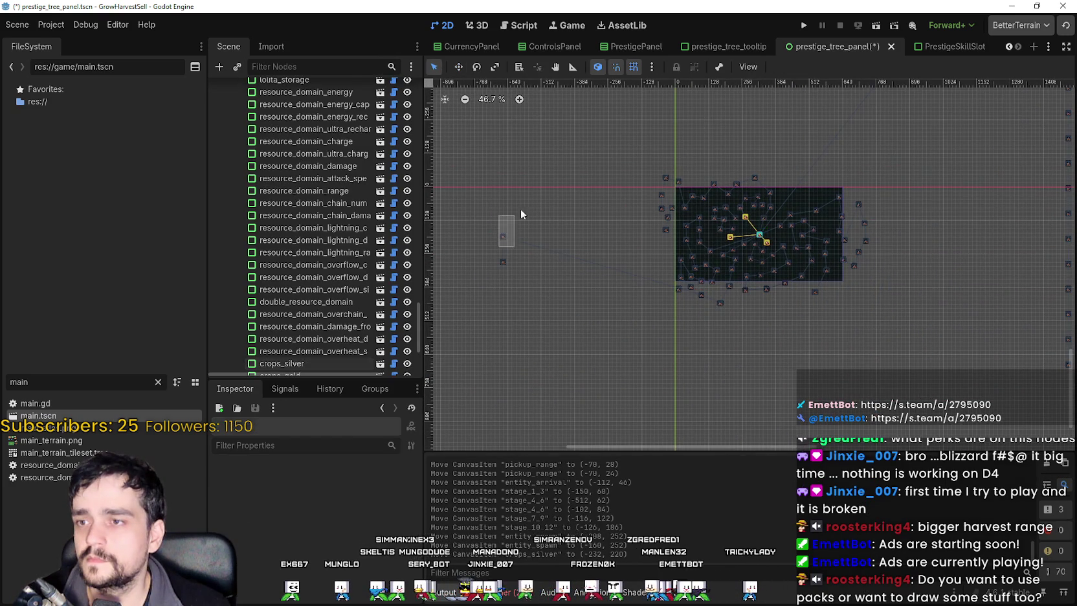
click(459, 67)
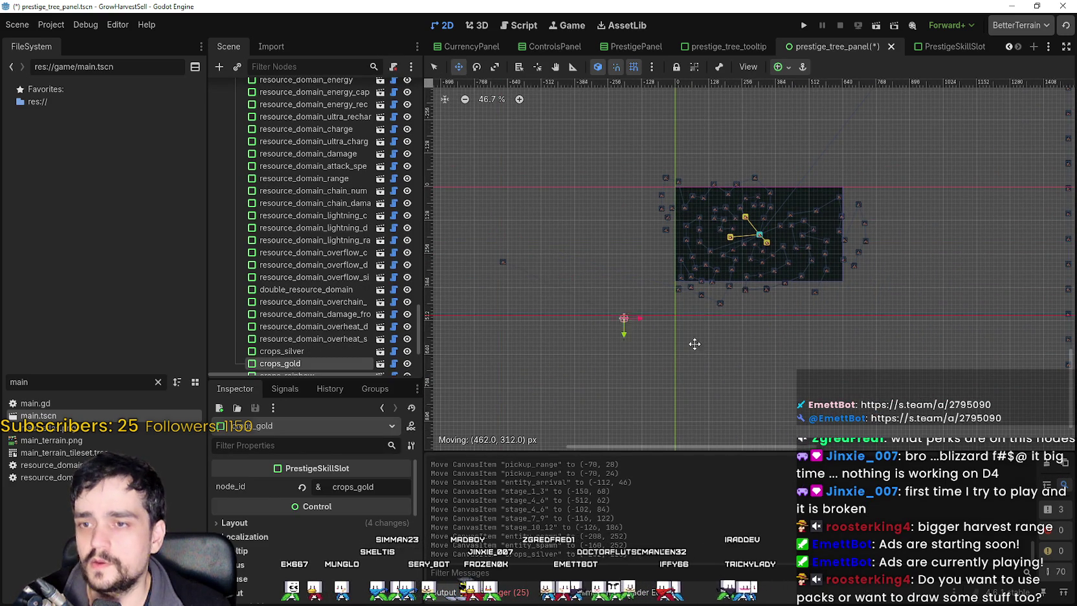
drag(702, 314, 693, 314)
drag(474, 291, 543, 233)
click(459, 68)
mouse_move(505, 265)
mouse_down()
mouse_move(677, 366)
mouse_move(691, 352)
mouse_up()
scroll(679, 354, down, 4)
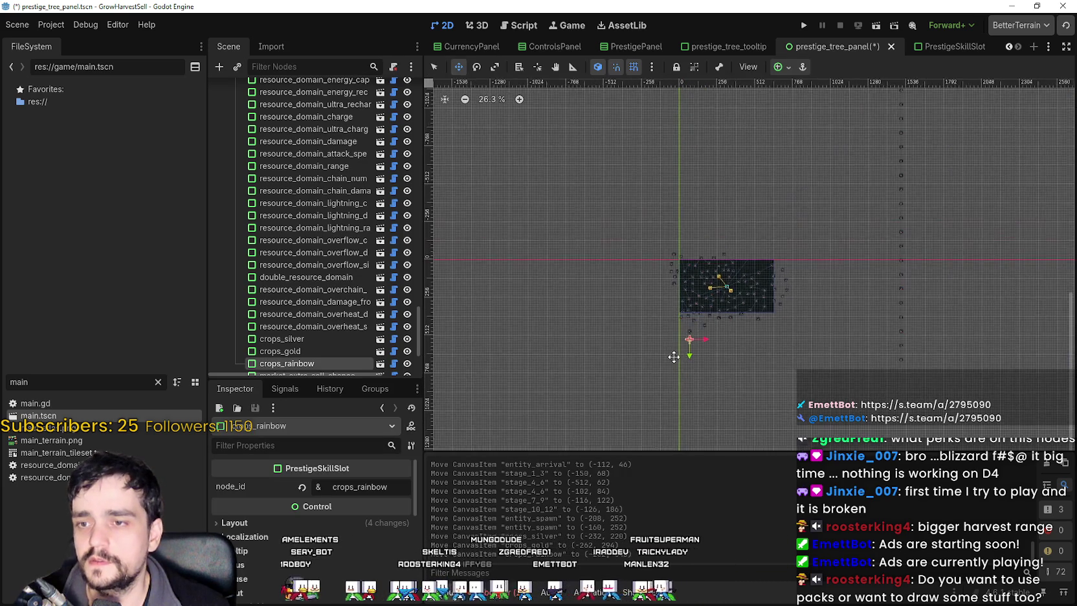
scroll(813, 317, up, 3)
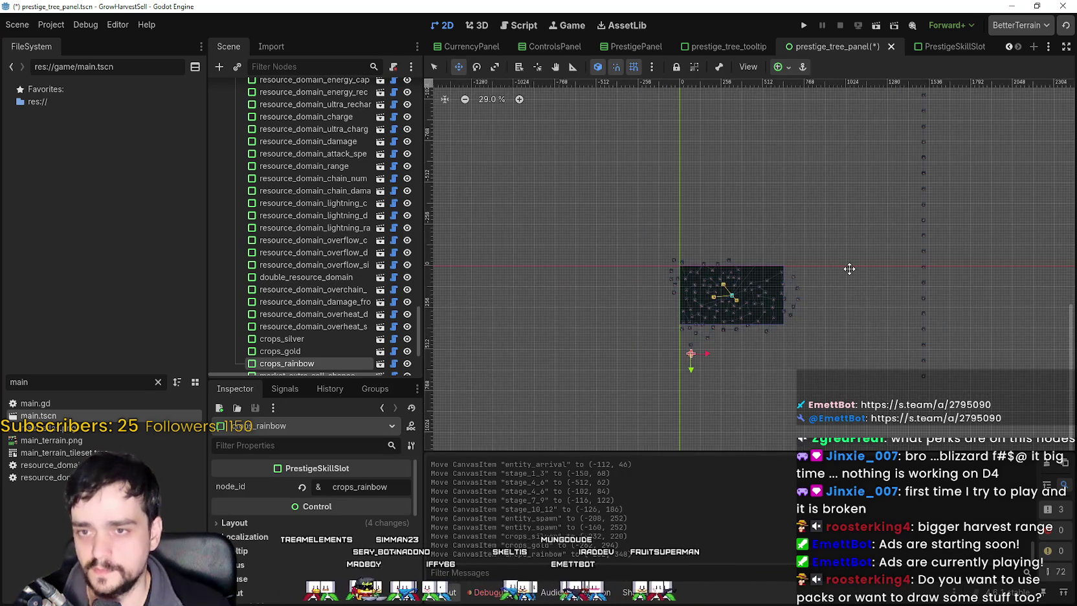
scroll(842, 258, down, 3)
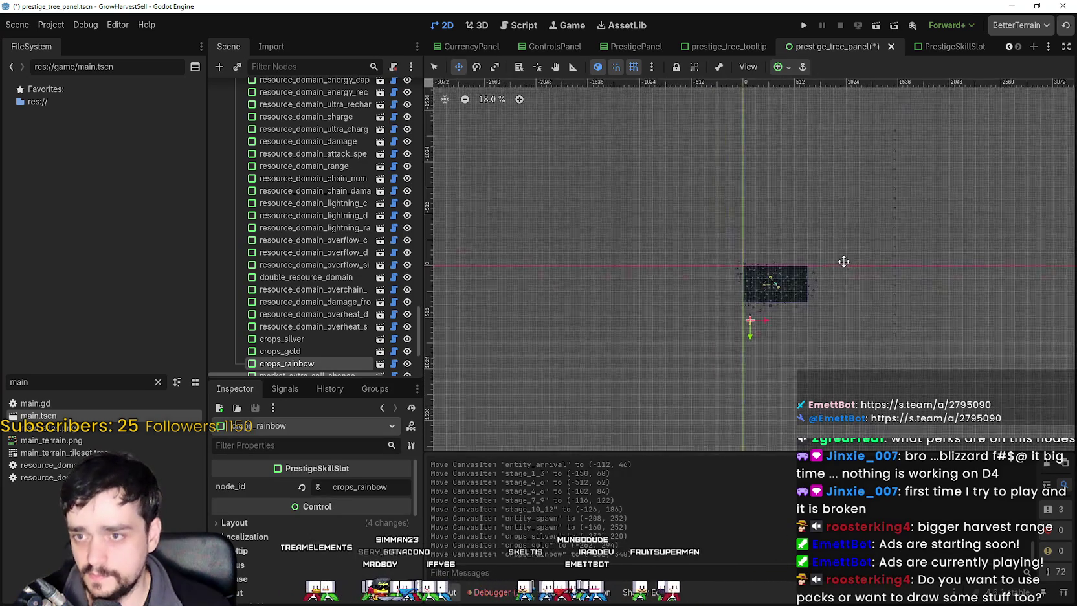
Place the resource_domain_energy slot on the tree panel's top edge.
click(433, 68)
scroll(864, 208, up, 5)
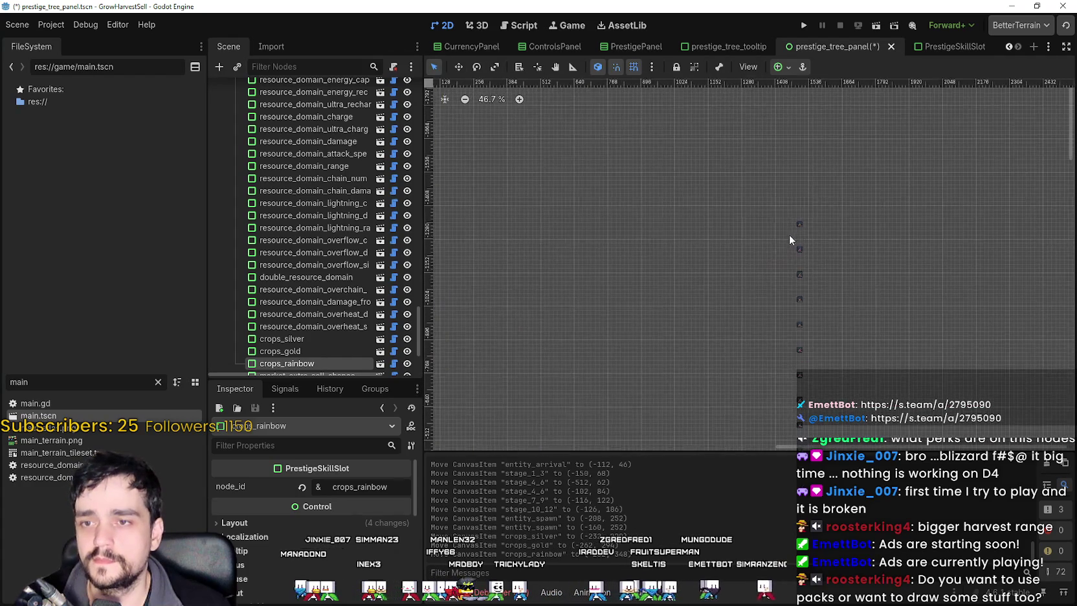
click(800, 222)
scroll(647, 162, down, 2)
click(459, 70)
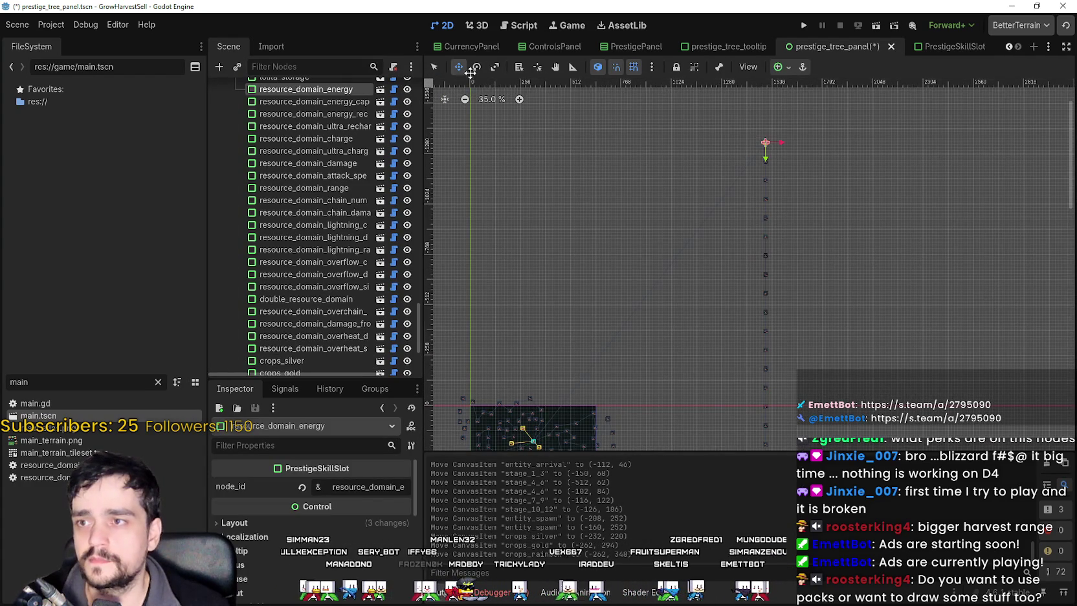
mouse_move(767, 143)
mouse_down()
mouse_move(589, 288)
mouse_move(589, 342)
mouse_up()
scroll(621, 285, up, 2)
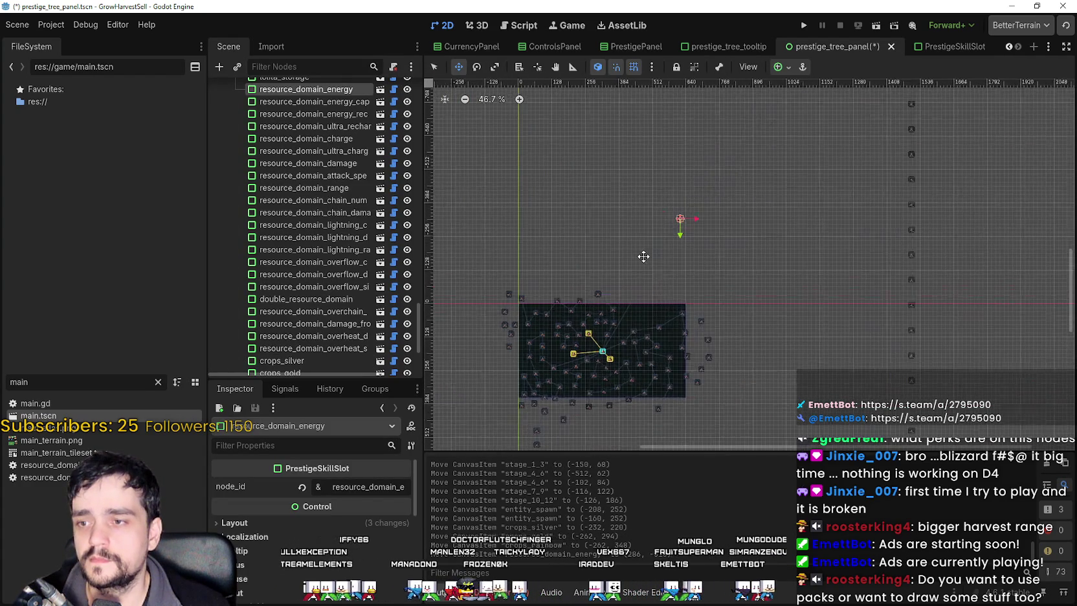
mouse_move(696, 218)
mouse_down()
mouse_move(644, 299)
mouse_move(623, 310)
mouse_move(634, 320)
mouse_up()
scroll(623, 310, up, 2)
scroll(655, 294, down, 3)
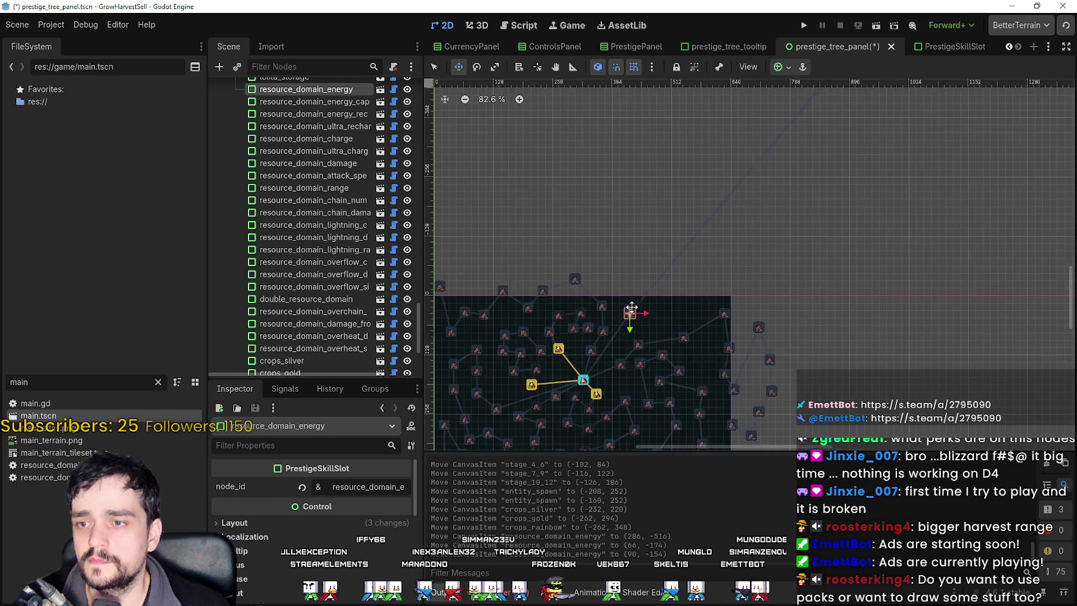
scroll(834, 294, down, 3)
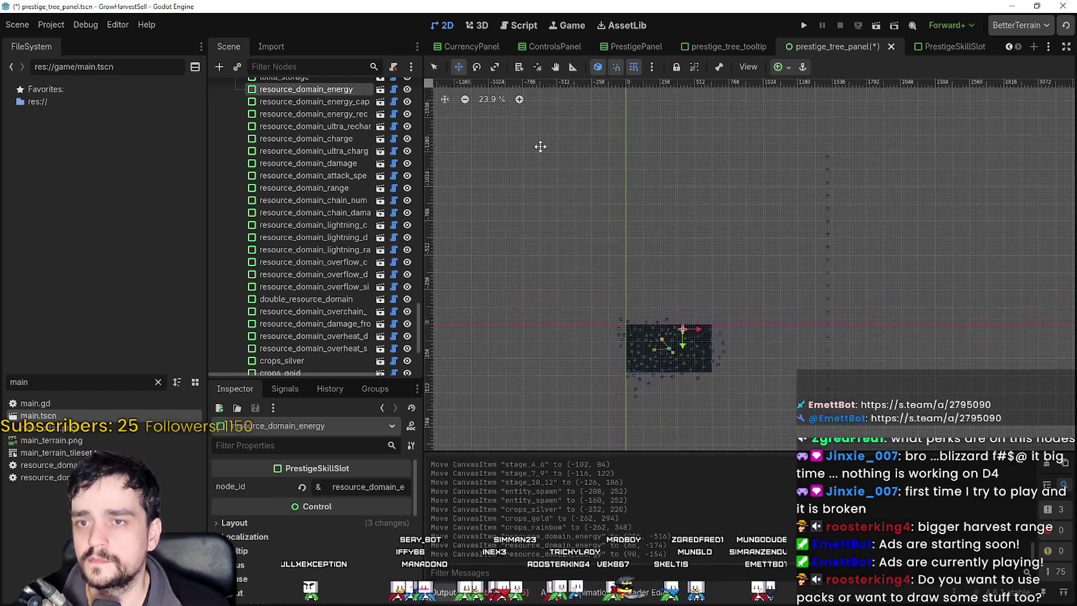
Move the resource_domain_energy_capacity slot just above the tree panel.
click(439, 67)
click(824, 158)
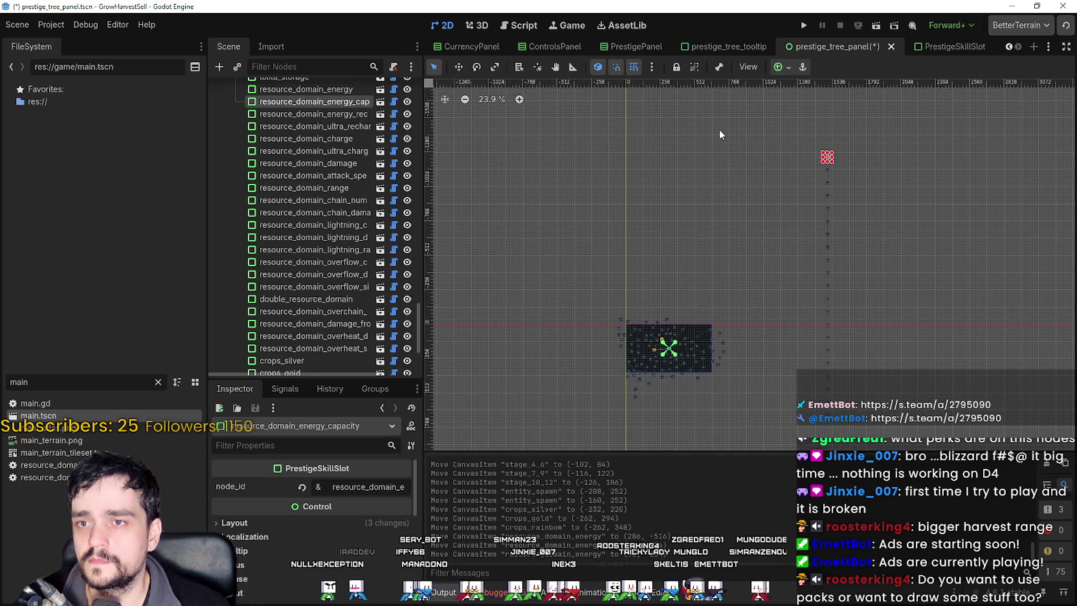
click(458, 68)
mouse_move(830, 158)
mouse_down()
mouse_move(702, 304)
mouse_move(687, 303)
mouse_up()
scroll(691, 342, up, 1)
scroll(691, 342, up, 11)
drag(683, 265, 678, 293)
scroll(677, 291, down, 3)
scroll(678, 290, down, 4)
scroll(887, 156, down, 5)
drag(887, 169, 820, 250)
scroll(528, 103, down, 1)
Bring the energy_recharge and ultra_recharge slots beside the tree panel.
key(q)
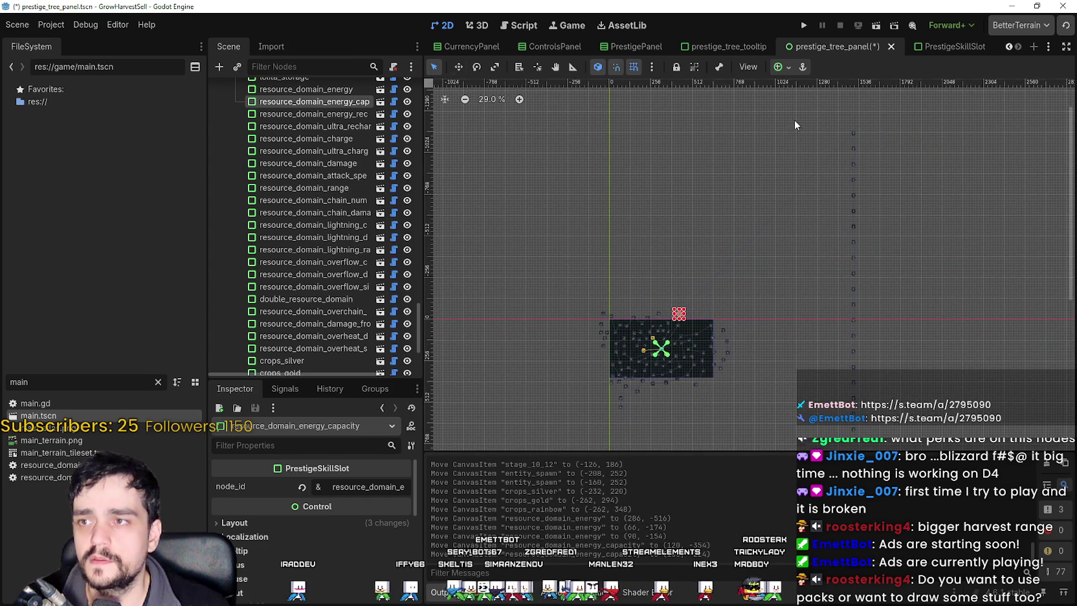
mouse_move(893, 145)
mouse_down()
mouse_move(822, 111)
mouse_move(761, 163)
mouse_move(667, 309)
mouse_move(707, 312)
mouse_move(693, 317)
mouse_up()
click(459, 67)
click(434, 67)
click(846, 163)
click(459, 67)
mouse_move(854, 148)
mouse_down()
mouse_move(702, 238)
mouse_move(690, 300)
mouse_up()
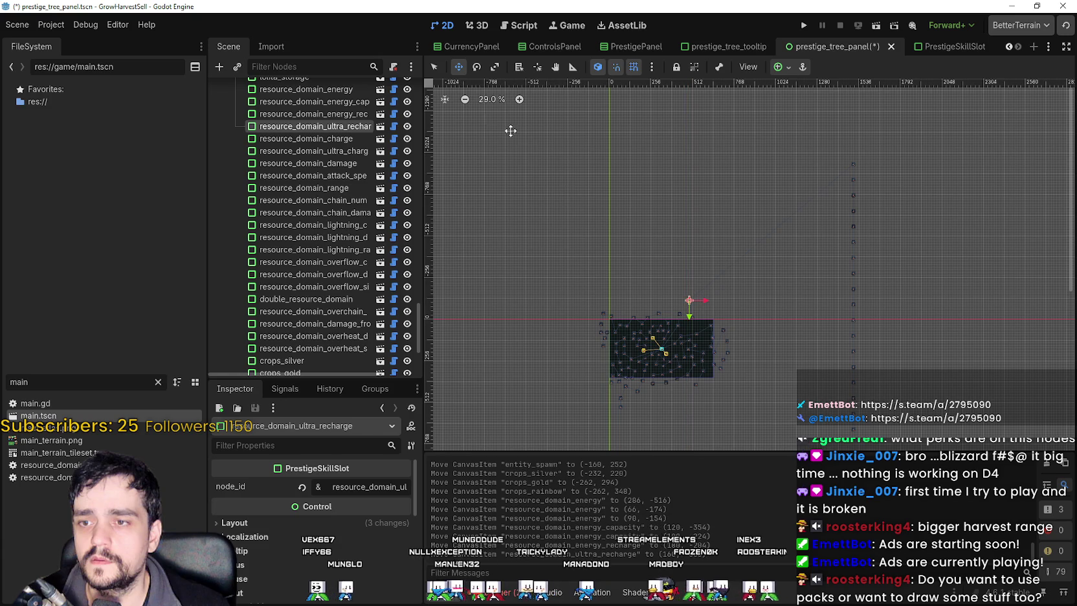
Move the resource_domain_charge and ultra_charge slots beside and above the tree panel.
click(433, 67)
drag(888, 177, 782, 143)
click(458, 68)
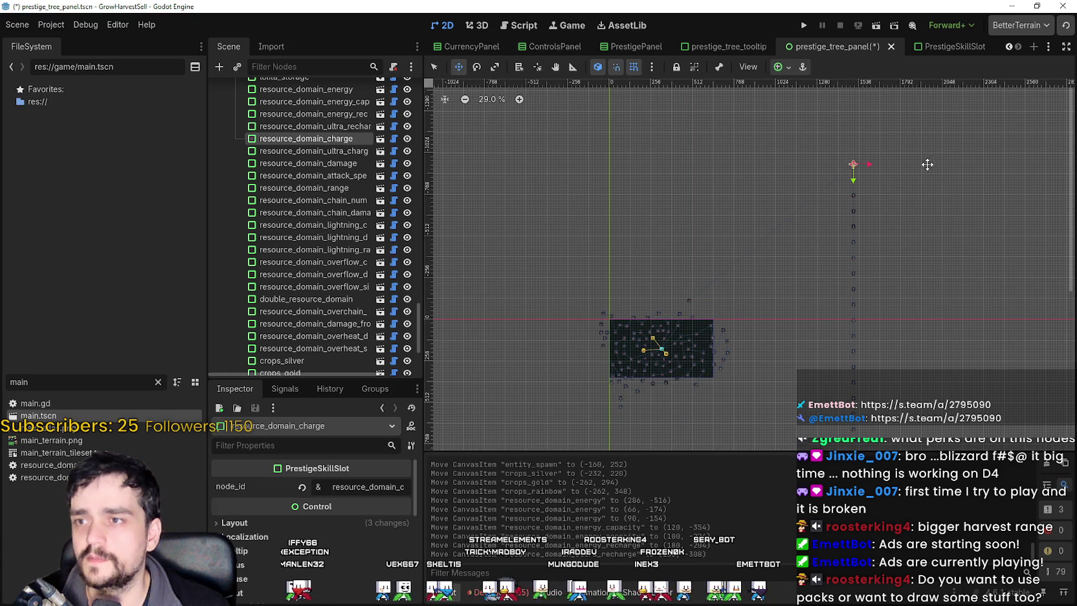
mouse_move(840, 168)
mouse_down()
mouse_move(689, 290)
mouse_move(689, 309)
mouse_up()
click(434, 67)
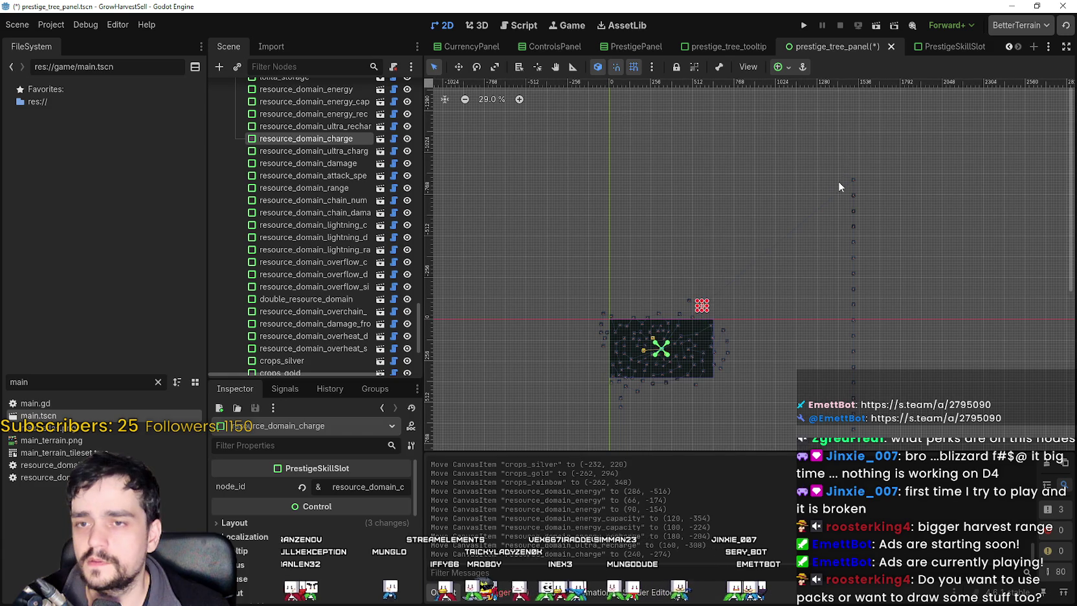
click(849, 176)
click(459, 68)
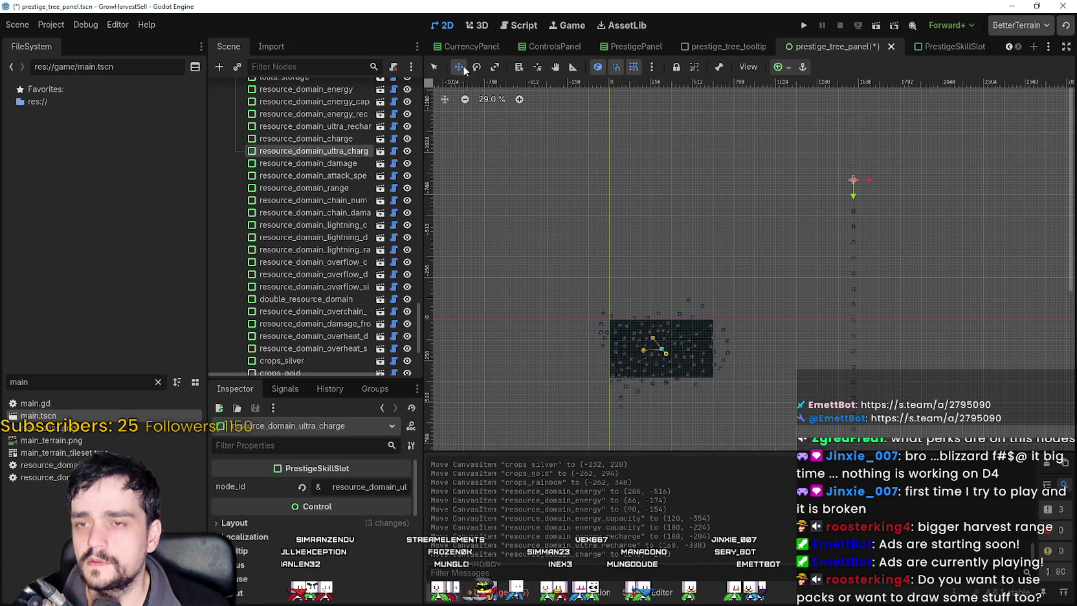
mouse_move(860, 185)
mouse_down()
mouse_move(710, 241)
mouse_move(719, 307)
mouse_move(709, 310)
mouse_up()
scroll(741, 311, up, 1)
scroll(705, 308, down, 2)
Move the resource_domain_damage and attack_speed slots next to the tree panel.
click(435, 66)
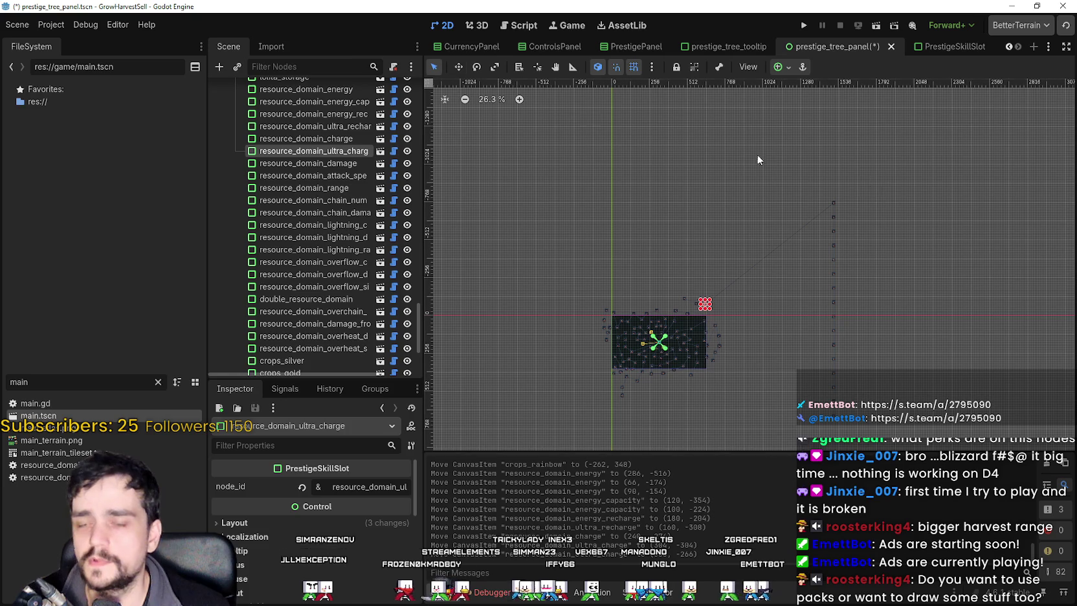
click(834, 203)
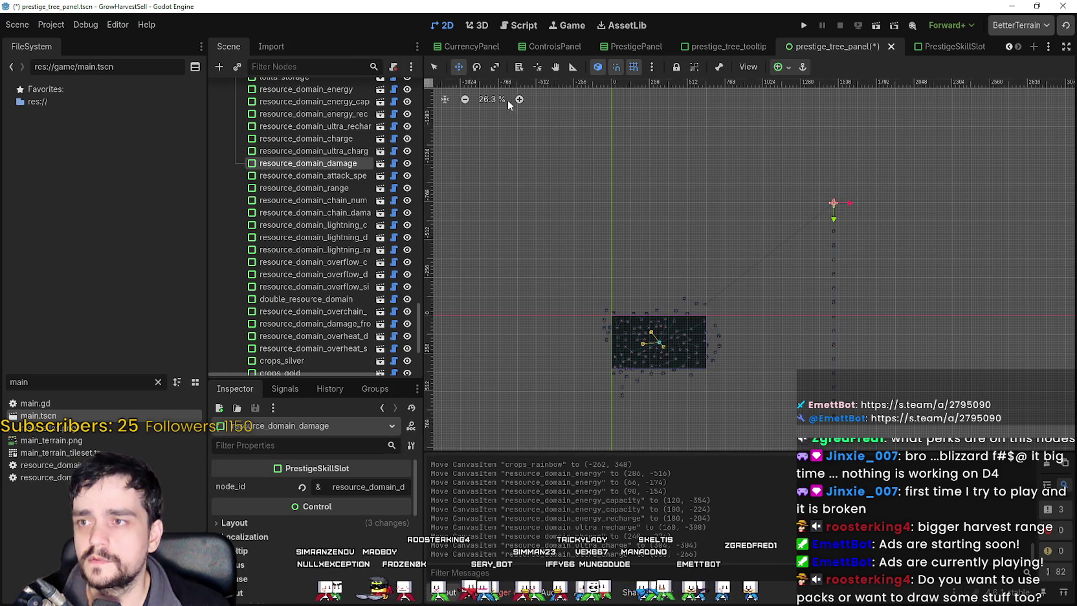
mouse_move(834, 203)
mouse_down()
mouse_move(726, 226)
mouse_move(718, 302)
mouse_up()
click(436, 72)
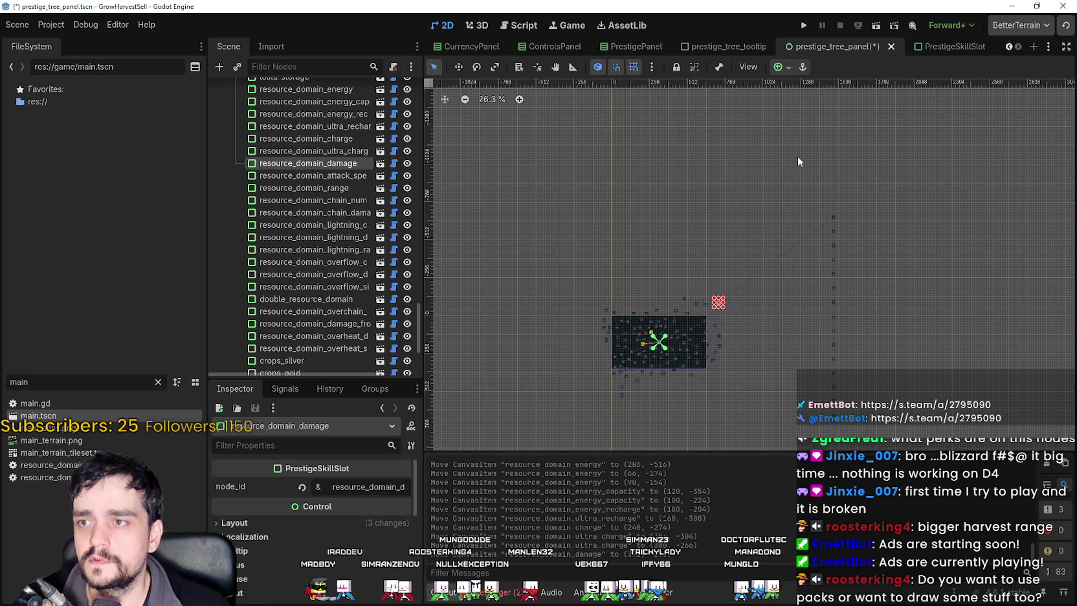
click(832, 218)
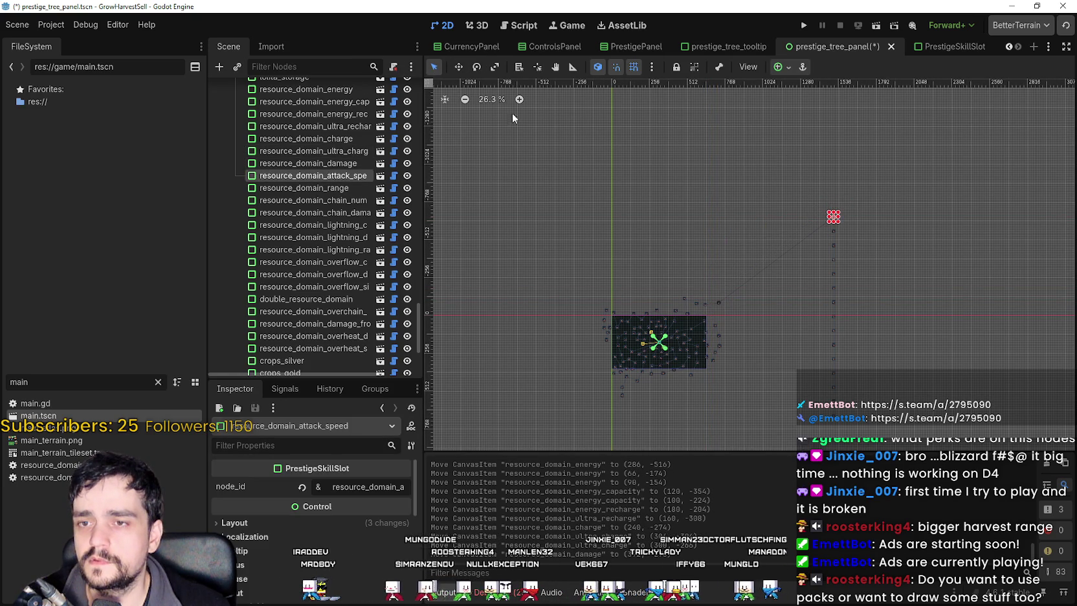
click(457, 71)
mouse_move(834, 218)
mouse_down()
mouse_move(766, 226)
mouse_move(699, 277)
mouse_up()
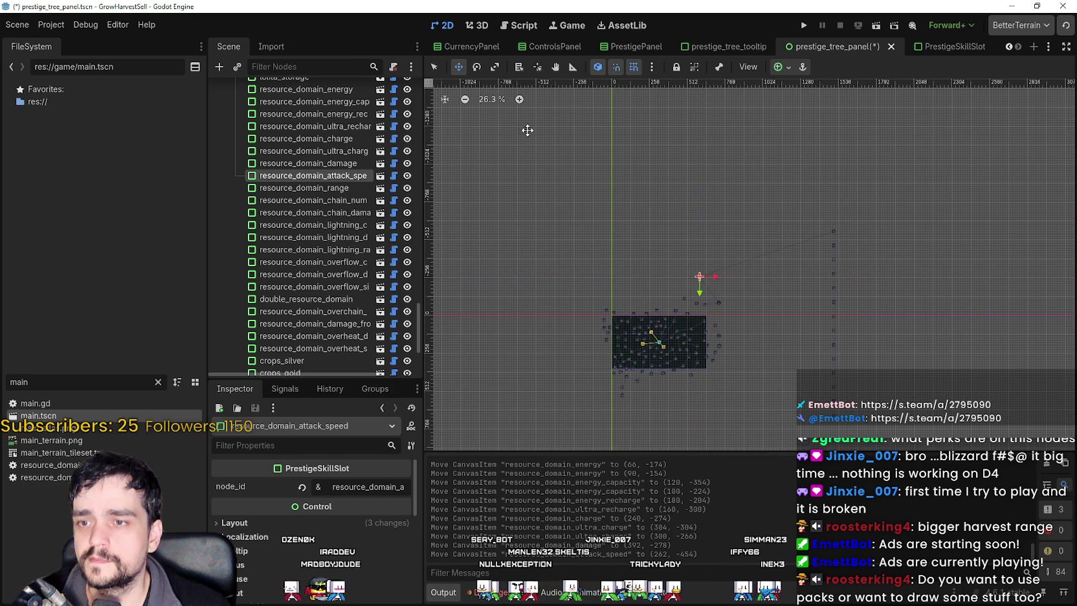
Place the range, chain_number and chain_damage slots above the tree panel.
key(q)
click(833, 232)
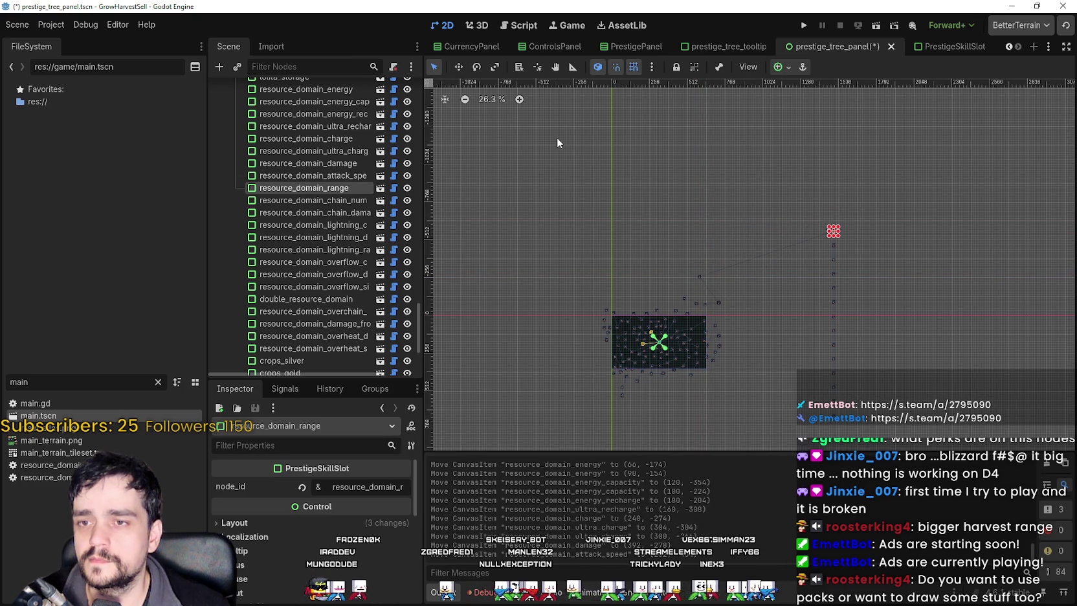
click(458, 67)
mouse_move(833, 232)
mouse_down()
mouse_move(686, 253)
mouse_move(687, 287)
mouse_up()
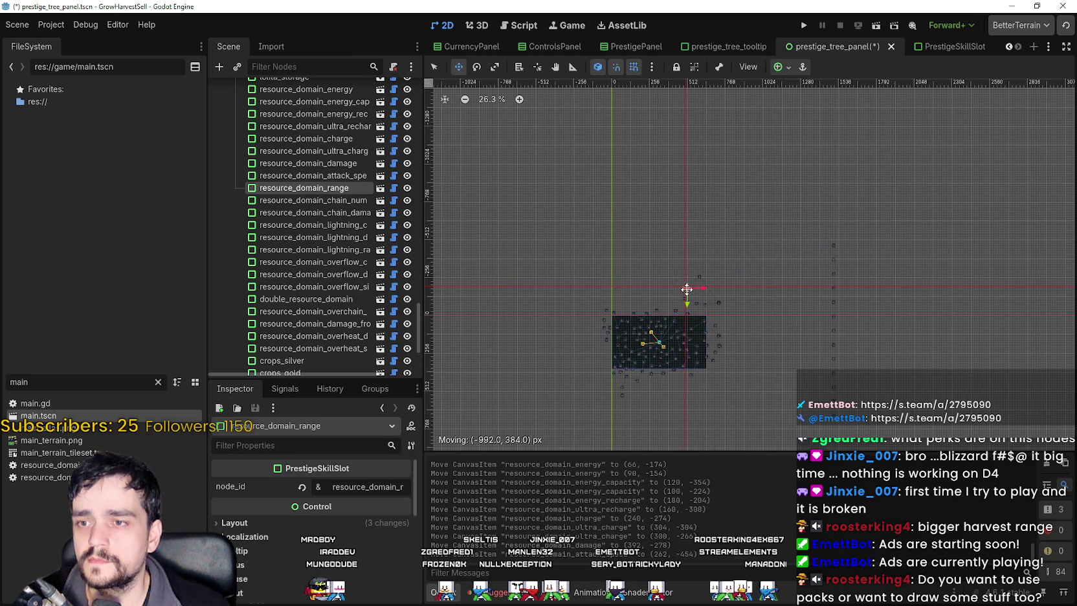
click(434, 66)
mouse_move(800, 250)
mouse_down()
mouse_move(849, 213)
mouse_move(644, 247)
mouse_move(675, 299)
mouse_move(678, 290)
mouse_up()
click(459, 67)
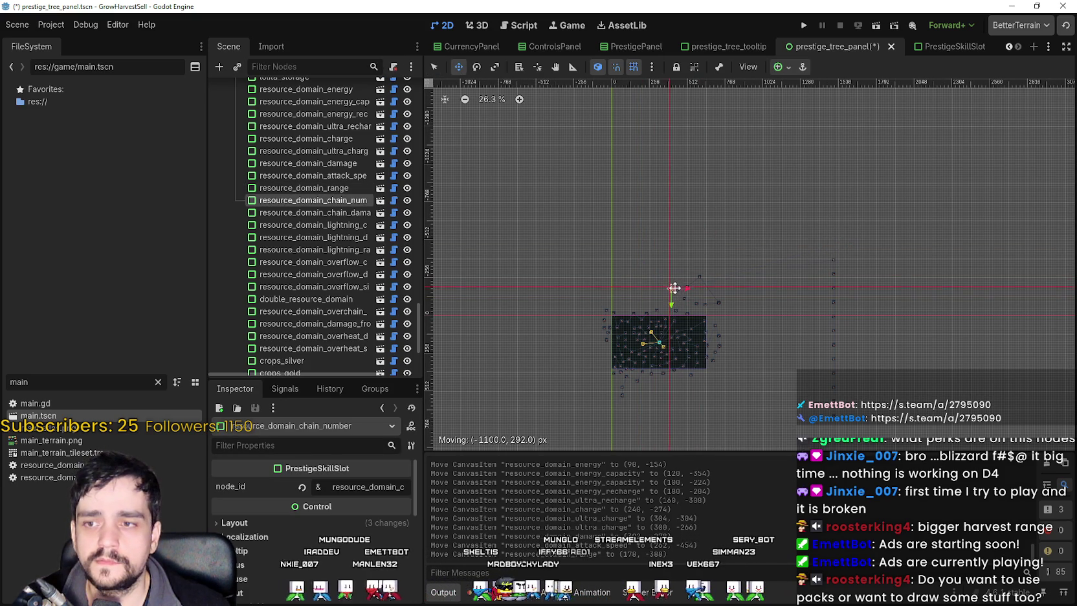
click(433, 67)
click(833, 256)
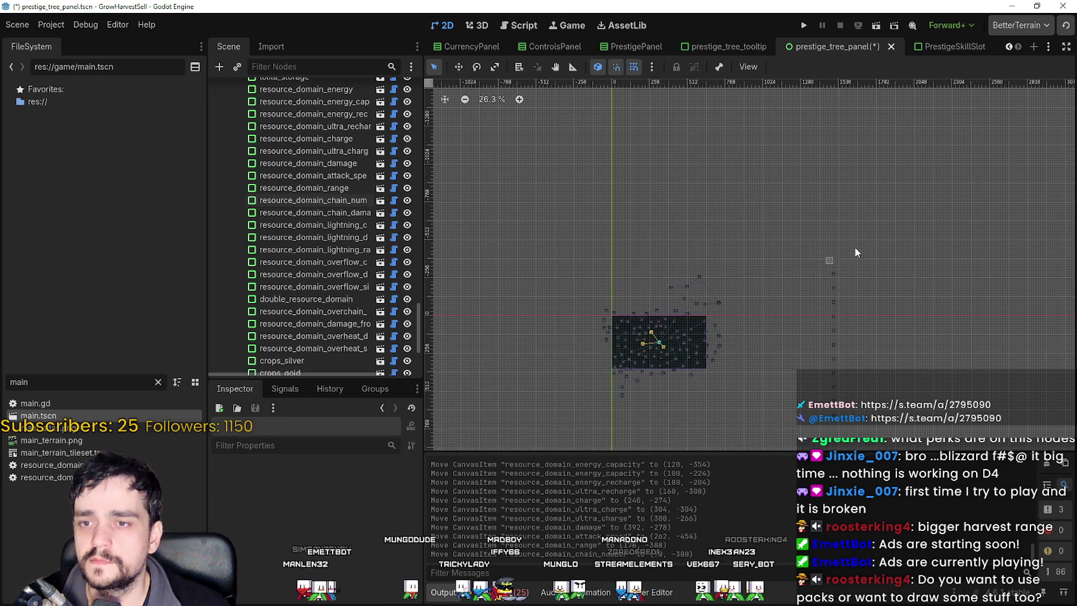
click(458, 67)
mouse_move(835, 264)
mouse_down()
mouse_move(620, 217)
mouse_move(661, 298)
mouse_move(684, 295)
mouse_move(683, 281)
mouse_up()
scroll(667, 327, up, 5)
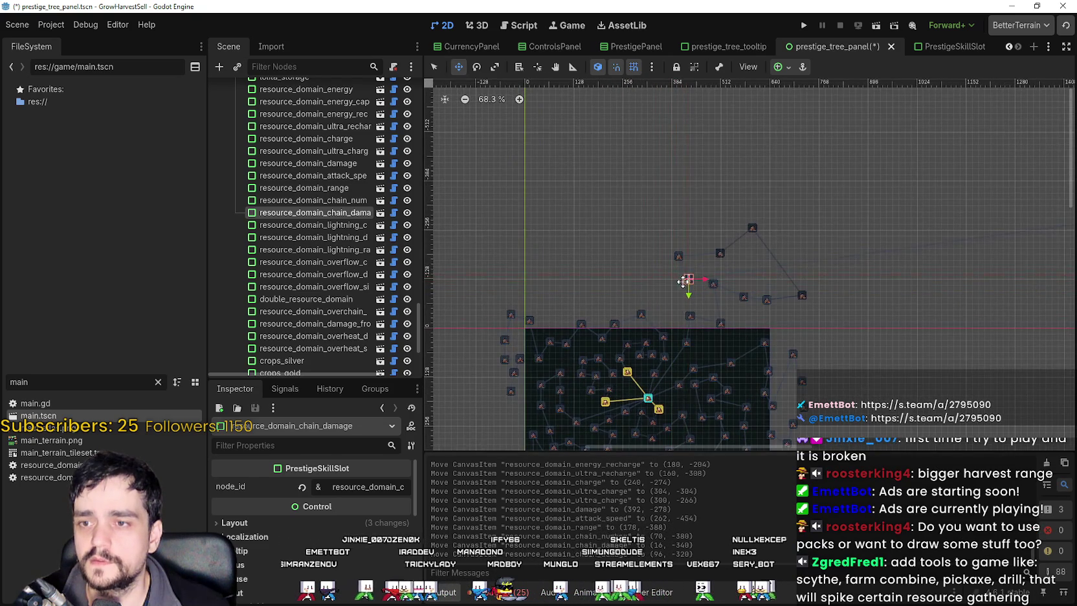
scroll(683, 280, down, 3)
Drag the lightning chance slot from the far-right column into the tree.
key(q)
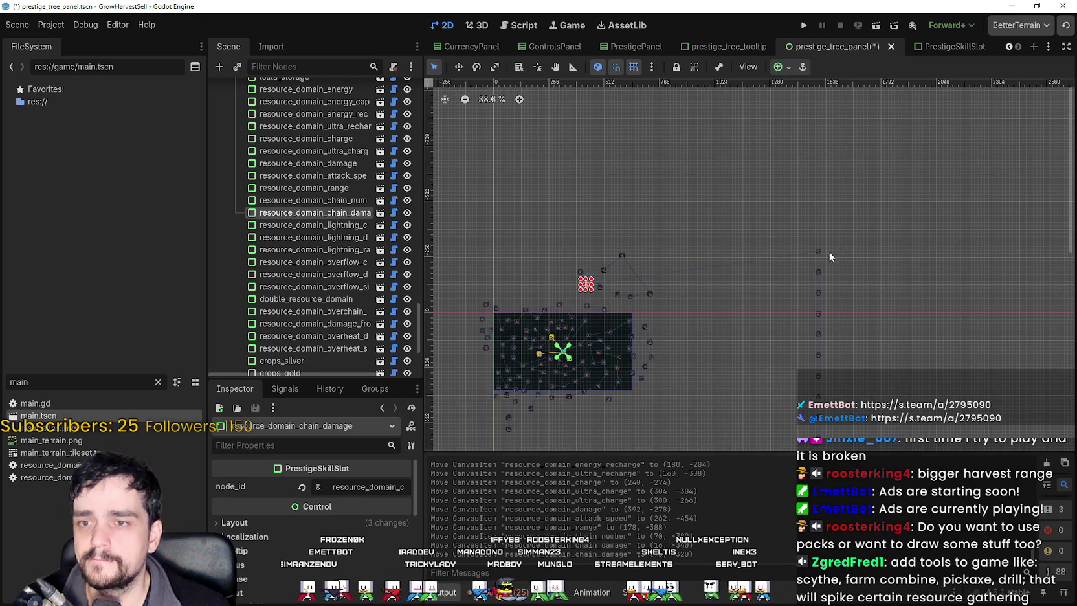
click(818, 251)
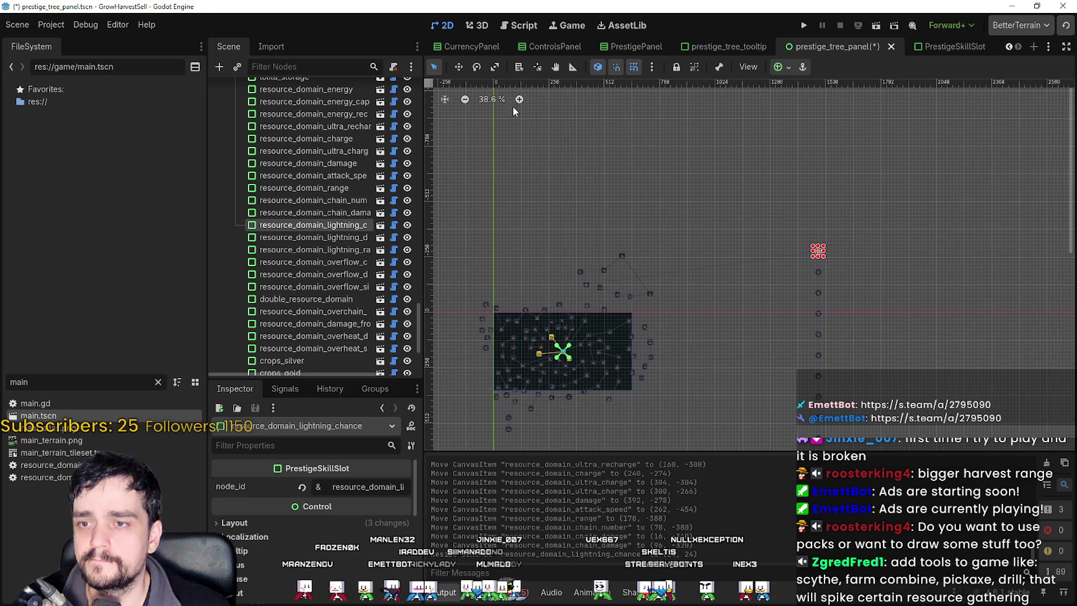
click(458, 67)
mouse_move(813, 261)
mouse_down()
mouse_move(571, 205)
mouse_move(532, 220)
mouse_move(536, 287)
mouse_move(488, 339)
mouse_move(558, 323)
mouse_move(558, 284)
mouse_move(575, 282)
mouse_up()
scroll(558, 322, up, 4)
scroll(575, 282, down, 4)
Drag the lightning damage slot next to the tree cluster.
key(q)
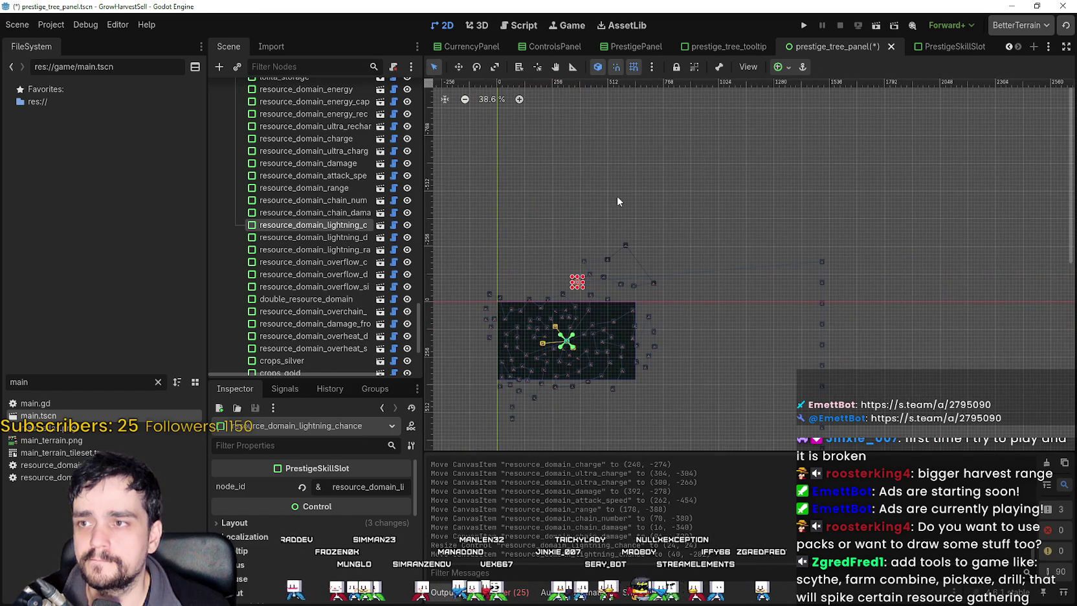
click(822, 260)
click(457, 66)
mouse_move(823, 262)
mouse_down()
mouse_move(525, 174)
mouse_move(561, 262)
mouse_up()
scroll(777, 286, up, 1)
drag(781, 244, 819, 243)
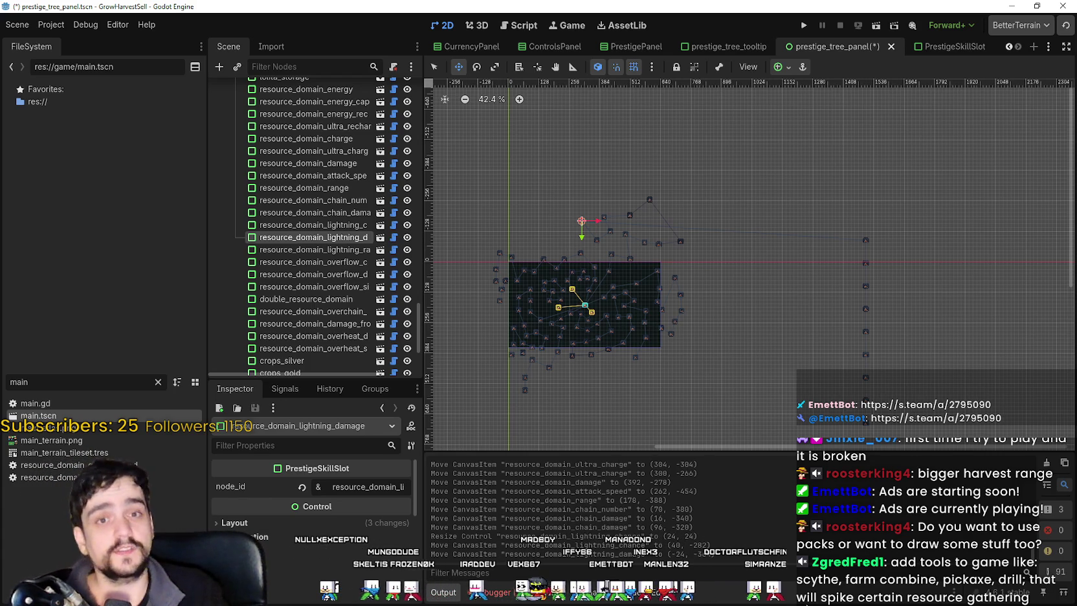
Move the lightning range and overflow chance slots from the right column into the tree.
scroll(815, 298, right, 2)
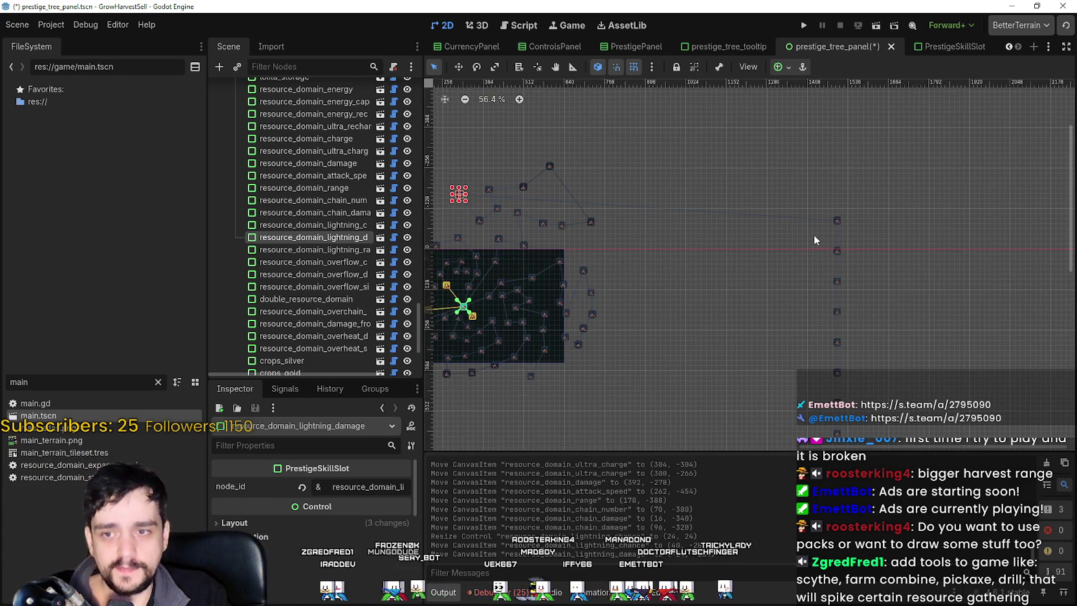
click(837, 220)
scroll(731, 226, down, 2)
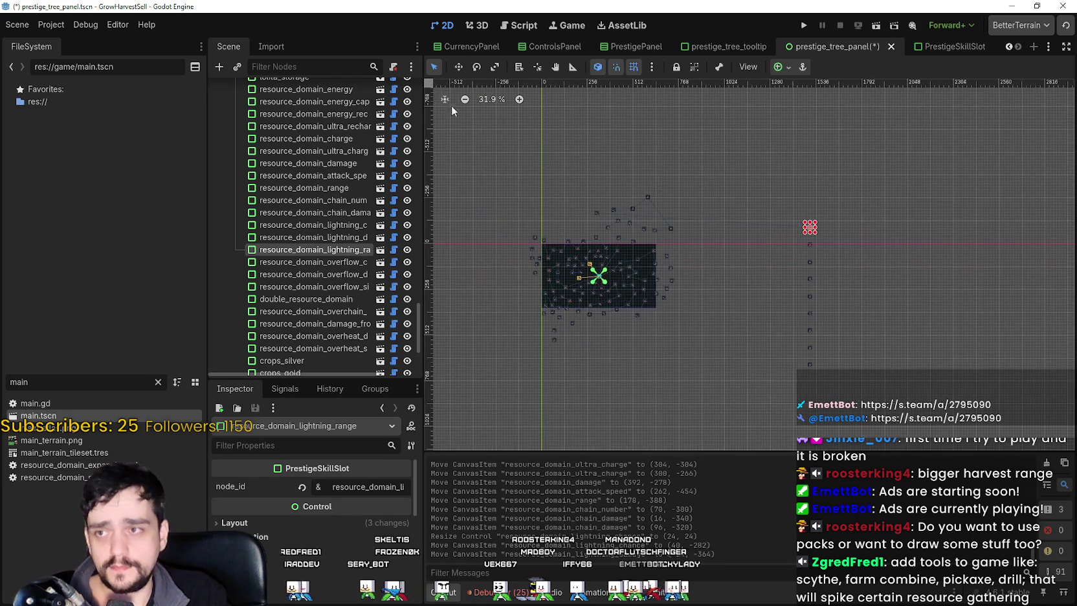
click(459, 66)
scroll(789, 194, up, 2)
mouse_move(819, 240)
mouse_down()
mouse_move(764, 211)
mouse_move(445, 160)
mouse_move(525, 237)
mouse_up()
click(433, 69)
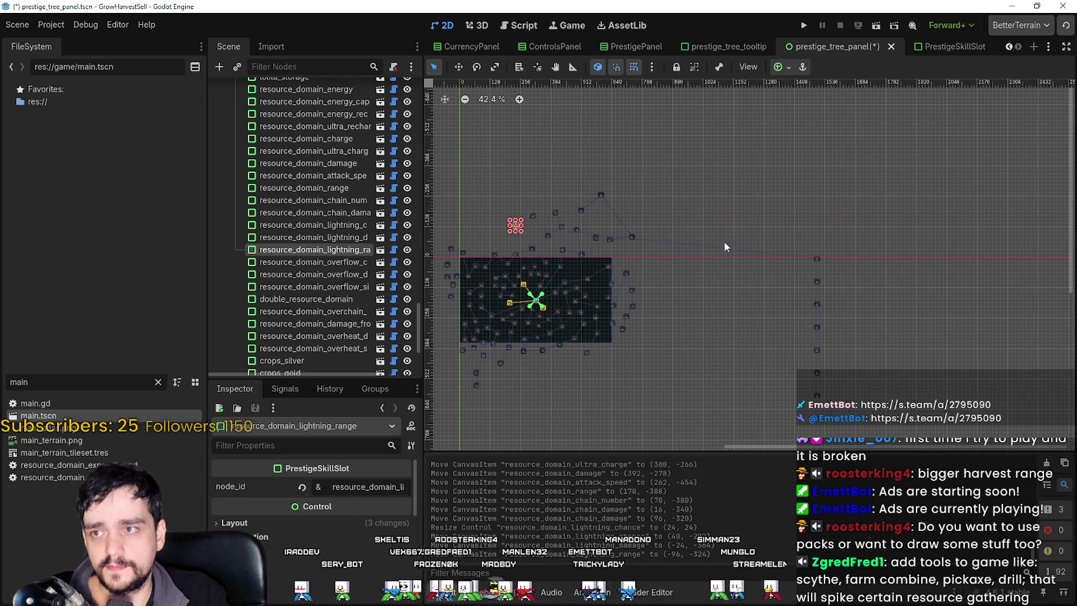
click(817, 258)
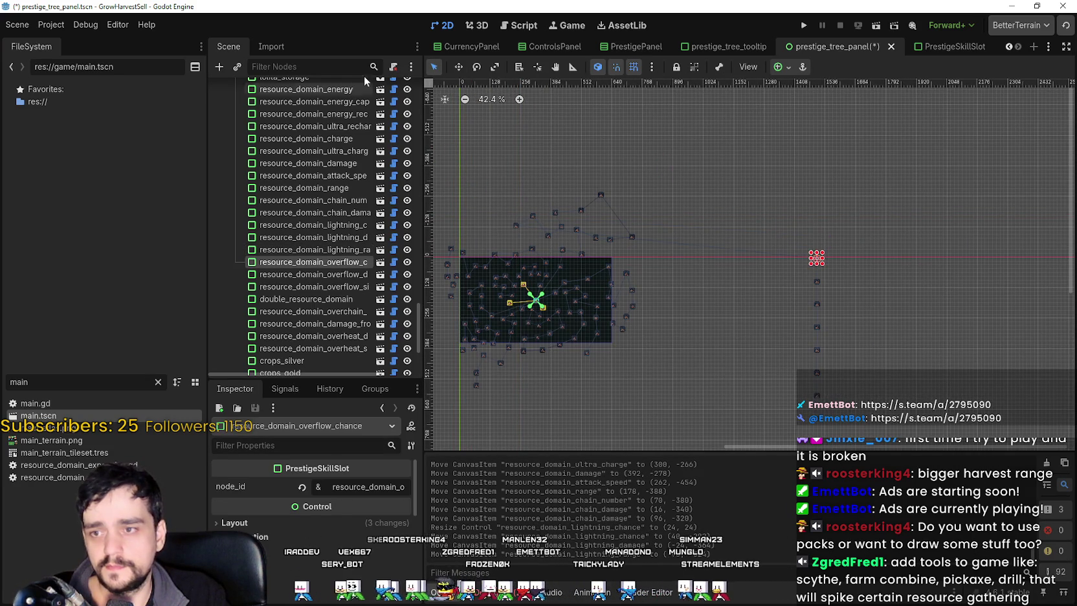
click(459, 67)
mouse_move(818, 257)
mouse_down()
mouse_move(565, 139)
mouse_move(488, 222)
mouse_move(516, 241)
mouse_up()
scroll(542, 250, up, 3)
scroll(532, 214, down, 5)
Move the overflow damage and overflow size slots up beside the tree cluster.
click(434, 67)
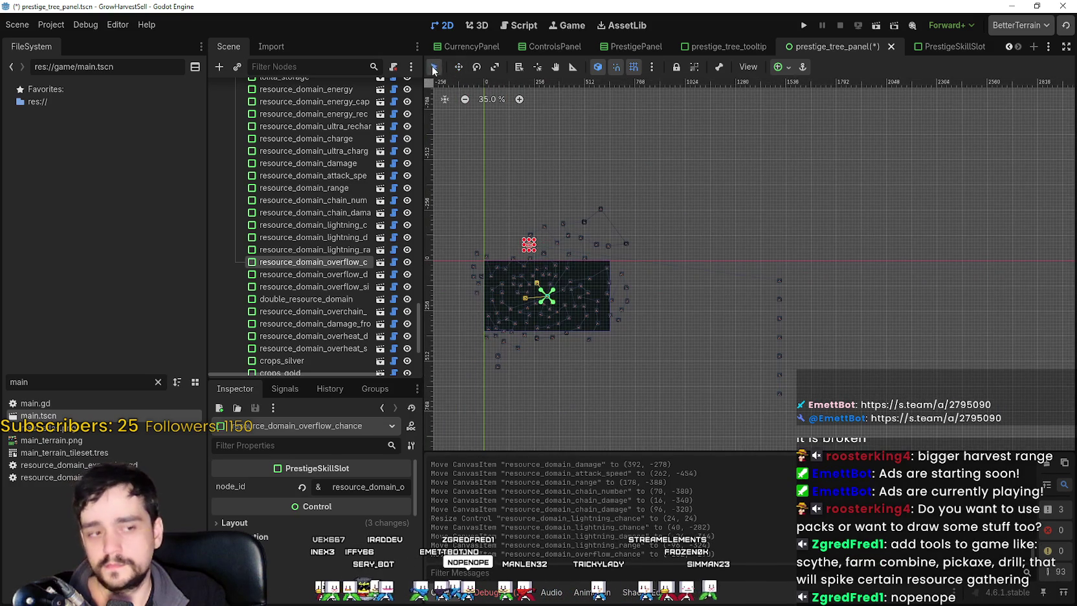
scroll(824, 297, up, 1)
click(785, 287)
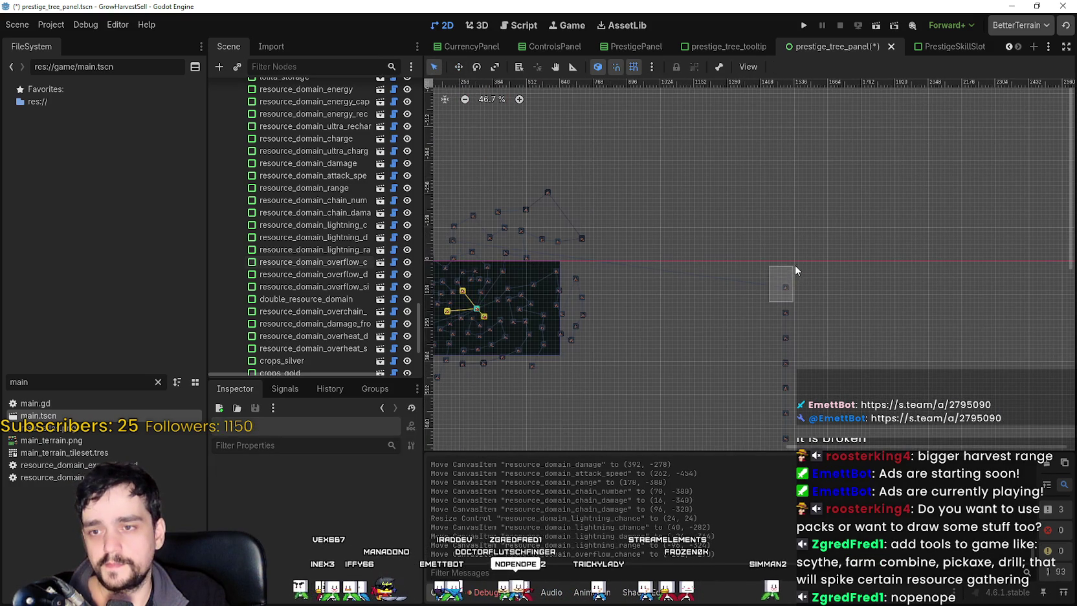
click(458, 66)
scroll(644, 199, down, 1)
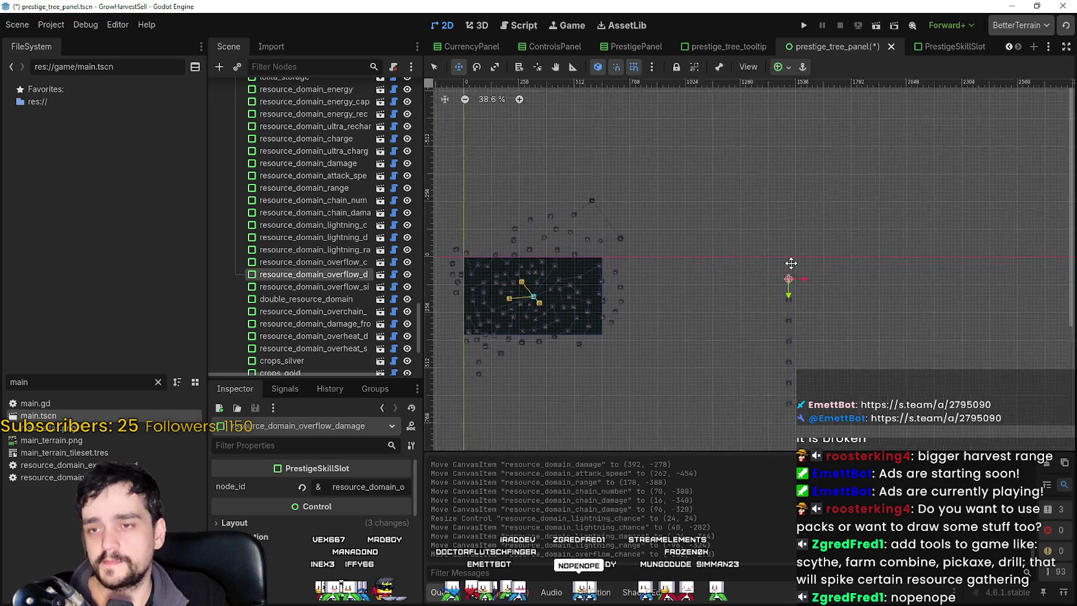
mouse_move(879, 275)
mouse_down()
mouse_move(700, 156)
mouse_move(560, 209)
mouse_move(567, 192)
mouse_up()
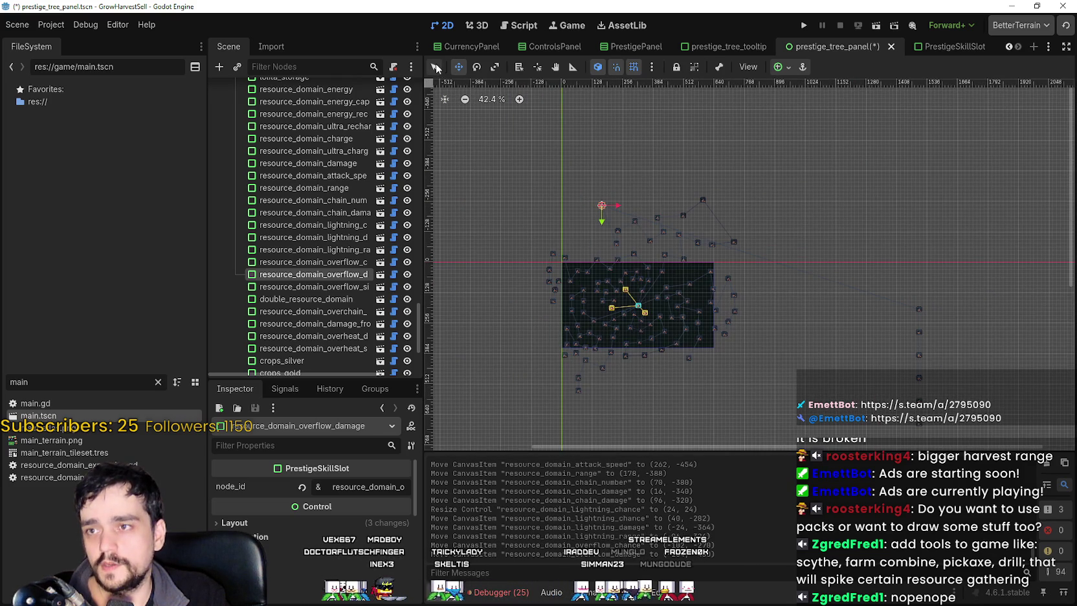
click(919, 307)
key(w)
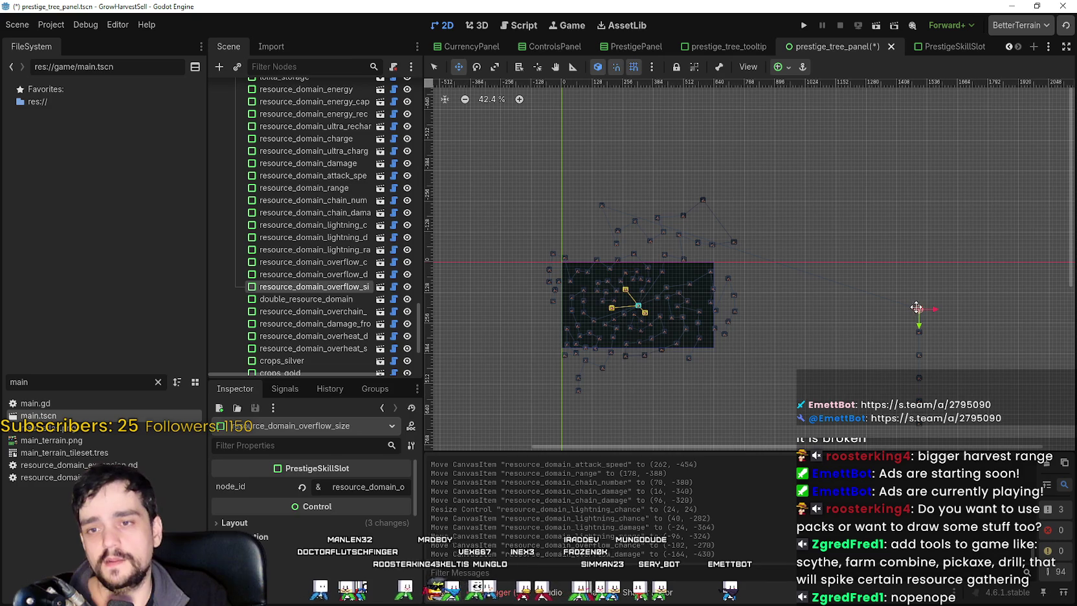
mouse_move(912, 309)
mouse_down()
mouse_move(822, 223)
mouse_move(685, 156)
mouse_move(625, 192)
mouse_up()
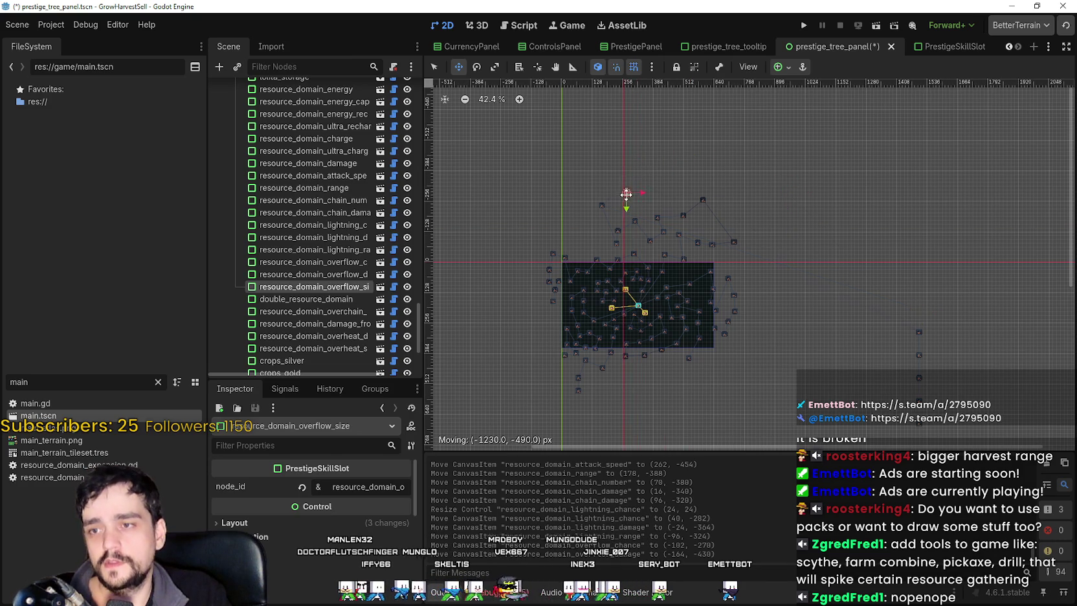
Move the double resource domain slot into the tree.
scroll(828, 307, up, 1)
scroll(829, 301, up, 4)
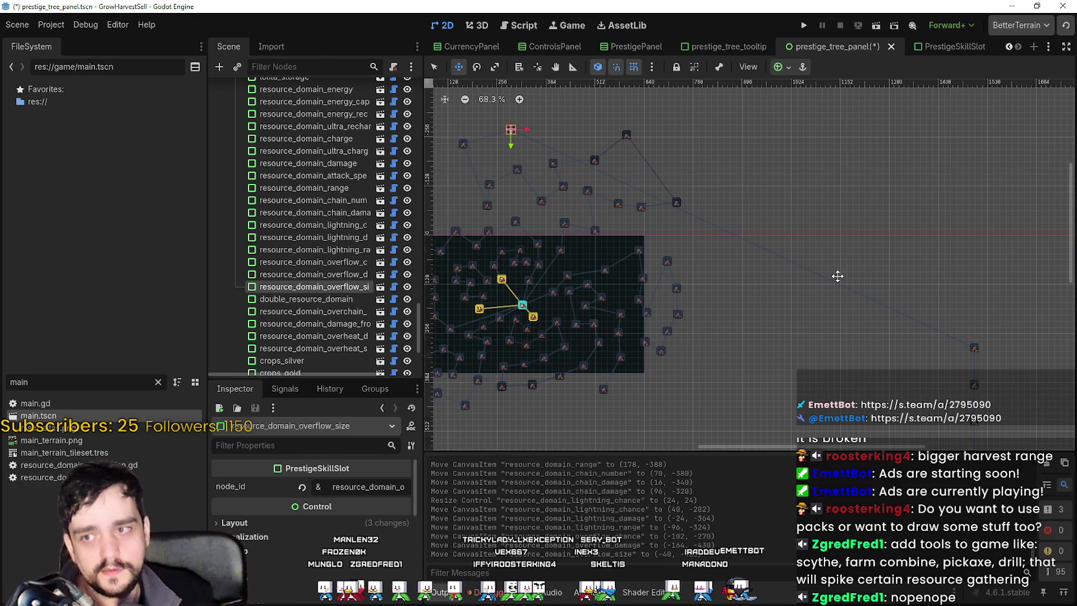
scroll(561, 166, down, 1)
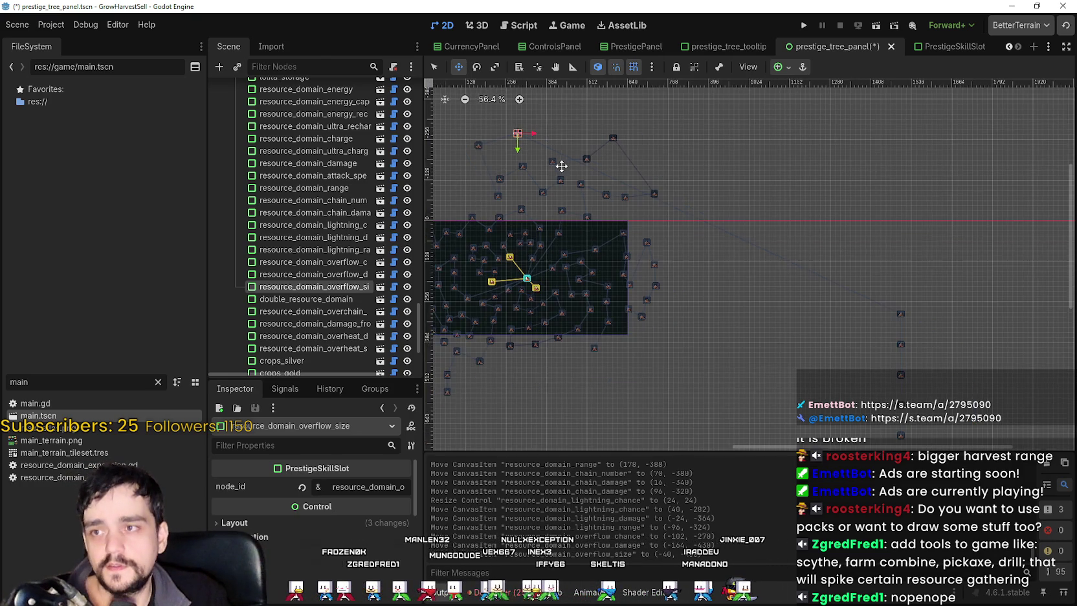
scroll(683, 265, down, 1)
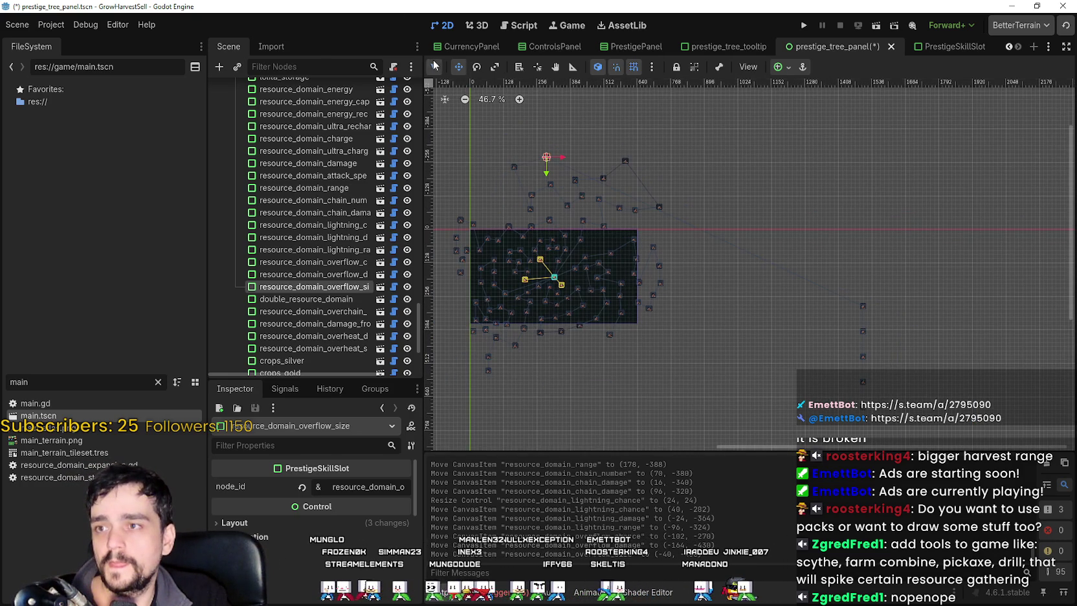
click(863, 306)
click(457, 68)
mouse_move(863, 306)
mouse_down()
mouse_move(753, 126)
mouse_move(632, 107)
mouse_move(569, 157)
mouse_up()
Move the overchain damage and damage from barrier slots above the tree.
scroll(767, 293, down, 2)
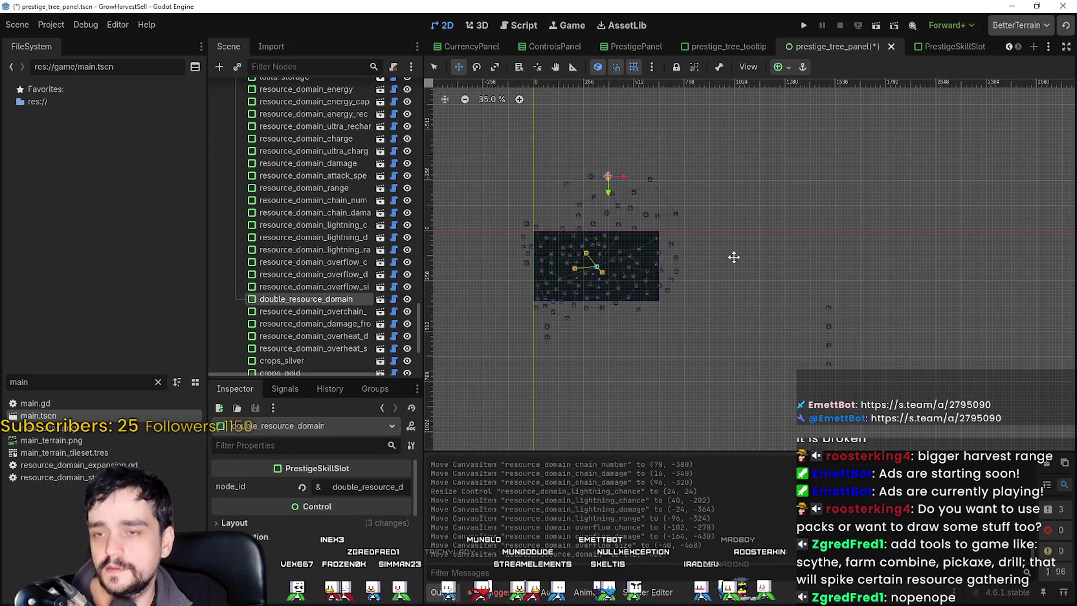
click(436, 71)
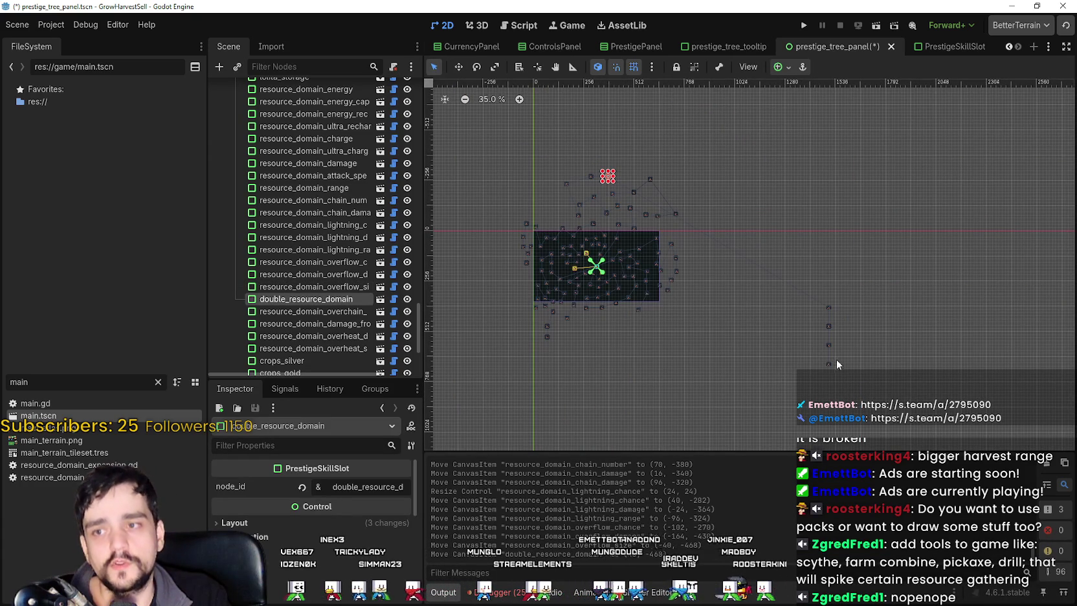
click(828, 307)
click(459, 68)
mouse_move(829, 311)
mouse_down()
mouse_move(753, 165)
mouse_move(630, 141)
mouse_move(627, 179)
mouse_move(622, 169)
mouse_up()
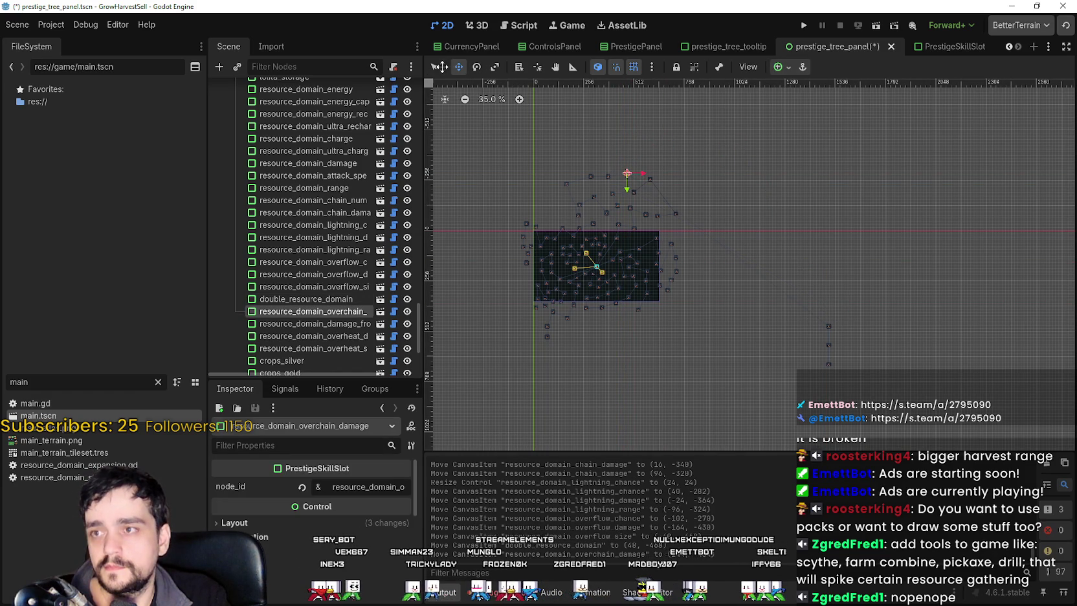
click(828, 327)
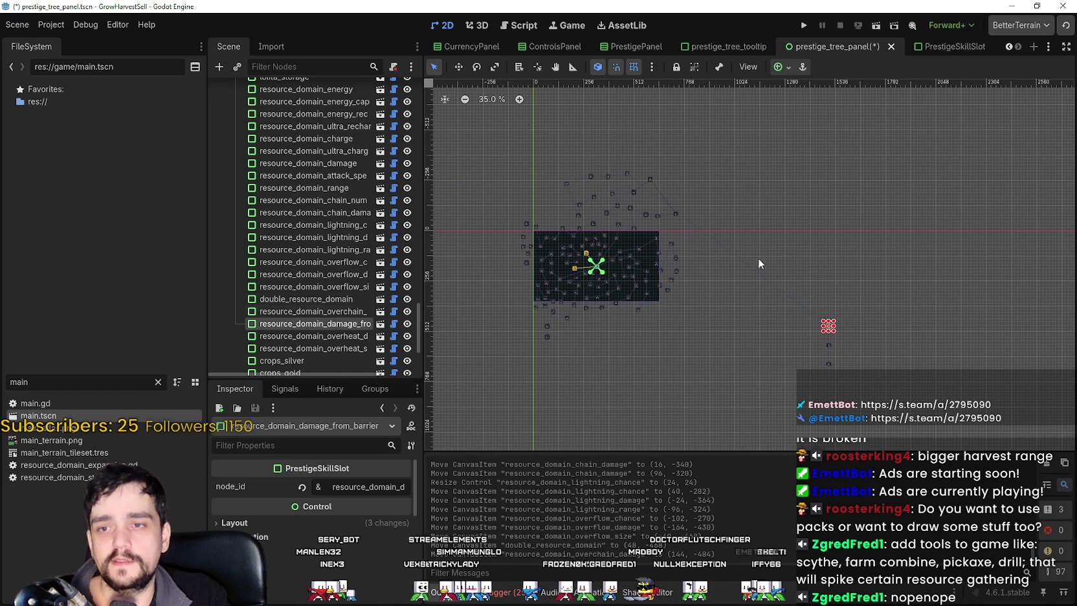
click(459, 66)
mouse_move(828, 326)
mouse_down()
mouse_move(751, 176)
mouse_move(641, 129)
mouse_move(620, 149)
mouse_up()
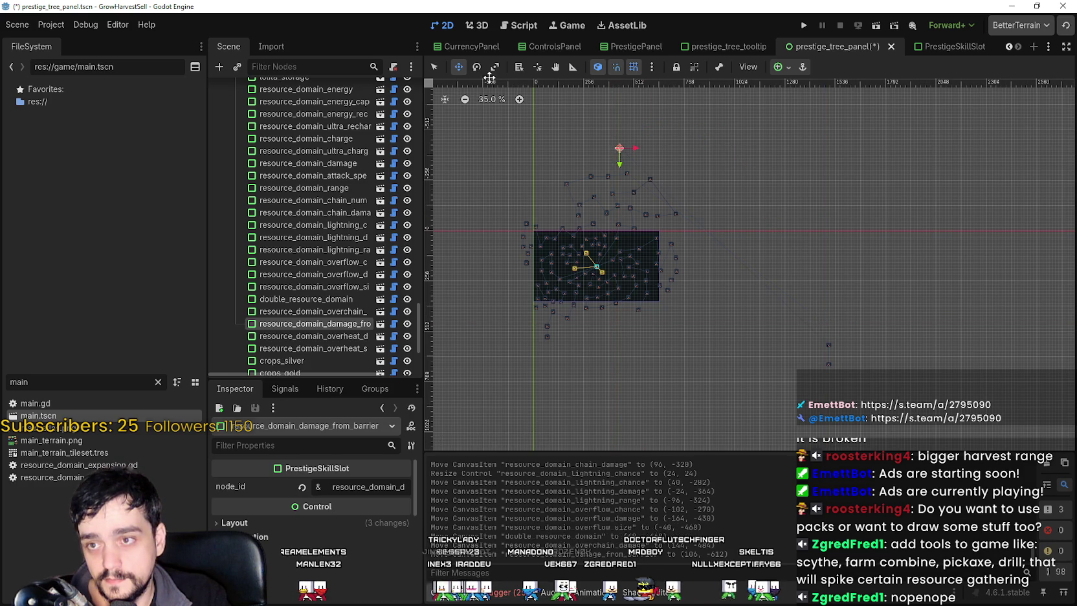
Move the overheat damage and overheat speed slots above the tree and fine-tune their positions.
key(q)
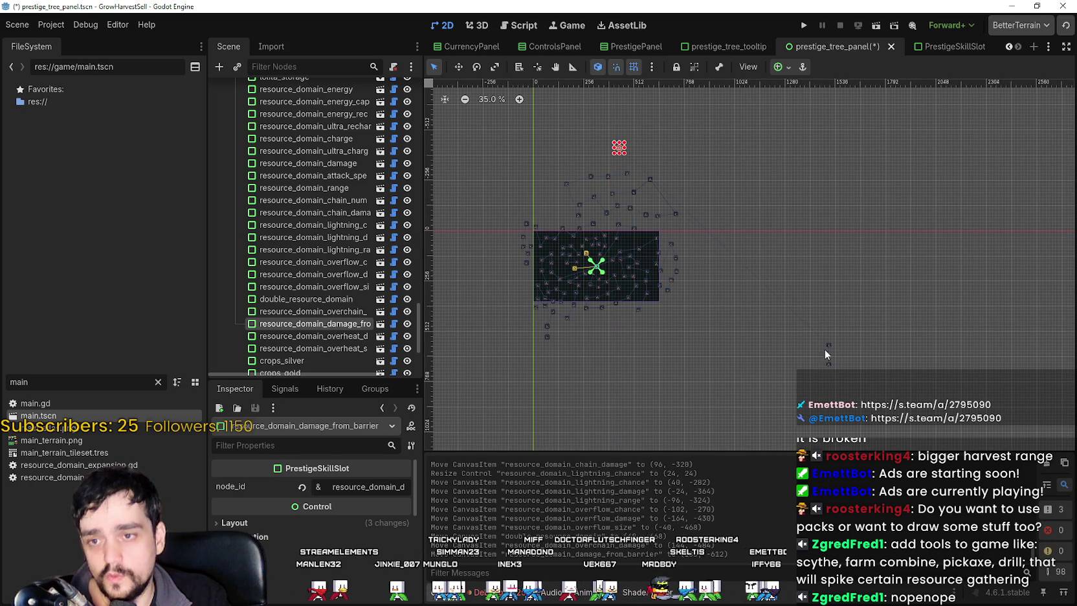
click(827, 344)
click(459, 67)
mouse_move(830, 344)
mouse_down()
mouse_move(711, 219)
mouse_move(691, 148)
mouse_up()
drag(644, 156, 645, 157)
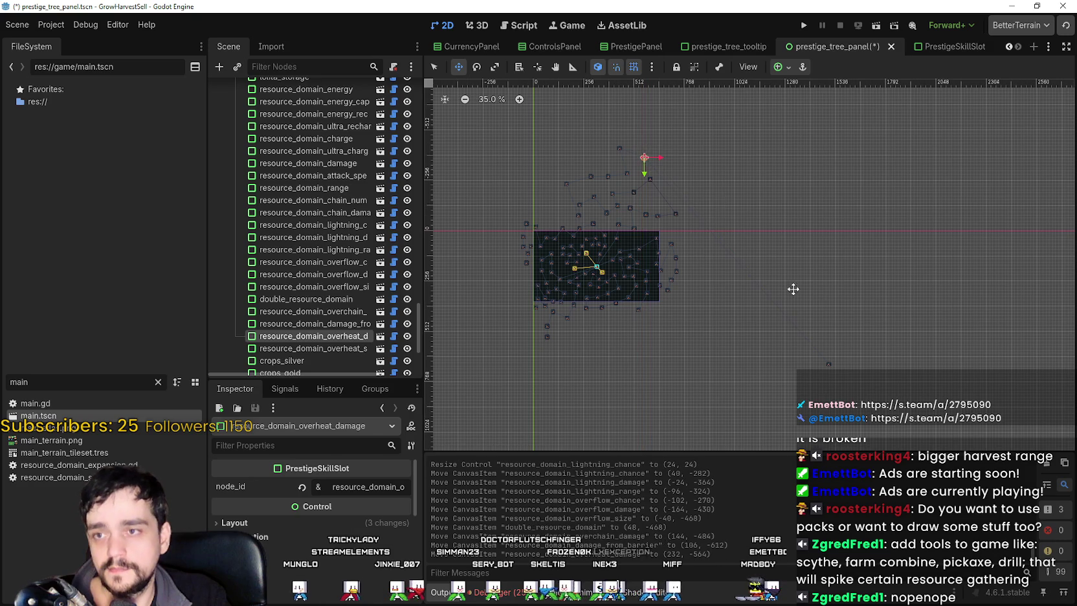
click(434, 67)
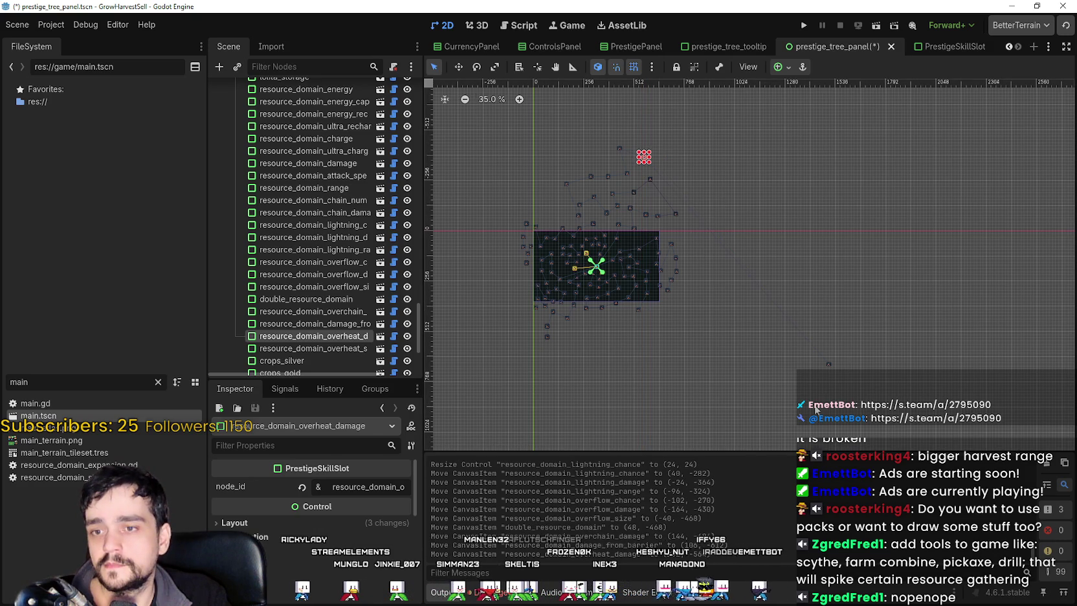
click(829, 363)
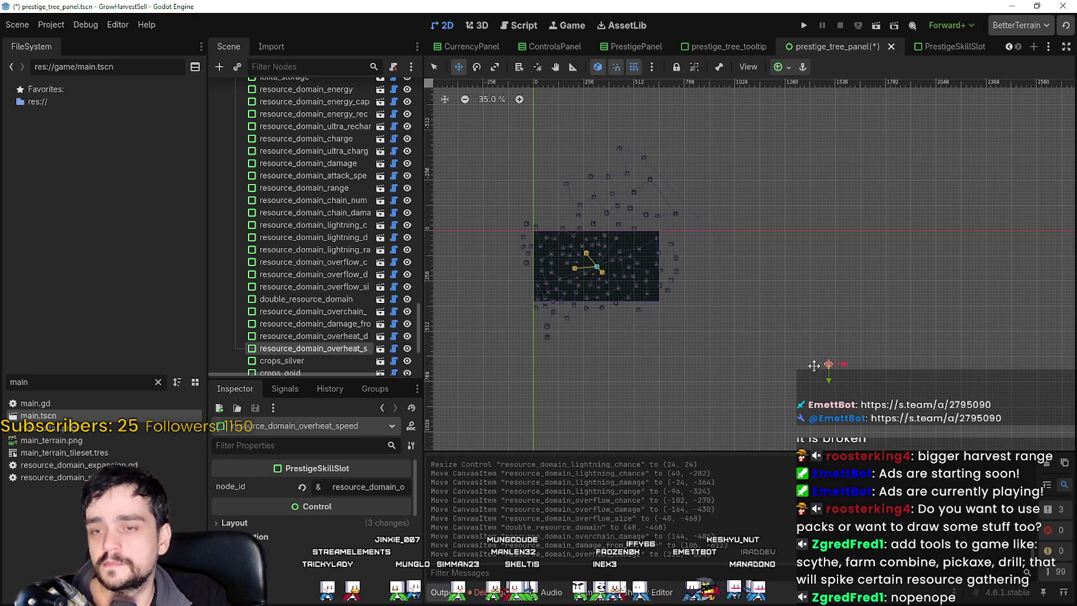
drag(804, 320, 726, 135)
mouse_move(617, 112)
mouse_down()
mouse_move(599, 134)
mouse_move(609, 125)
mouse_up()
scroll(678, 259, up, 2)
scroll(762, 296, down, 4)
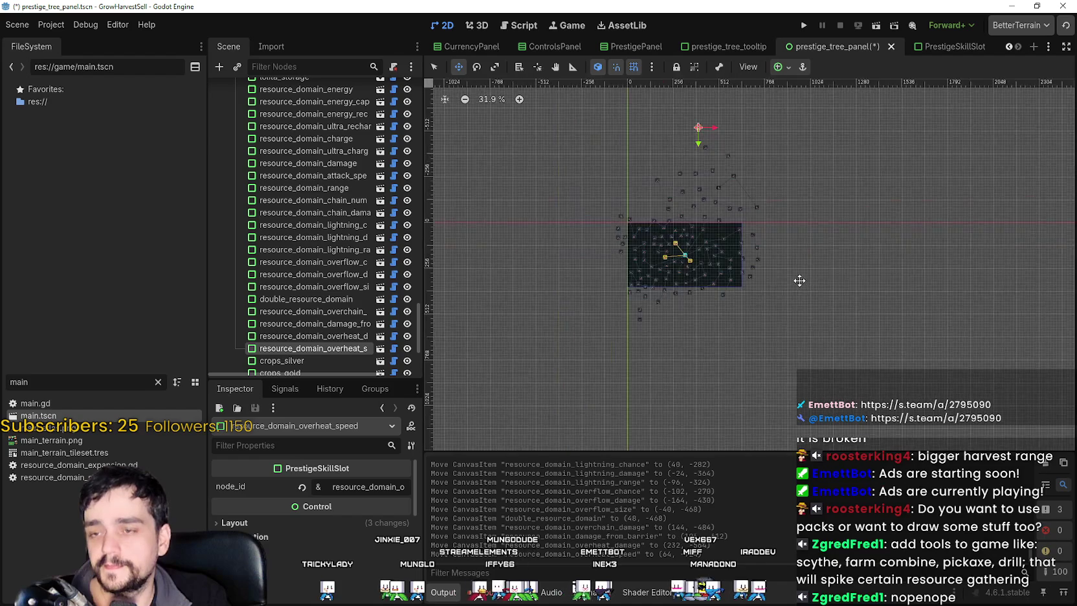
scroll(793, 293, up, 3)
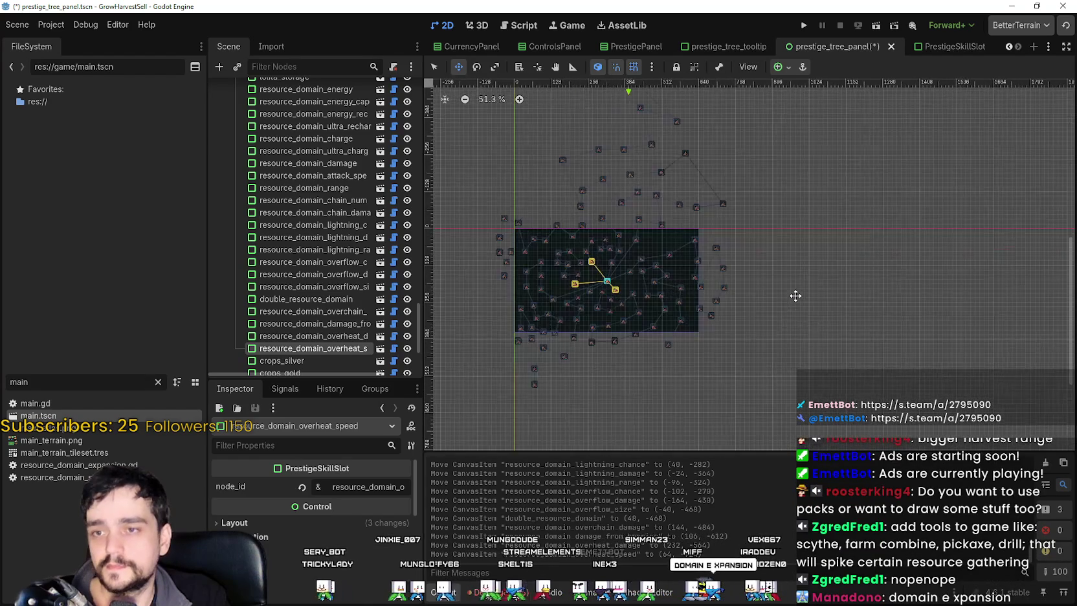
key(ctrl+s)
scroll(859, 304, down, 2)
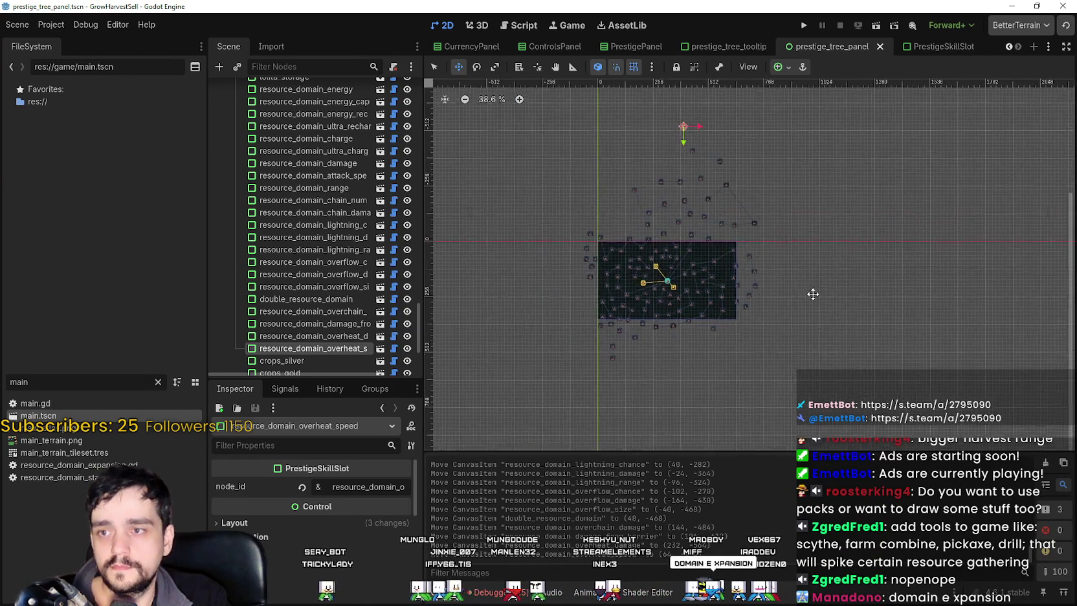
scroll(851, 307, up, 4)
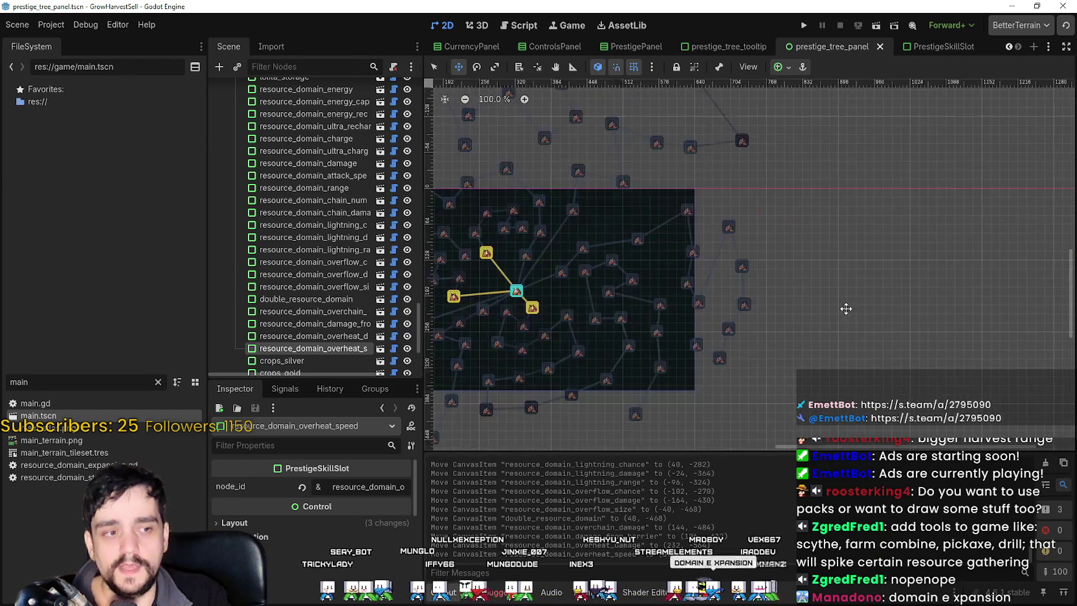
scroll(842, 303, down, 1)
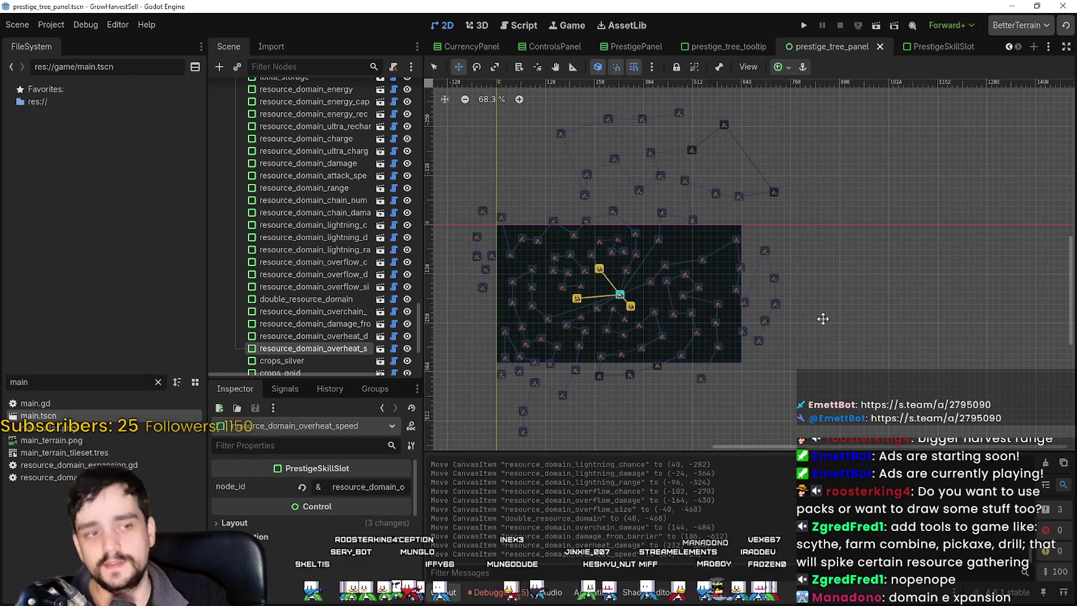
scroll(822, 310, down, 3)
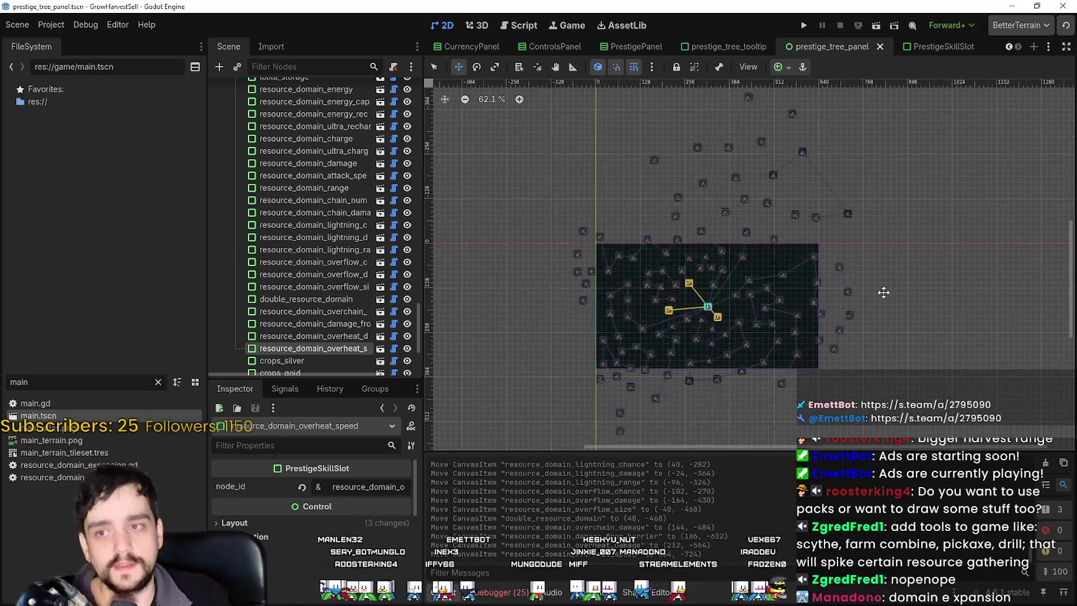
click(433, 67)
click(898, 250)
scroll(874, 304, up, 4)
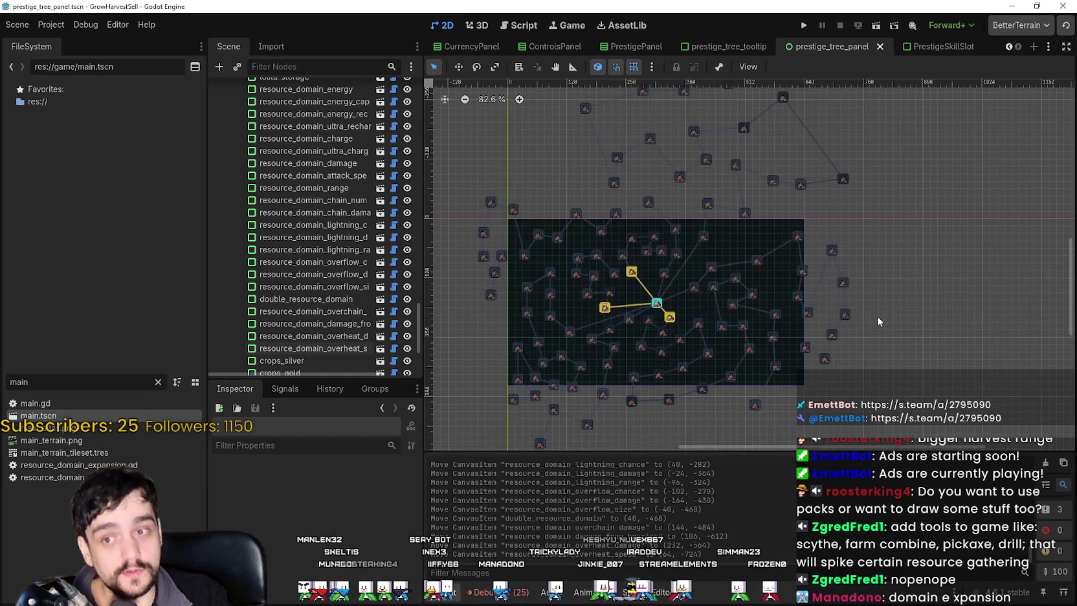
scroll(653, 308, up, 7)
scroll(654, 311, down, 5)
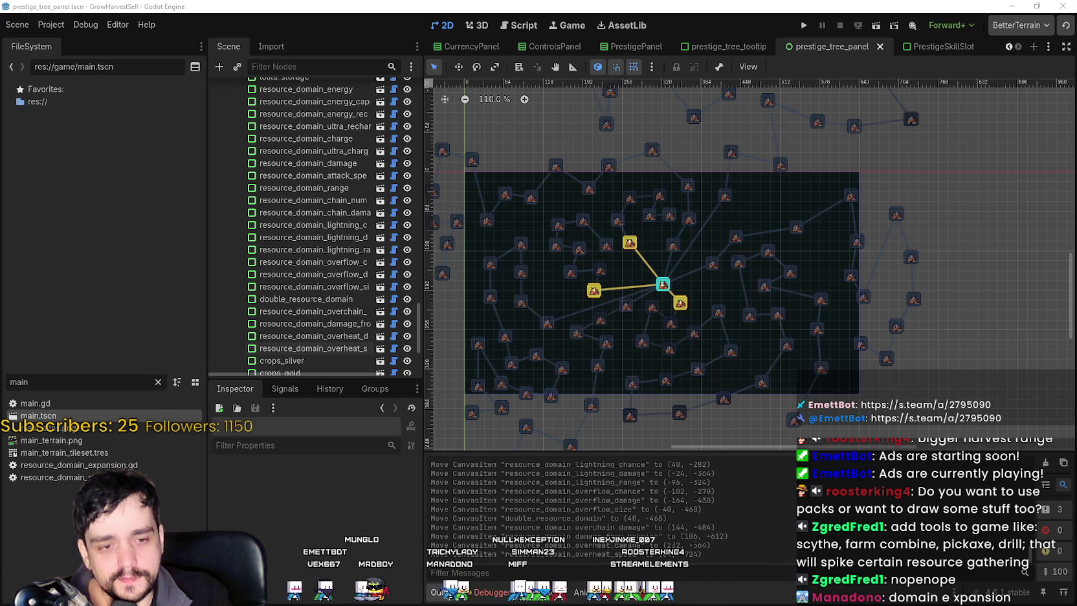
In the browser, check X notifications, then load the 34 new posts on the home feed.
key(alt+Tab)
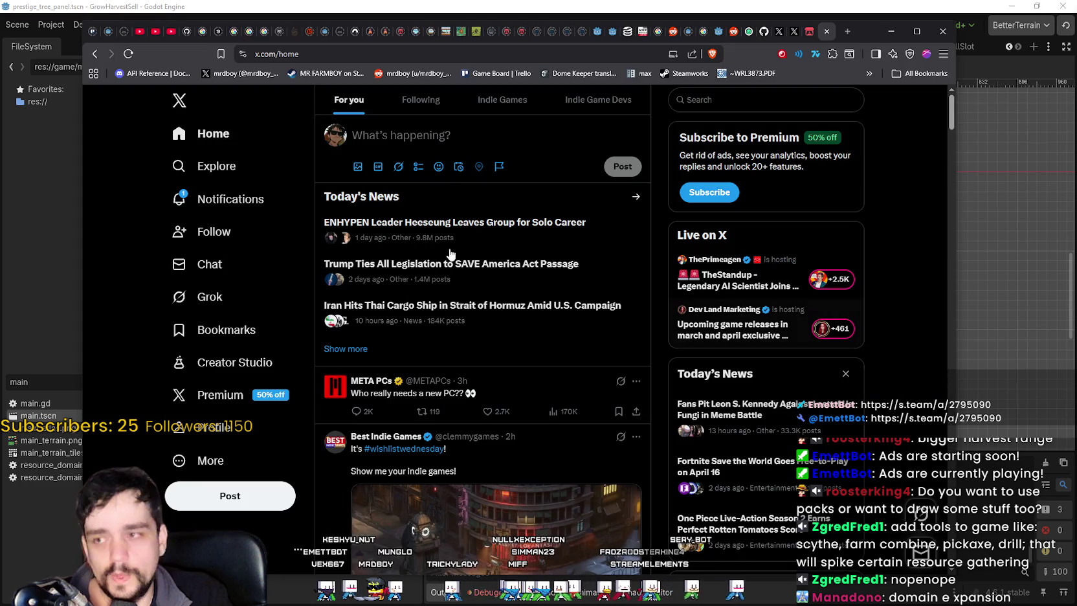
click(230, 199)
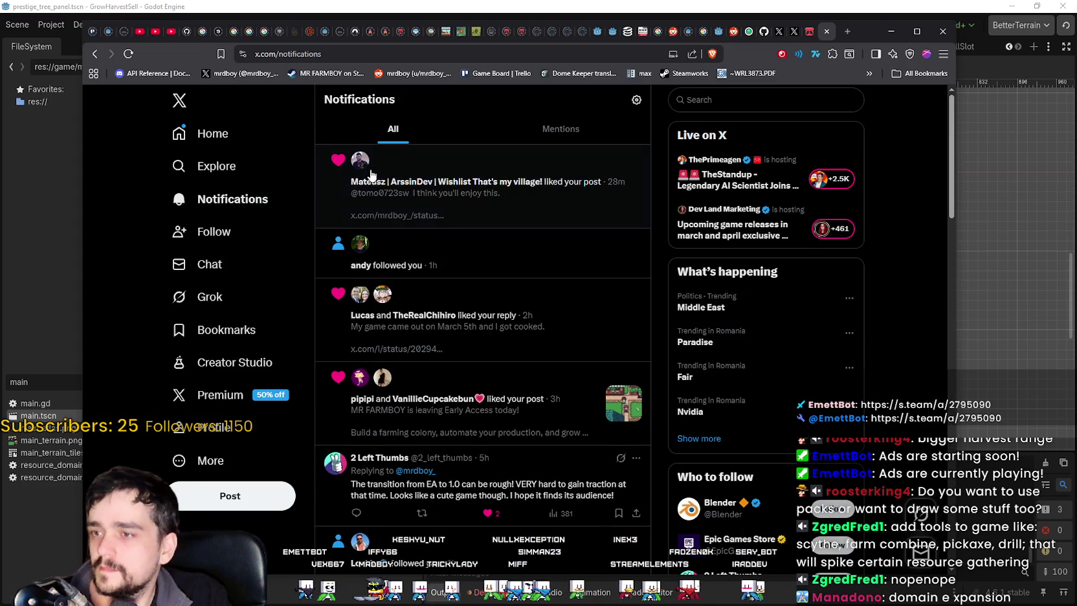
mouse_move(364, 170)
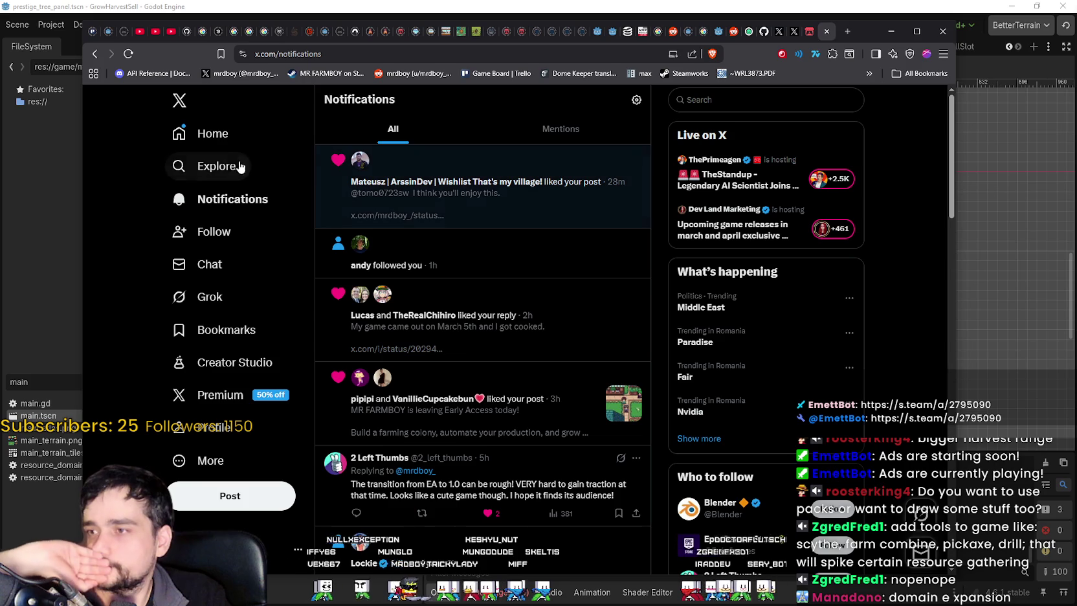
click(206, 134)
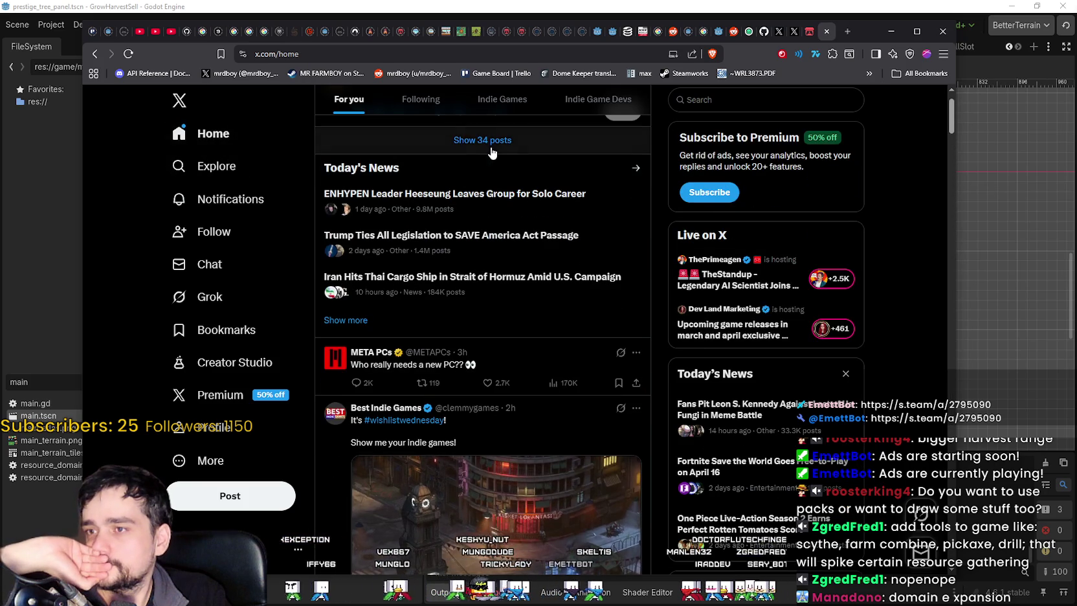
click(492, 153)
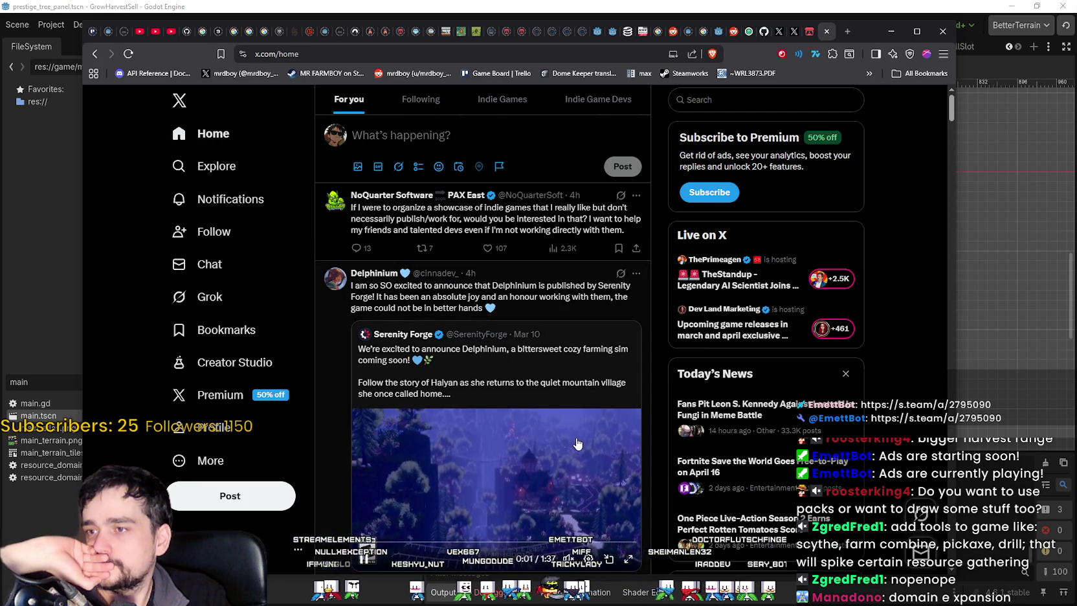
Browse the posts on the developer's own X profile.
click(208, 427)
scroll(520, 429, down, 5)
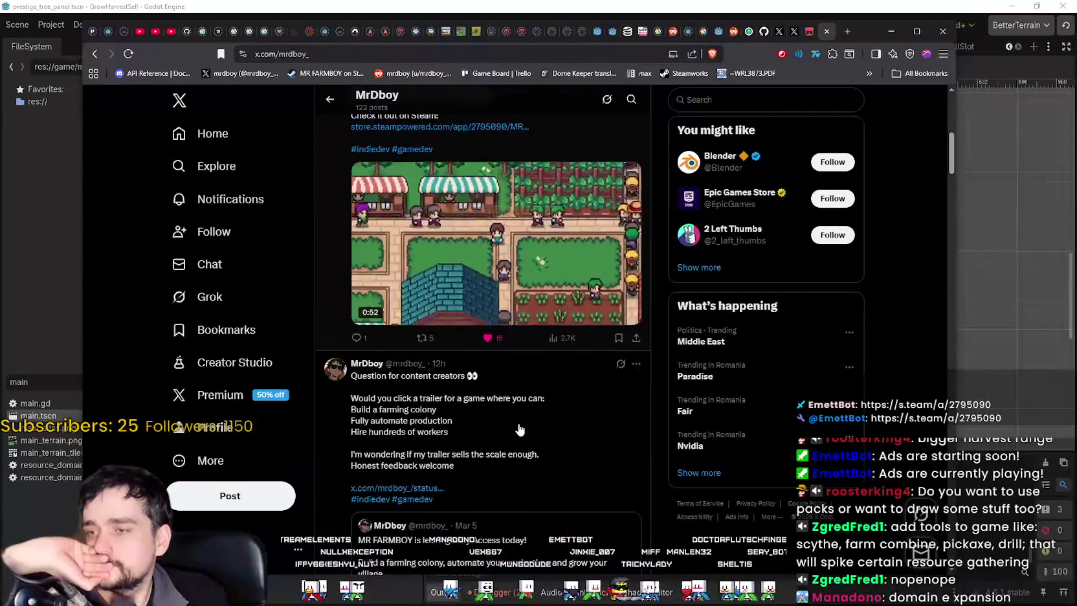
scroll(519, 426, up, 3)
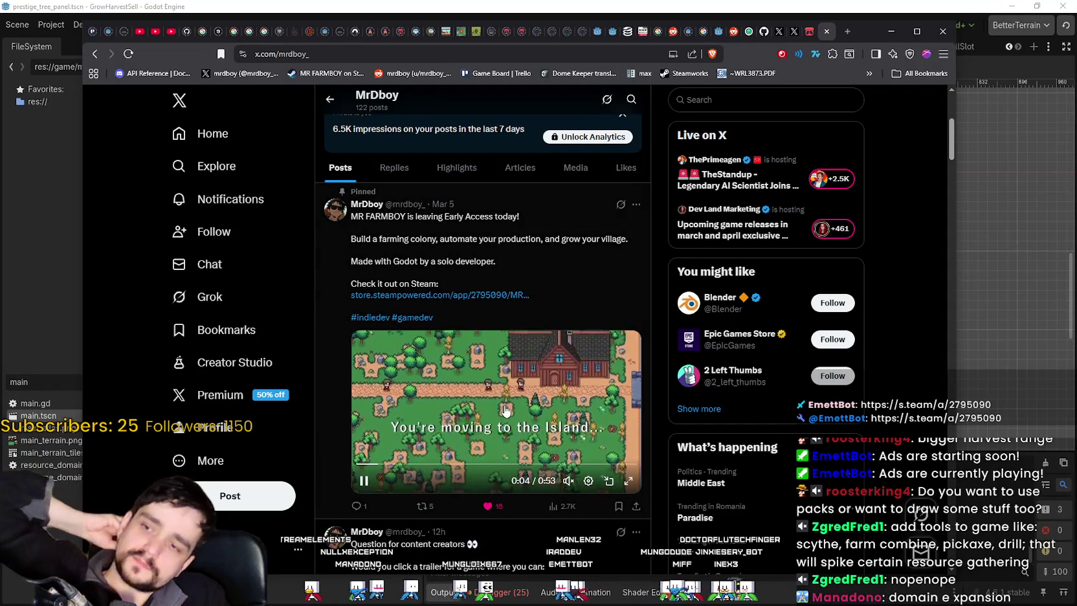
scroll(506, 409, down, 6)
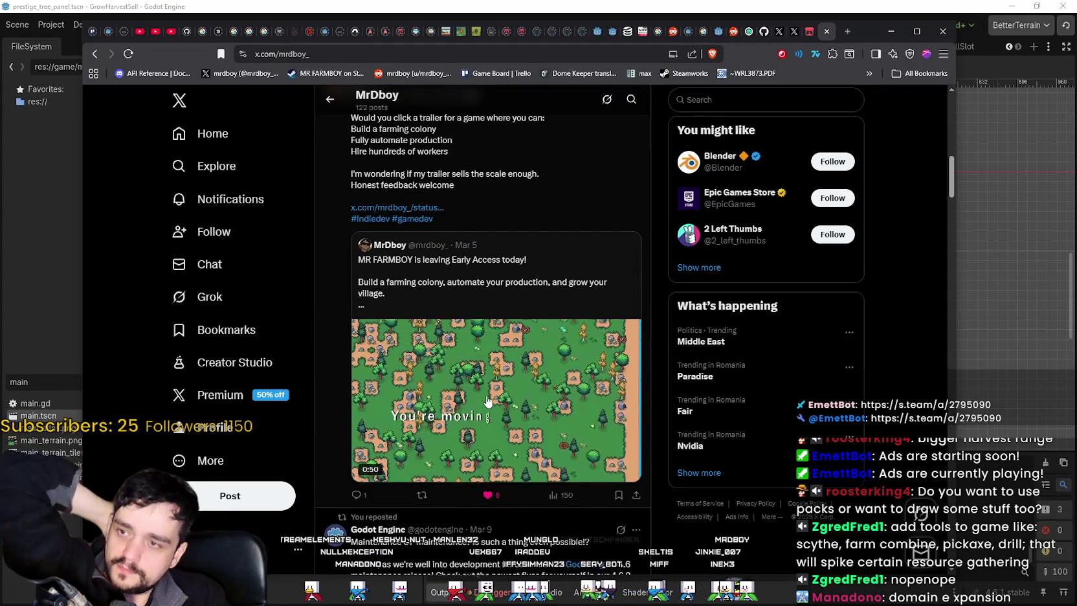
scroll(486, 401, down, 5)
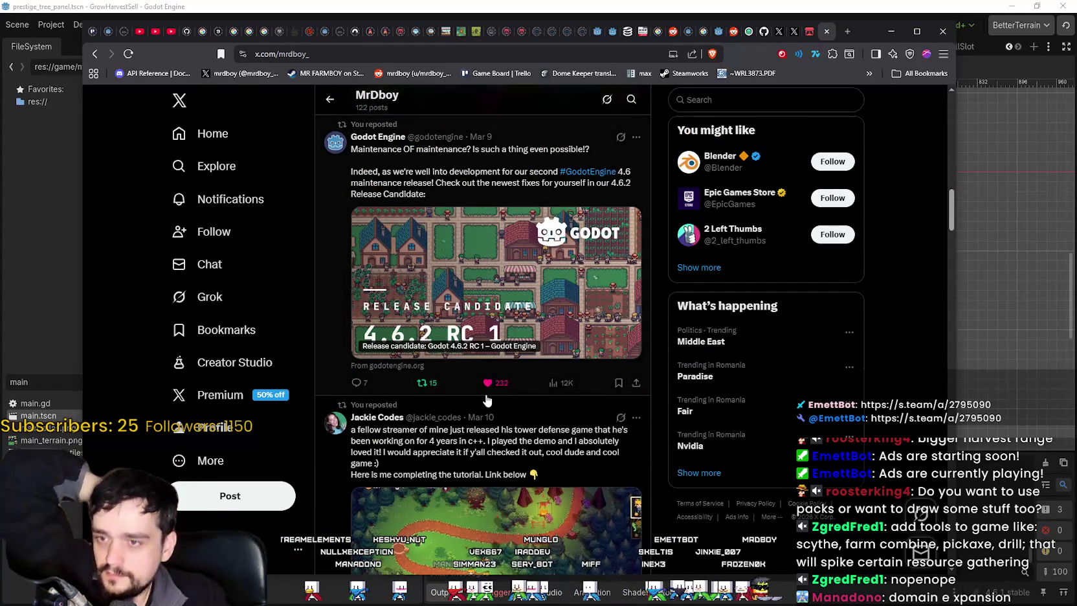
scroll(487, 399, up, 4)
Cycle through the open tabs and land on SteamDB's Tangy TD charts page.
click(780, 32)
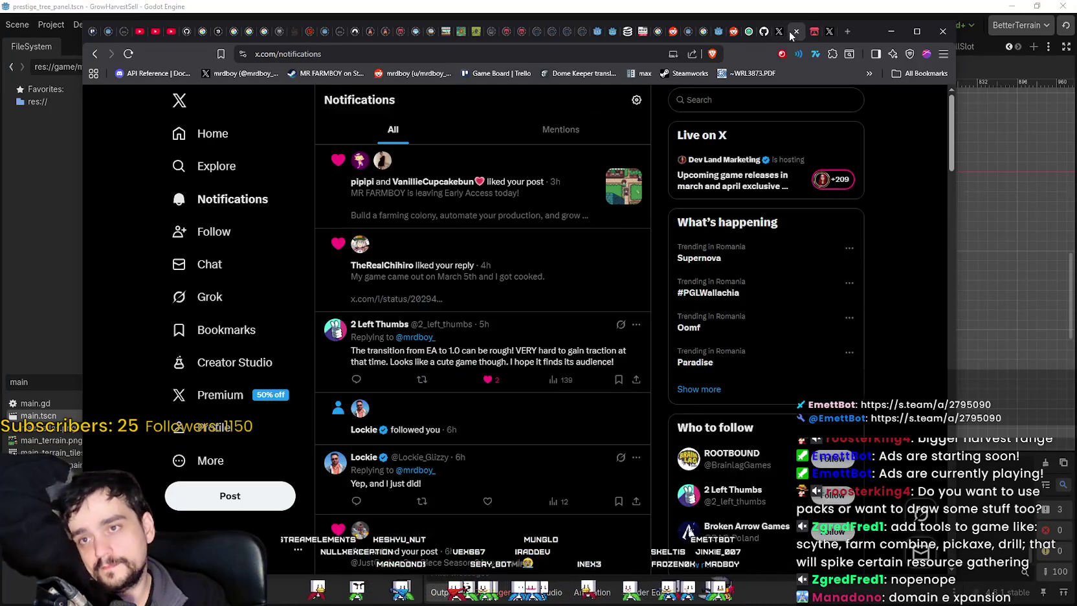
click(810, 32)
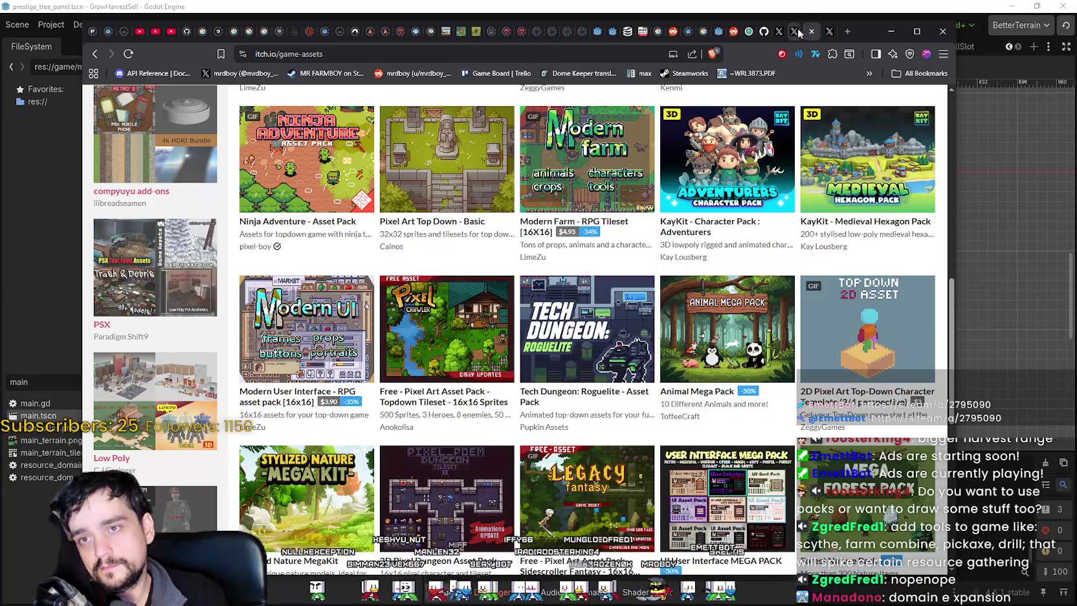
click(796, 33)
click(811, 33)
click(828, 33)
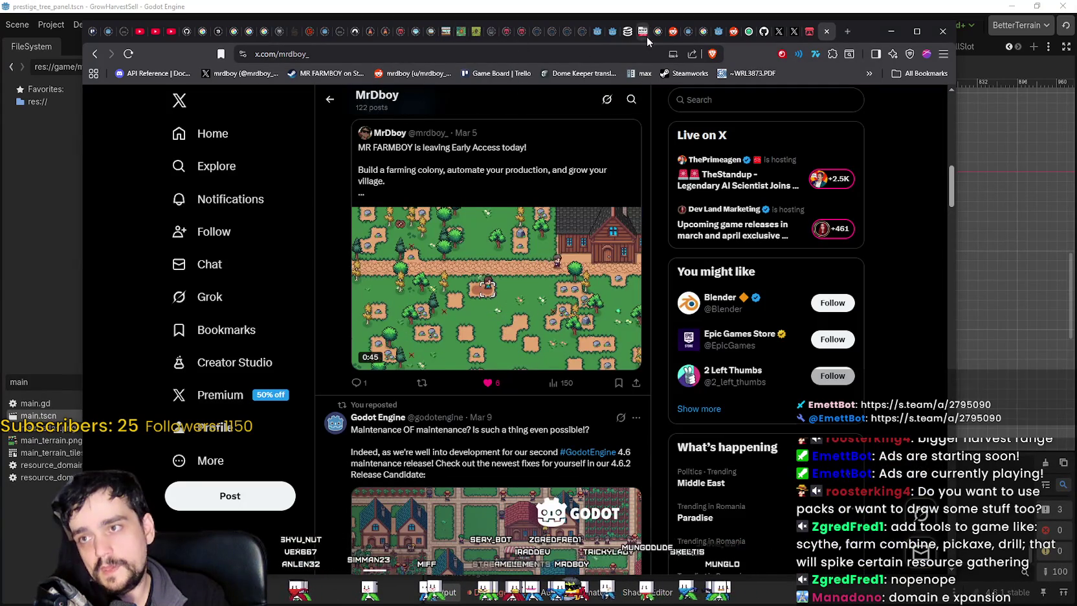
click(627, 31)
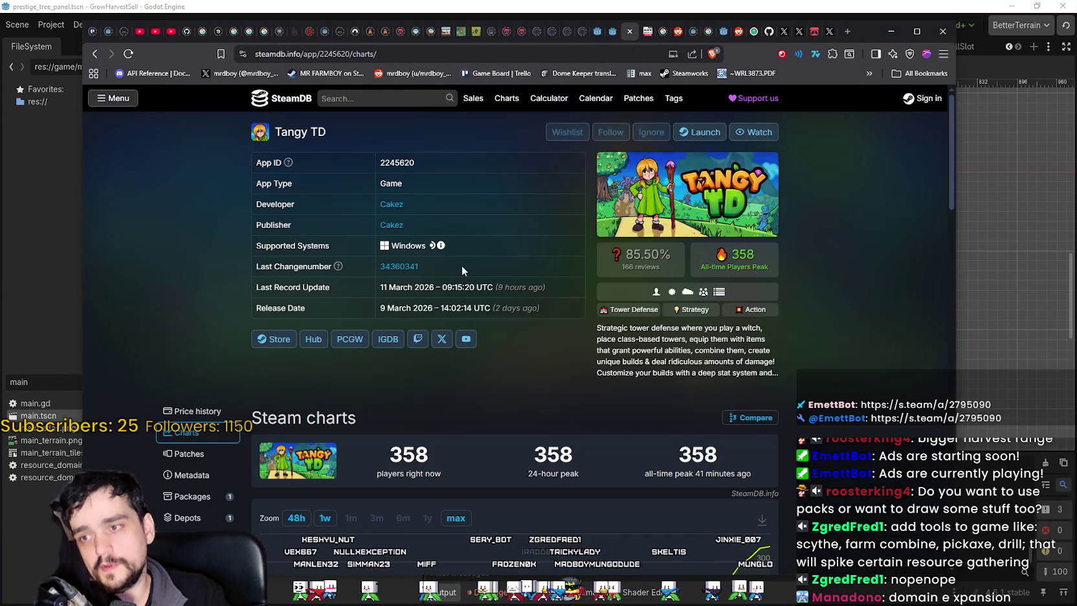
Refresh the Tangy TD player stats on SteamDB and look over the charts.
click(134, 56)
scroll(813, 431, down, 2)
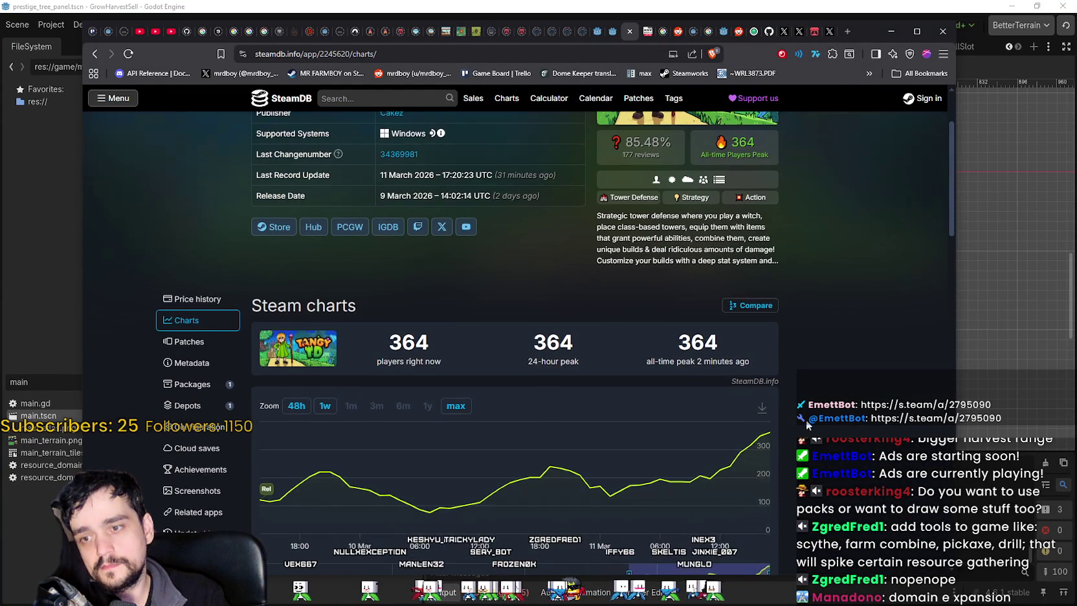
mouse_move(768, 431)
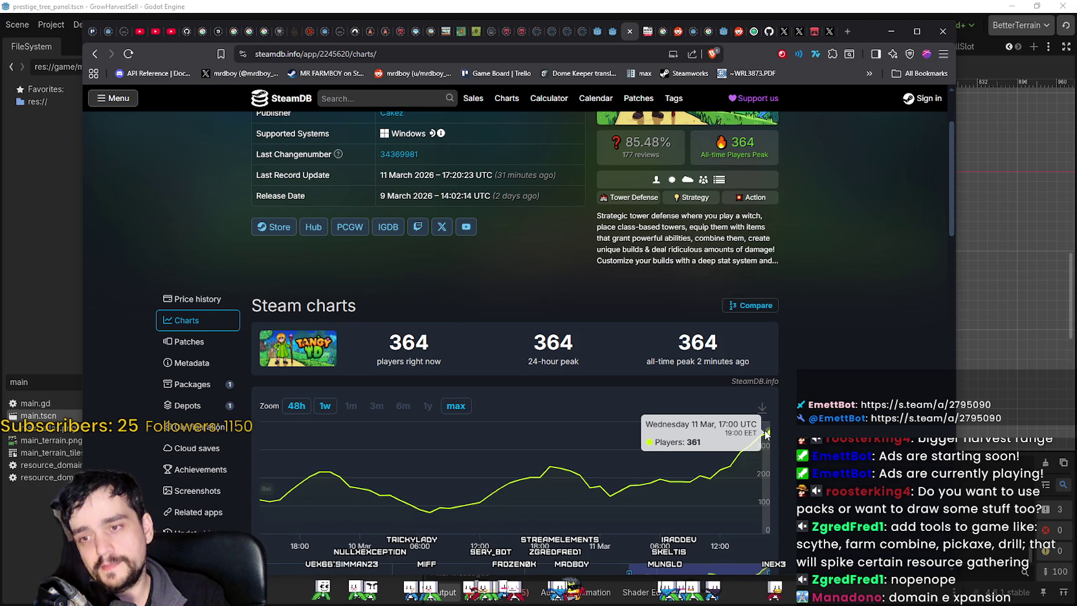
scroll(805, 443, up, 2)
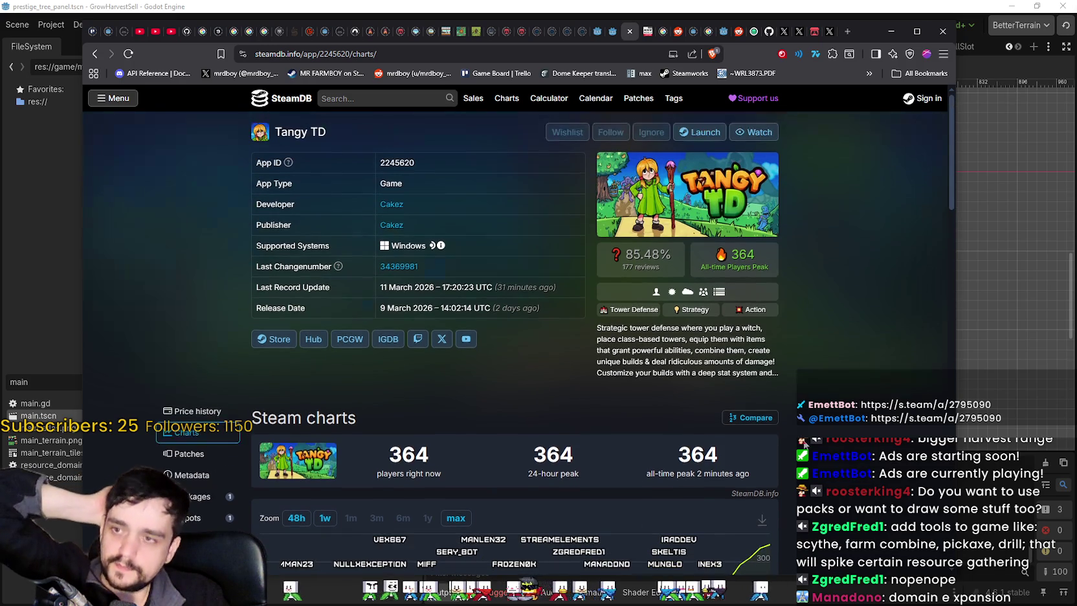
Search SteamDB for MR FARMBOY, browse its charts page, then return to the Godot editor.
click(395, 96)
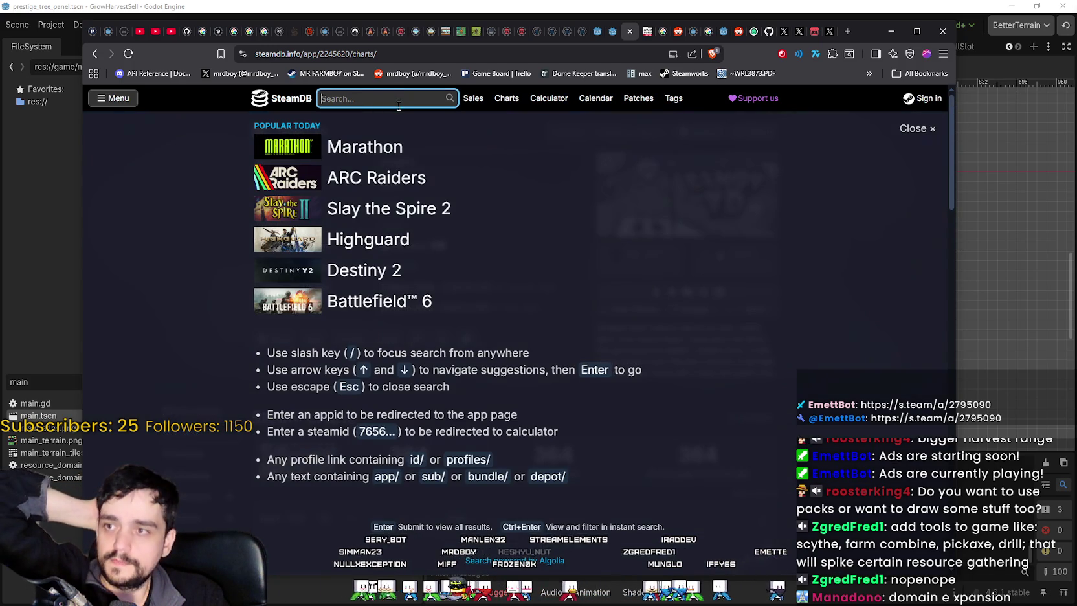
text(MR FARMBOY)
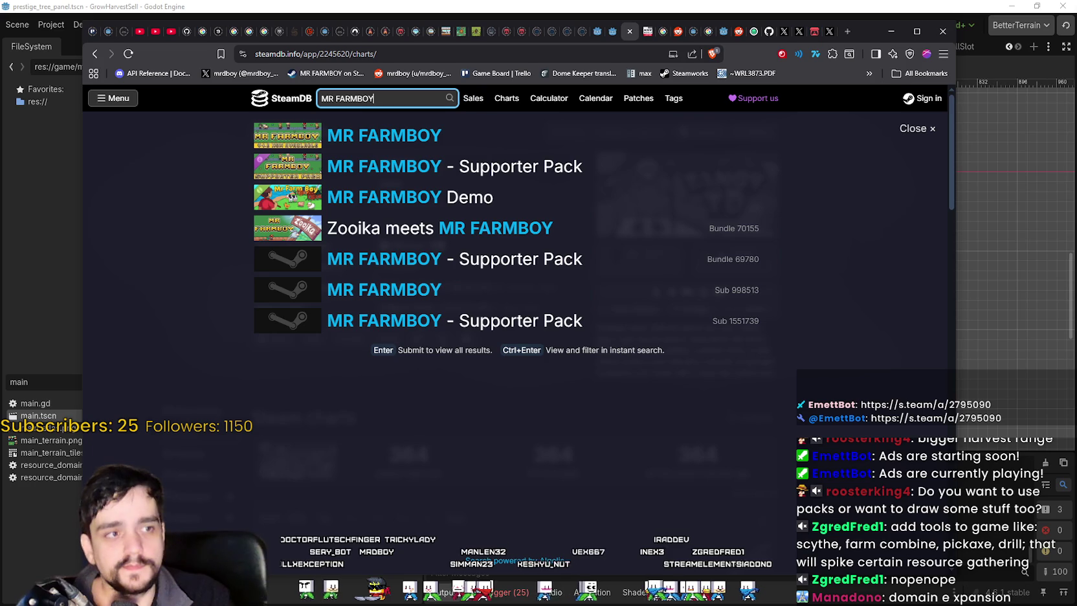
key(alt+Tab)
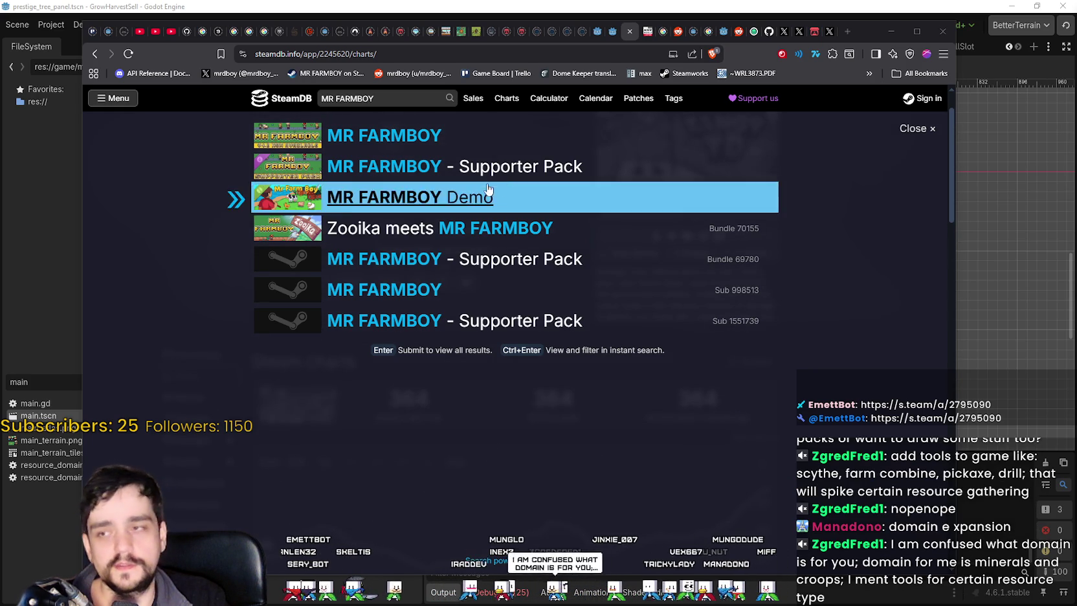
click(447, 138)
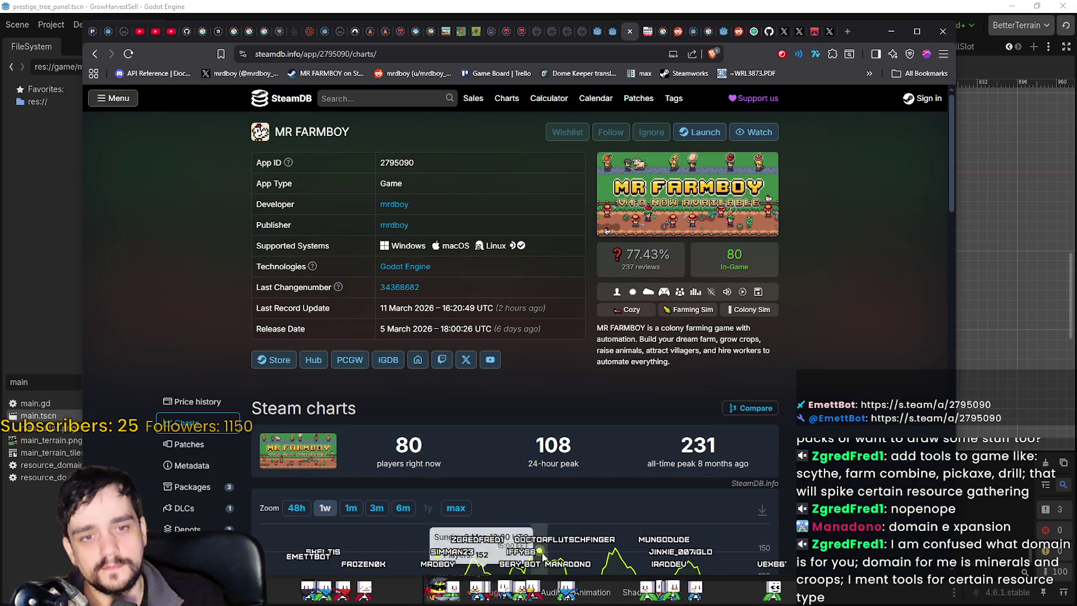
scroll(766, 337, down, 4)
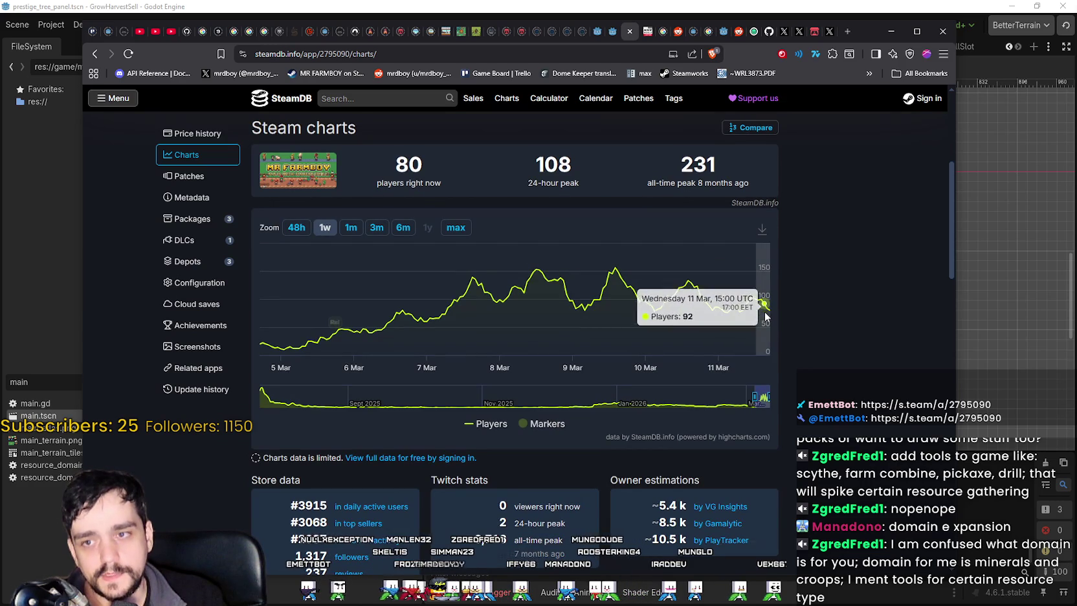
scroll(861, 301, up, 3)
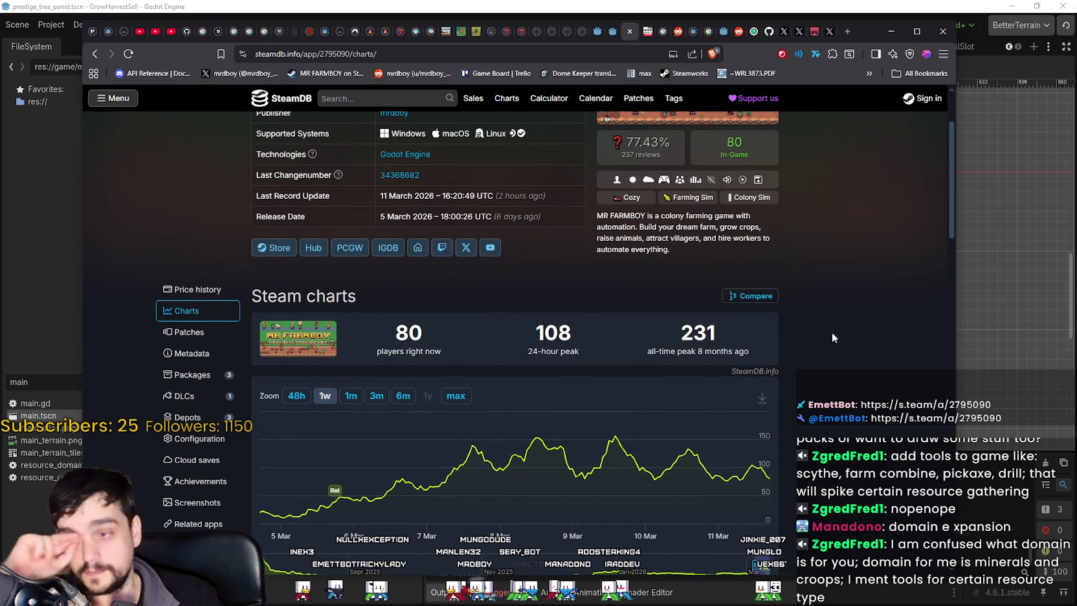
scroll(830, 327, down, 1)
key(alt+Tab)
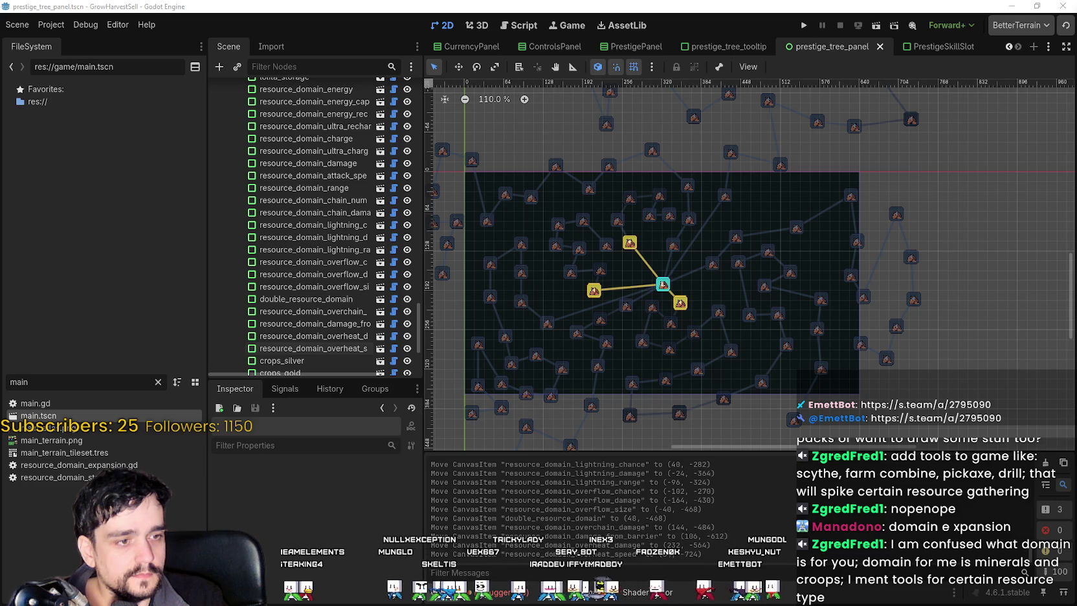
Run GrowHarvestSell, start a new game full-screen, and take the village cart to the forest stage.
click(805, 25)
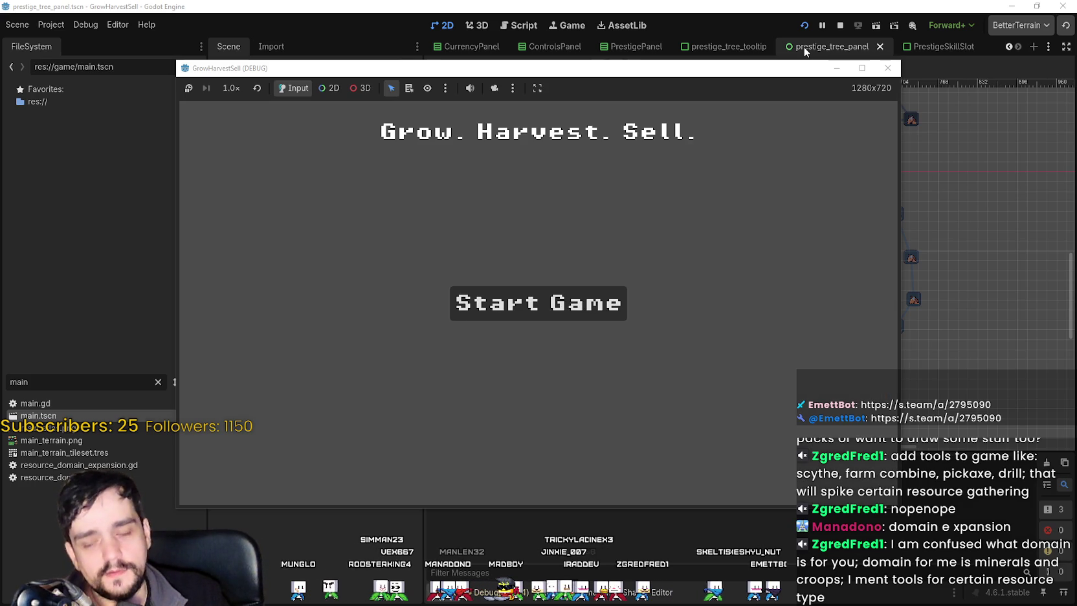
click(561, 310)
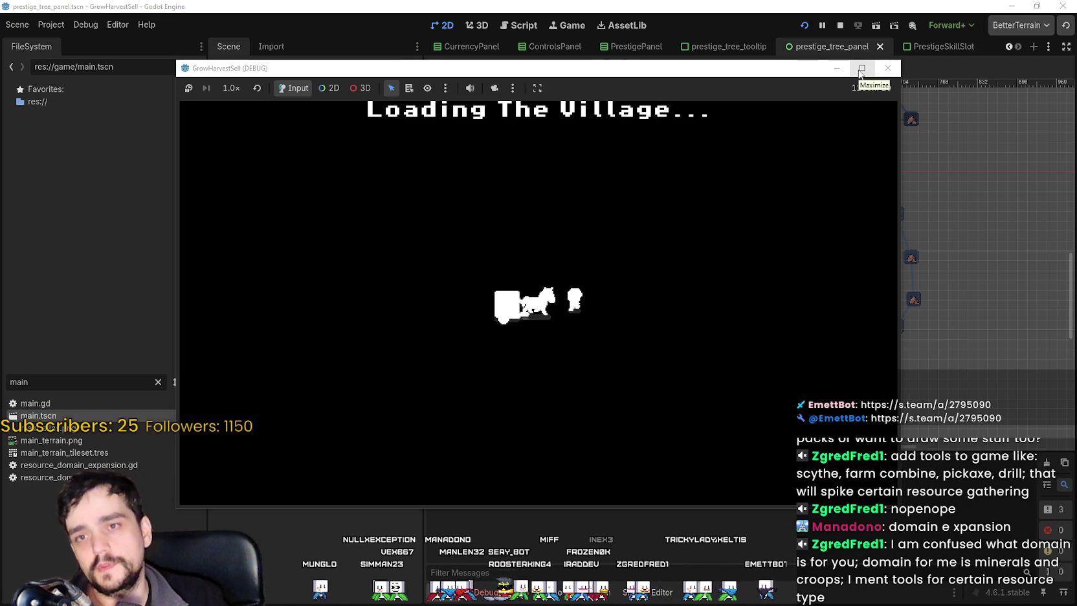
click(860, 68)
key(Down)
key(Return)
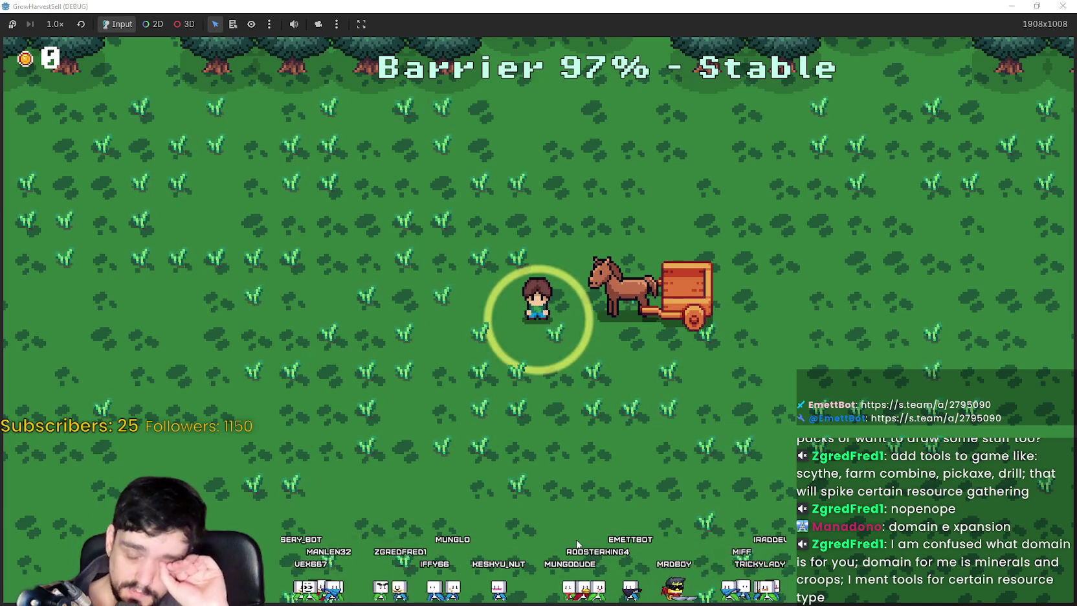
Walk the farmer down, right and up through the forest field, then open the game speed choices.
key(Down)
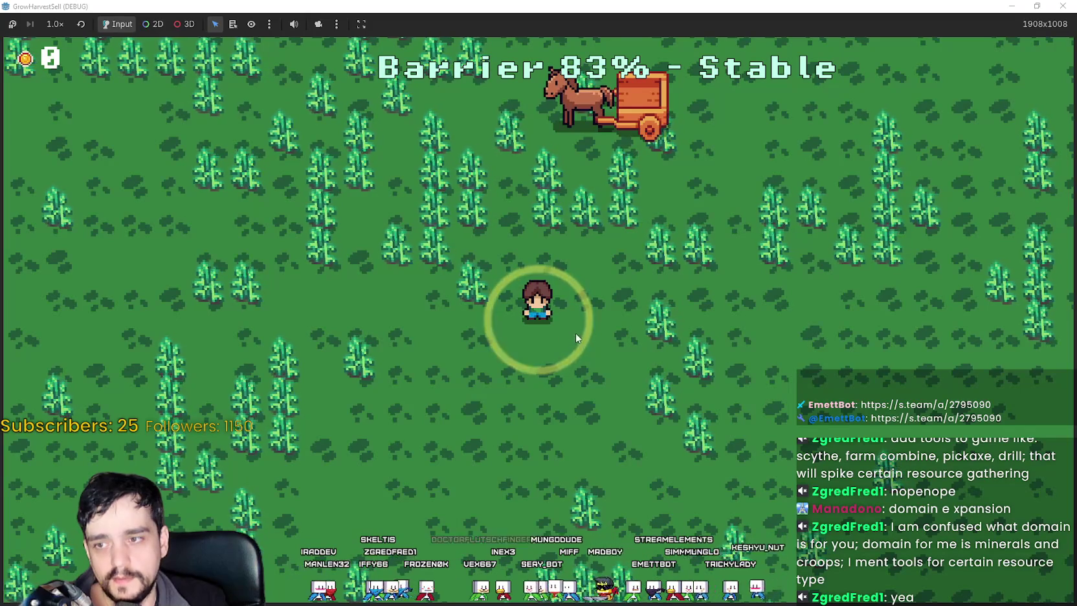
key(s+d)
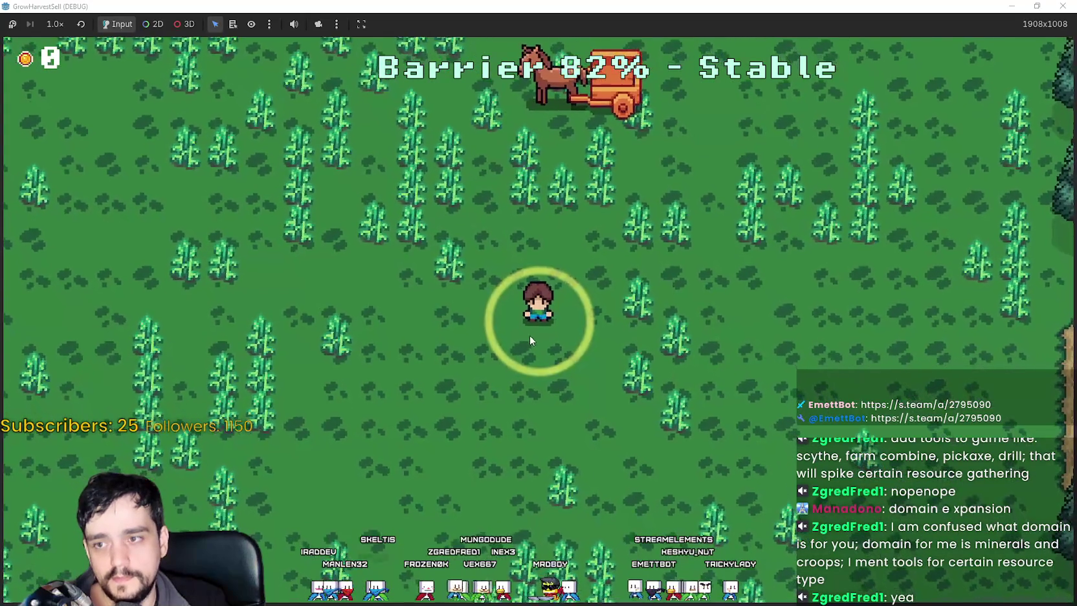
key(w)
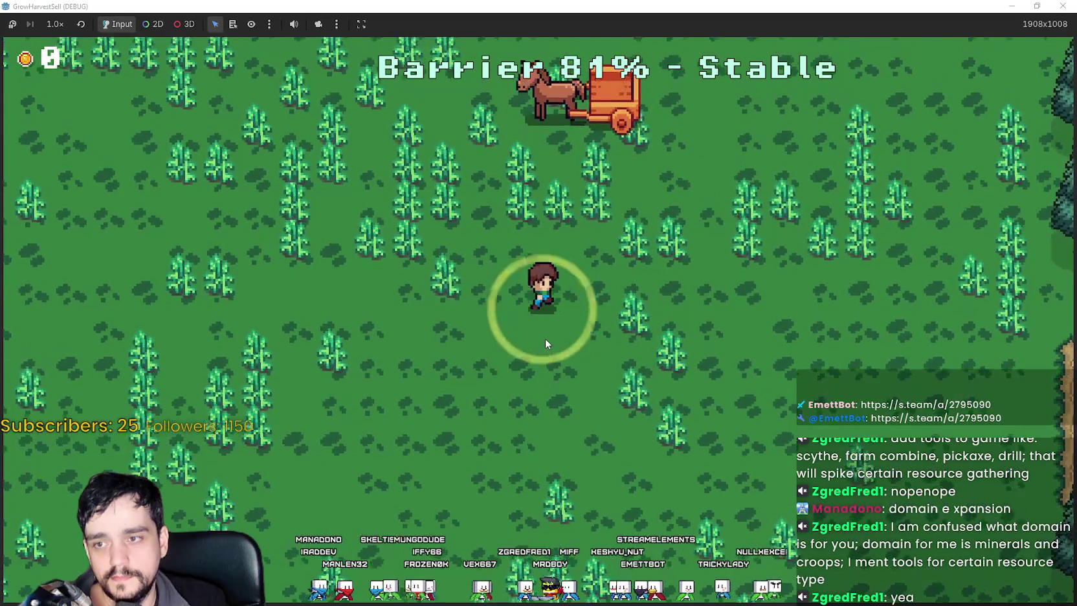
key(s+d)
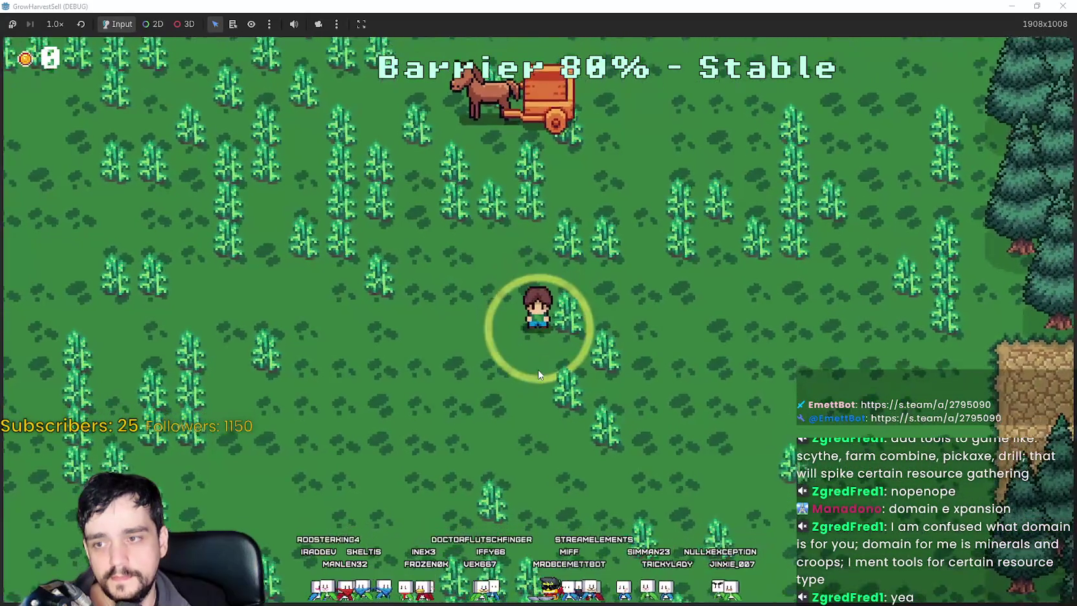
click(55, 24)
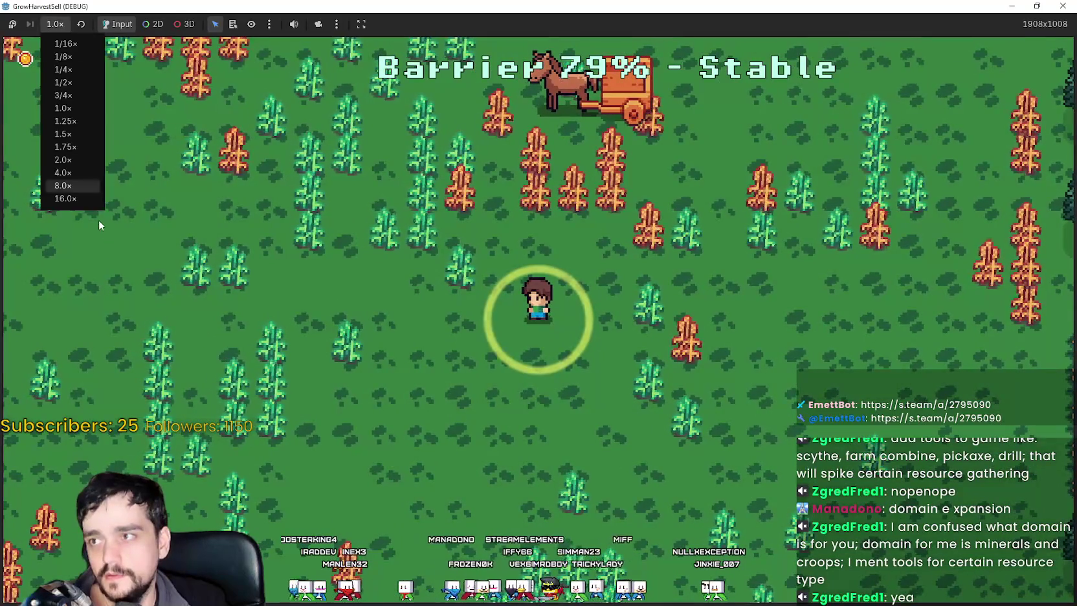
Keep normal speed and harvest wheat until Stage End shows 60 crops in 02:21.
click(444, 326)
key(a)
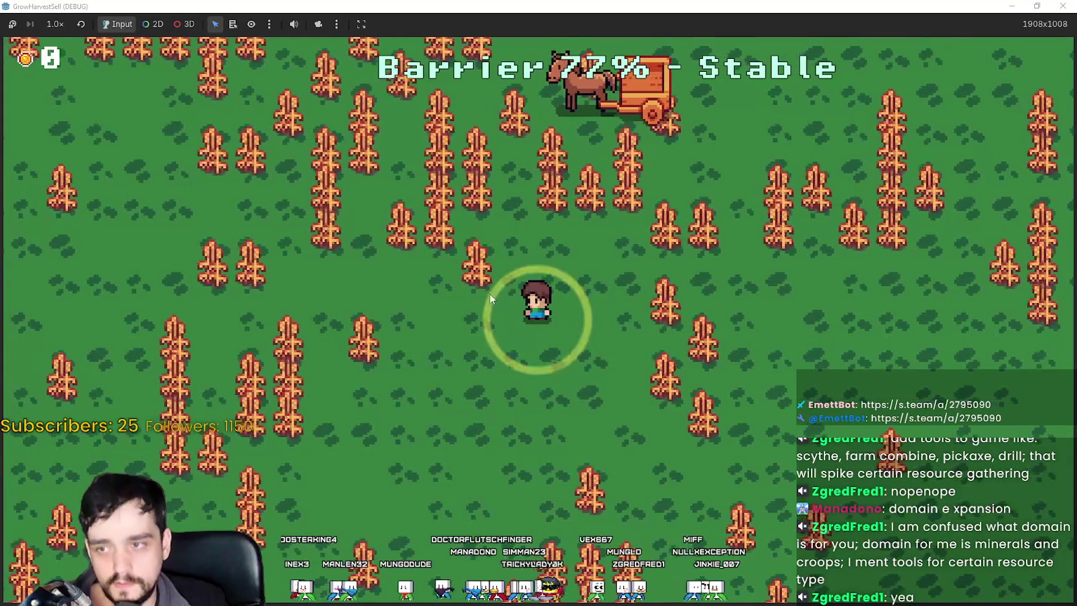
key(a)
key(a)
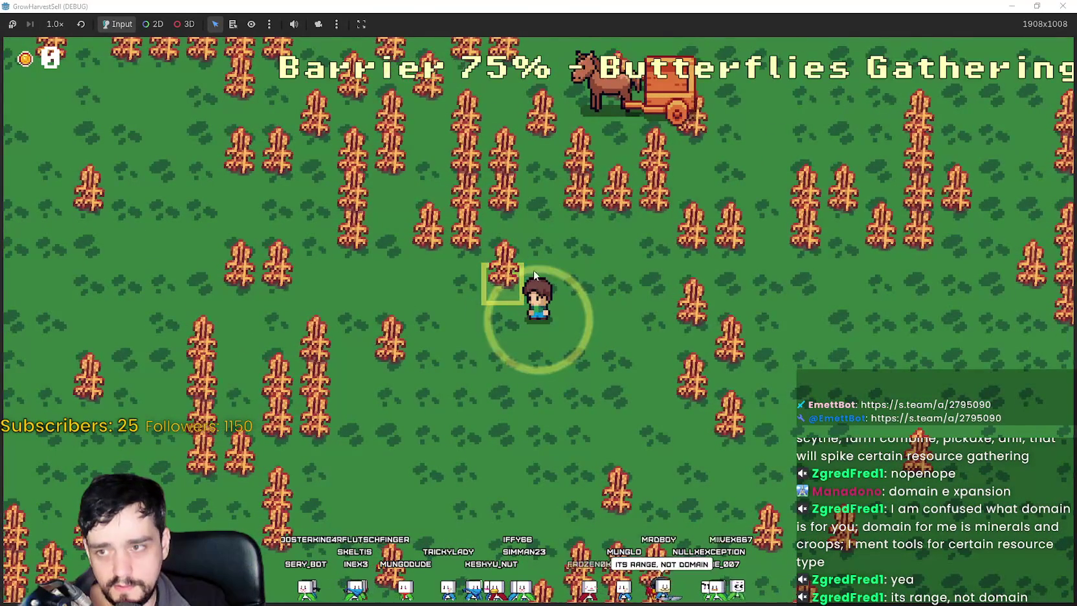
click(512, 293)
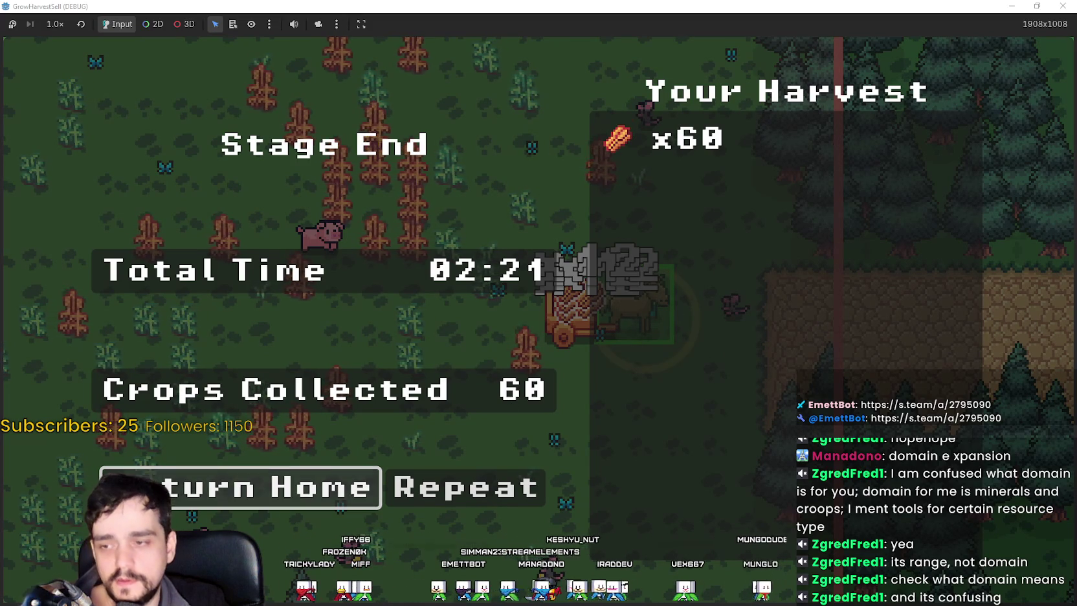
Return home from the Stage End screen to the village, reaching 720 gold.
click(253, 469)
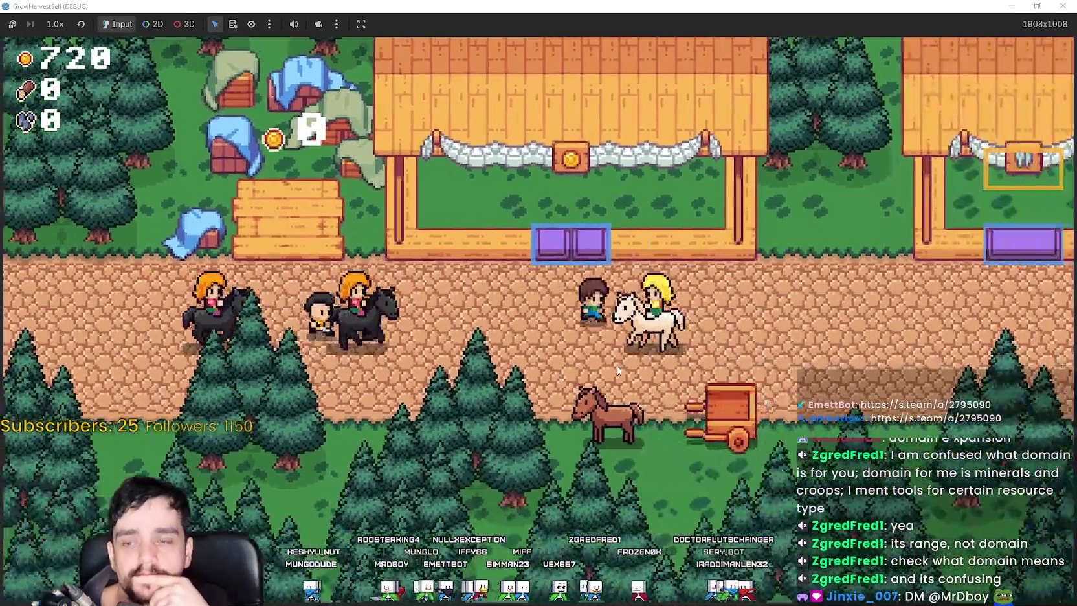
Open the stage board's Prestige Lv 0 skill tree in-game, then stop the game with F8.
click(617, 370)
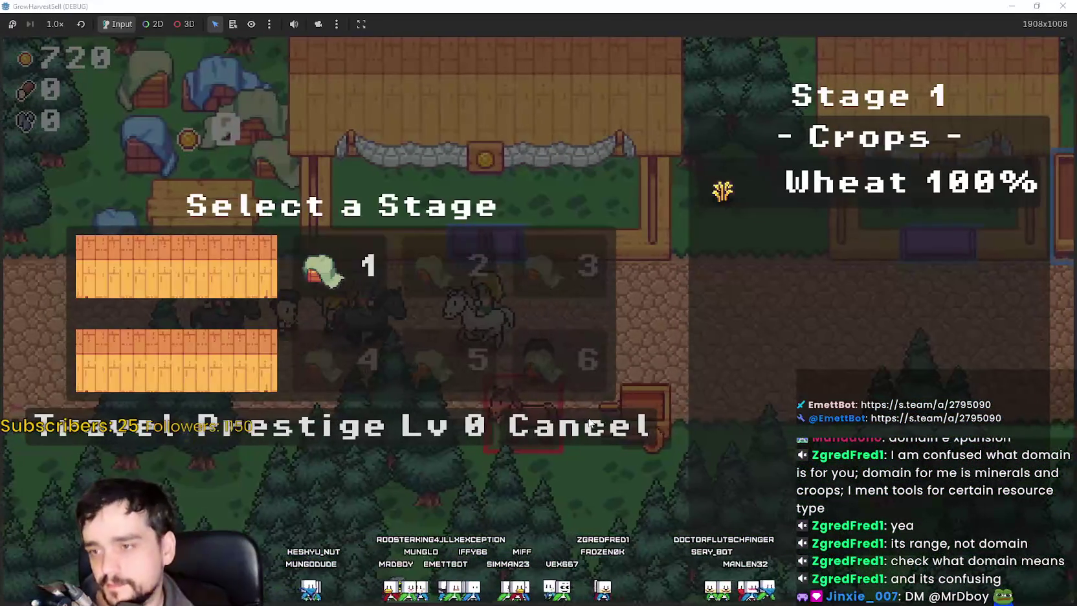
click(433, 424)
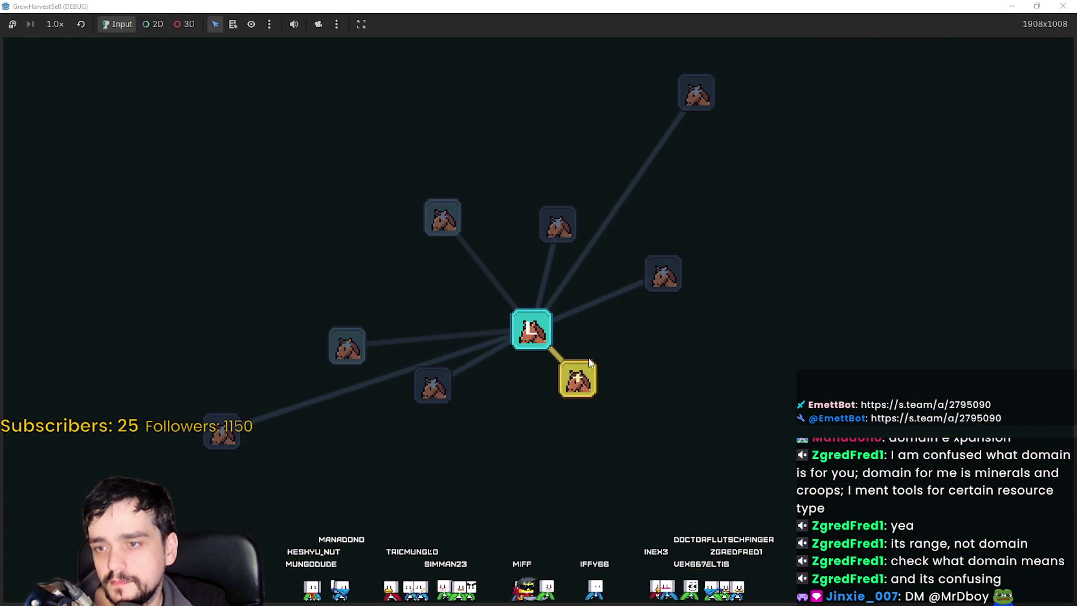
key(F8)
scroll(317, 291, down, 5)
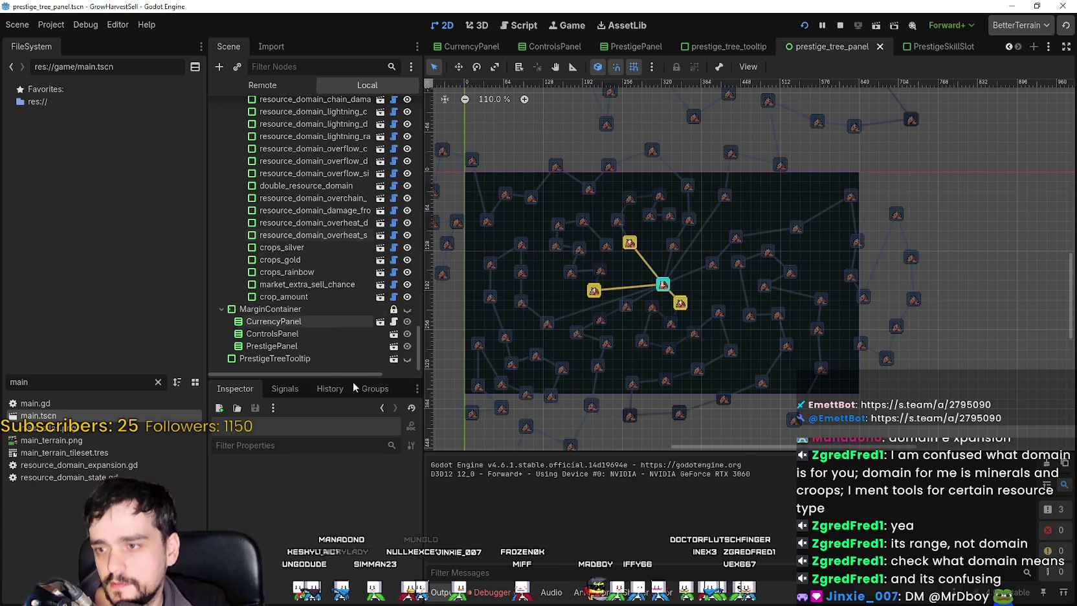
Turn on visibility for PrestigeTreeTooltip and MarginContainer, then maximize the game window.
click(407, 359)
click(407, 309)
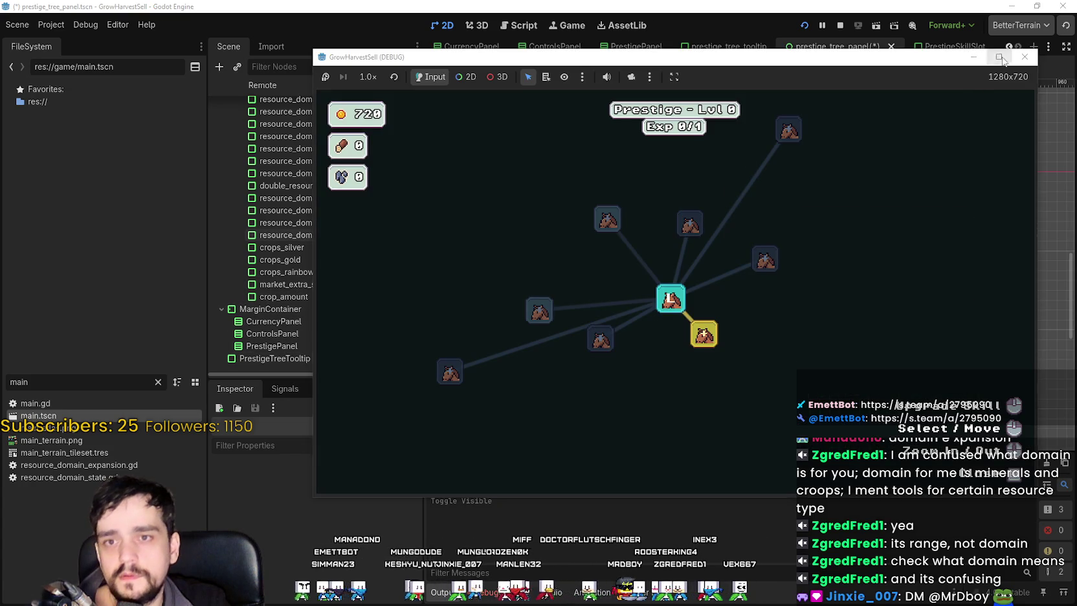
click(999, 57)
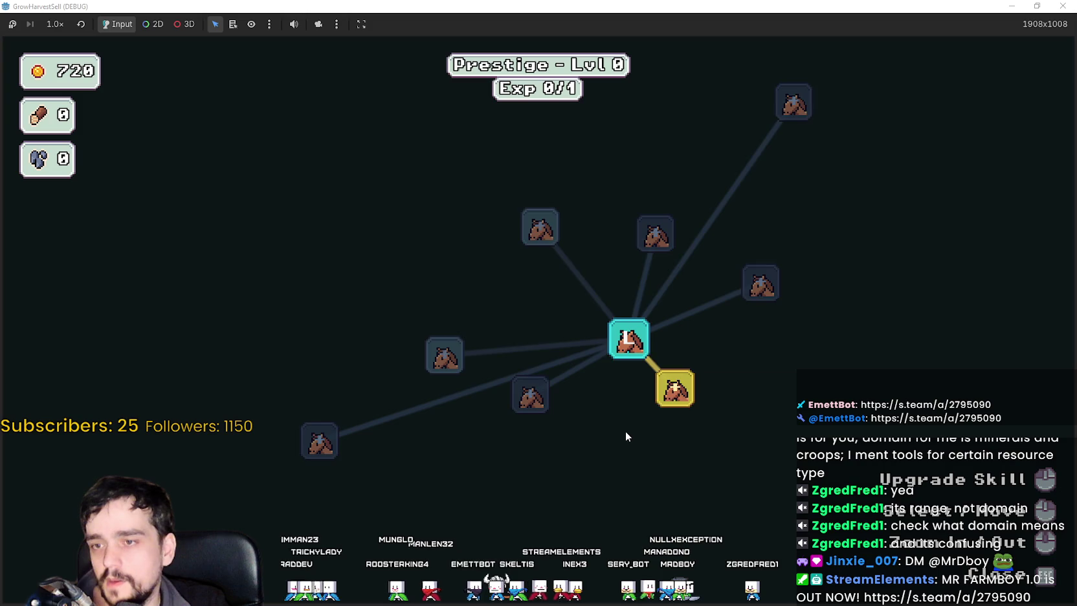
Bring the browser forward on SteamDB's MR FARMBOY charts, showing 80 players now.
scroll(629, 432, up, 3)
mouse_move(560, 315)
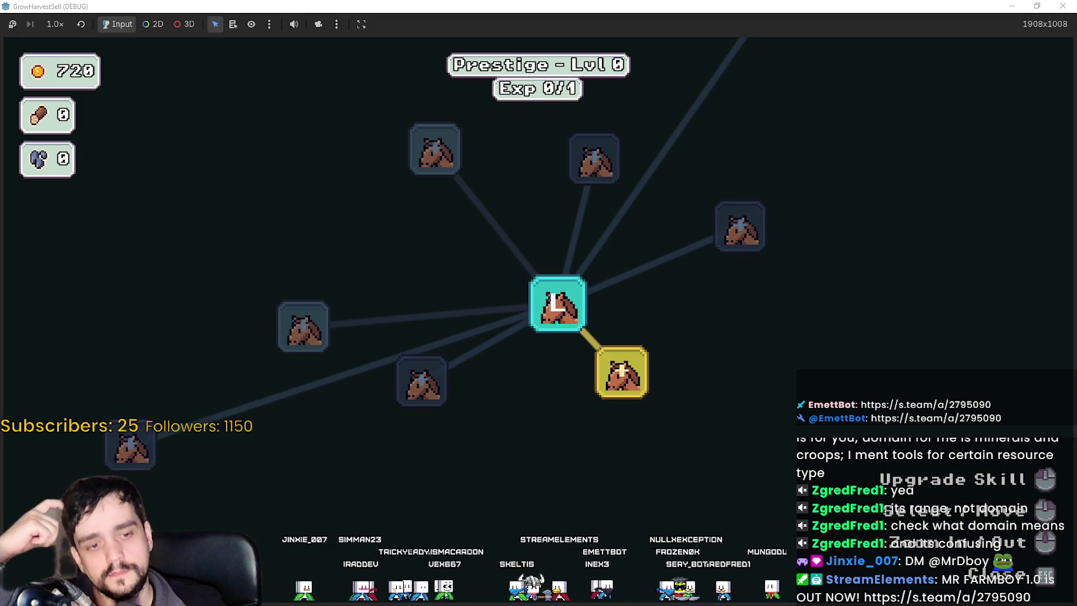
key(alt+Tab)
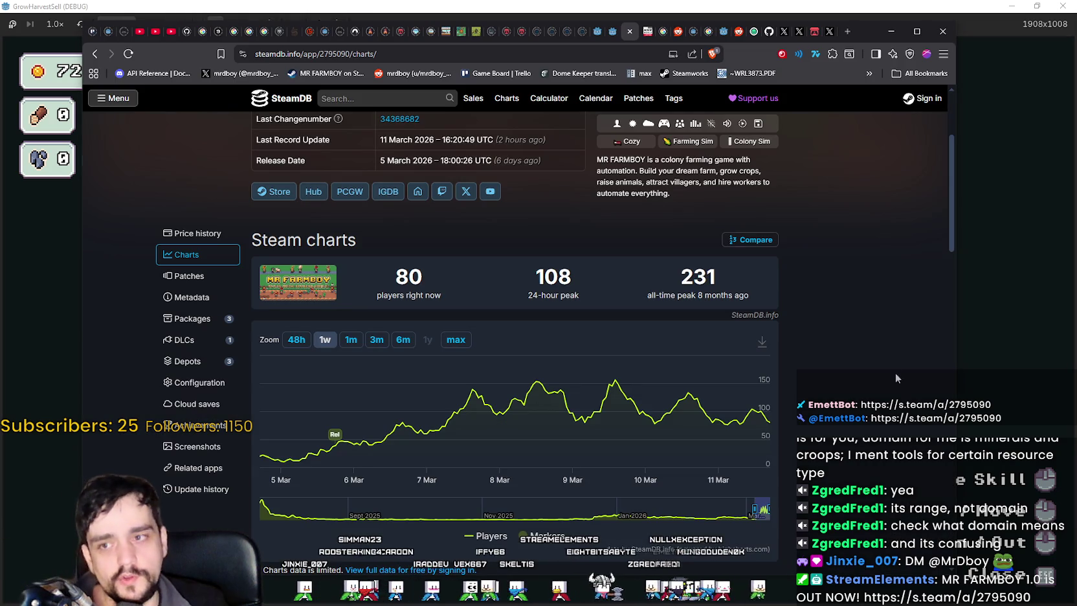
Reload the SteamDB page and search for 'Tangy' to open the Tangy TD page.
right_click(874, 363)
click(891, 404)
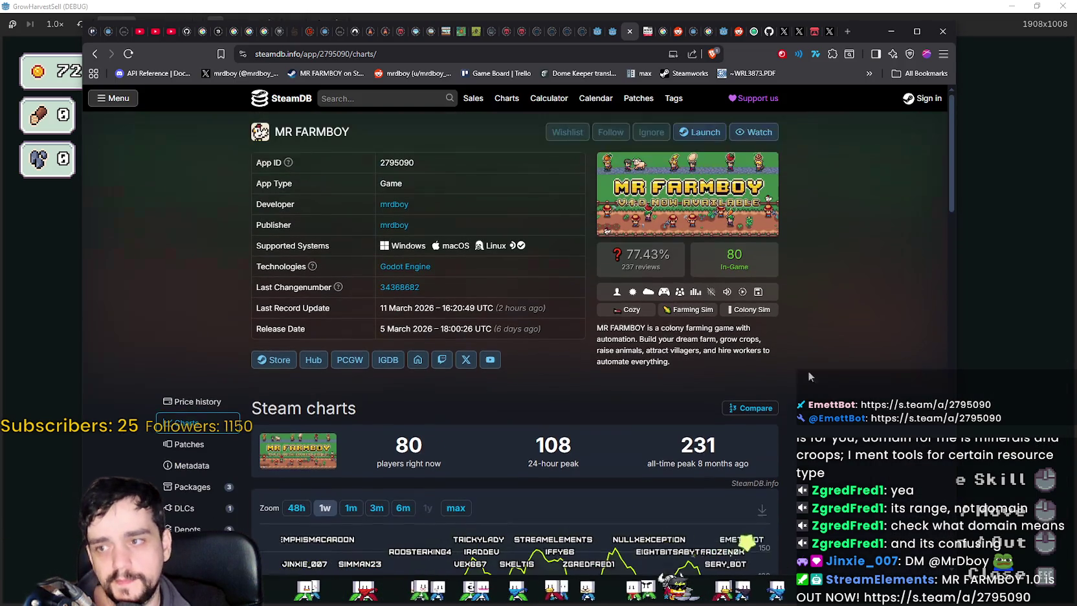
click(323, 98)
text(Ta)
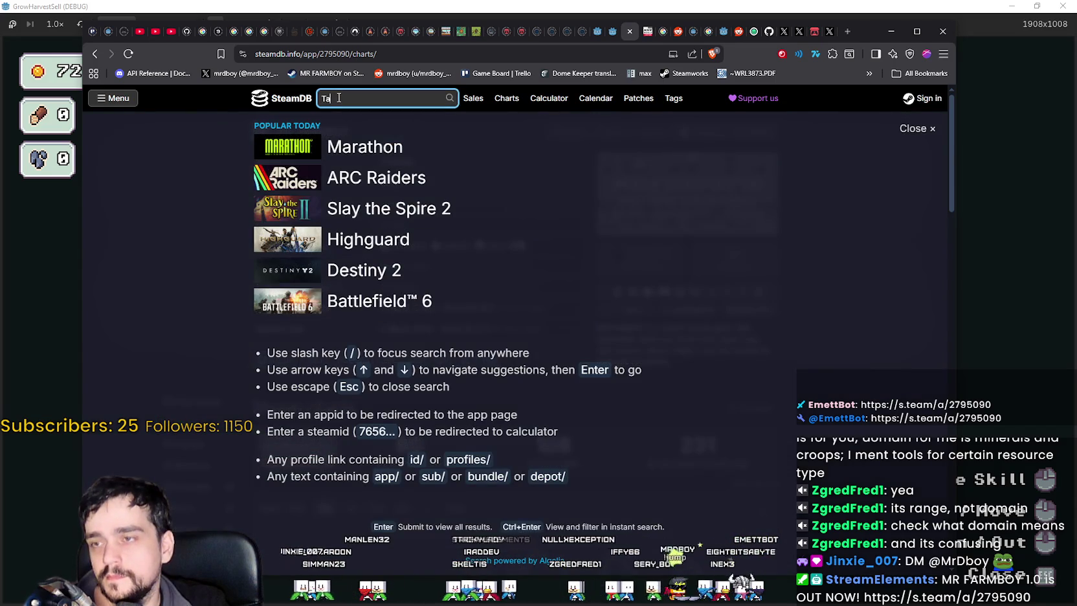
text(ngy)
key(Return)
Scroll to Tangy TD's Steam charts, showing 364 players right now and a 364 all-time peak.
scroll(760, 402, down, 3)
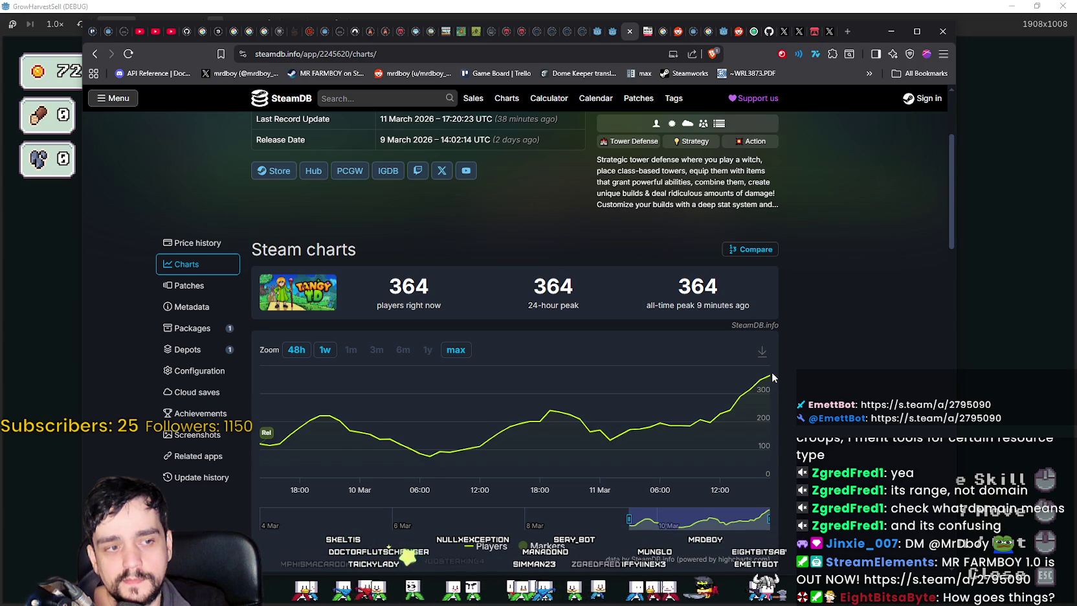
click(883, 32)
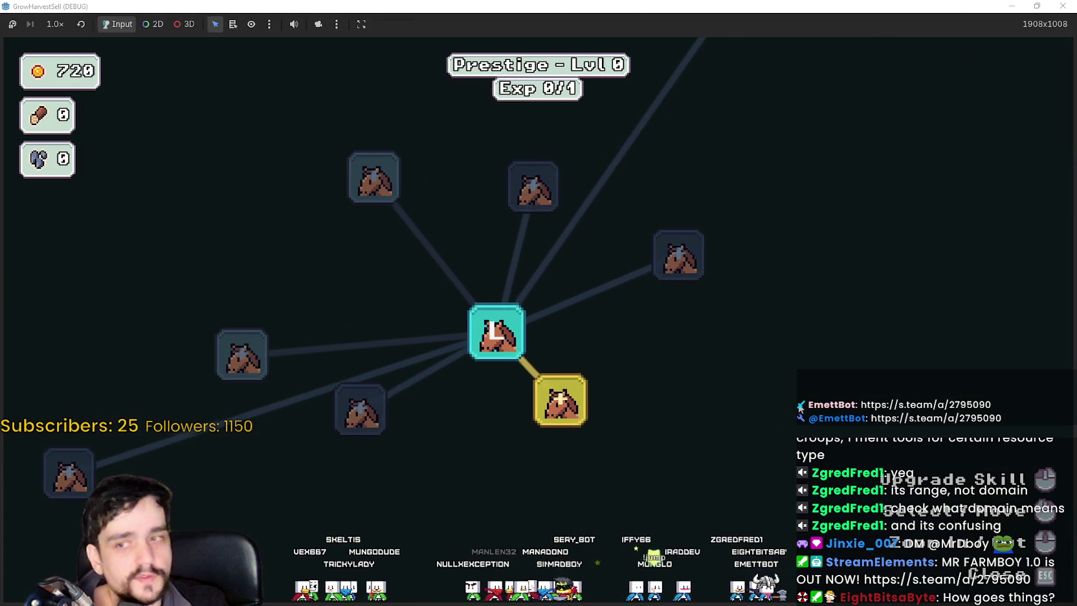
key(alt+Tab)
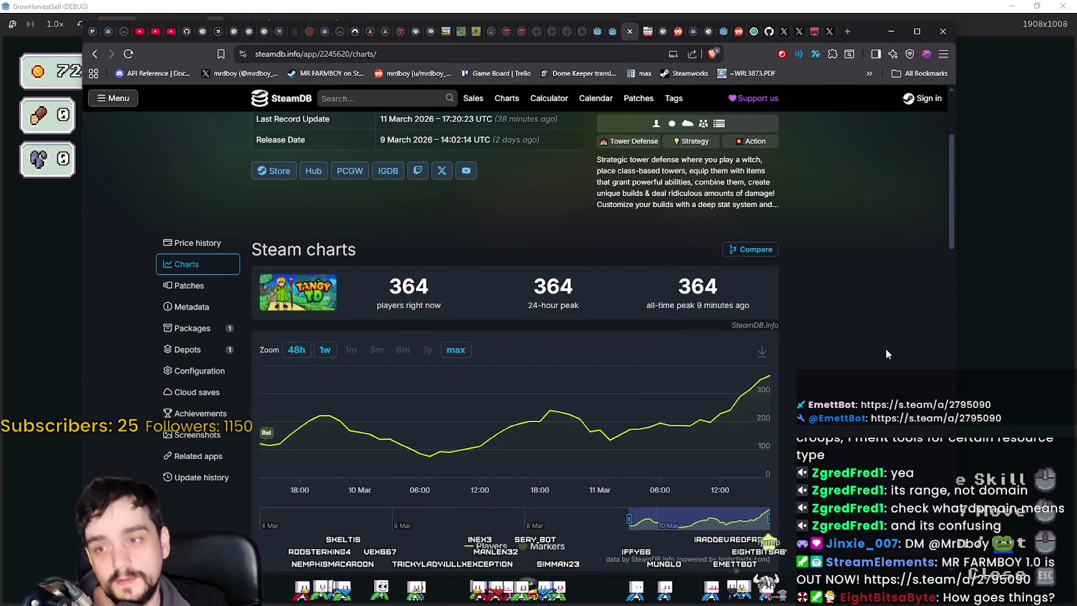
scroll(768, 375, up, 3)
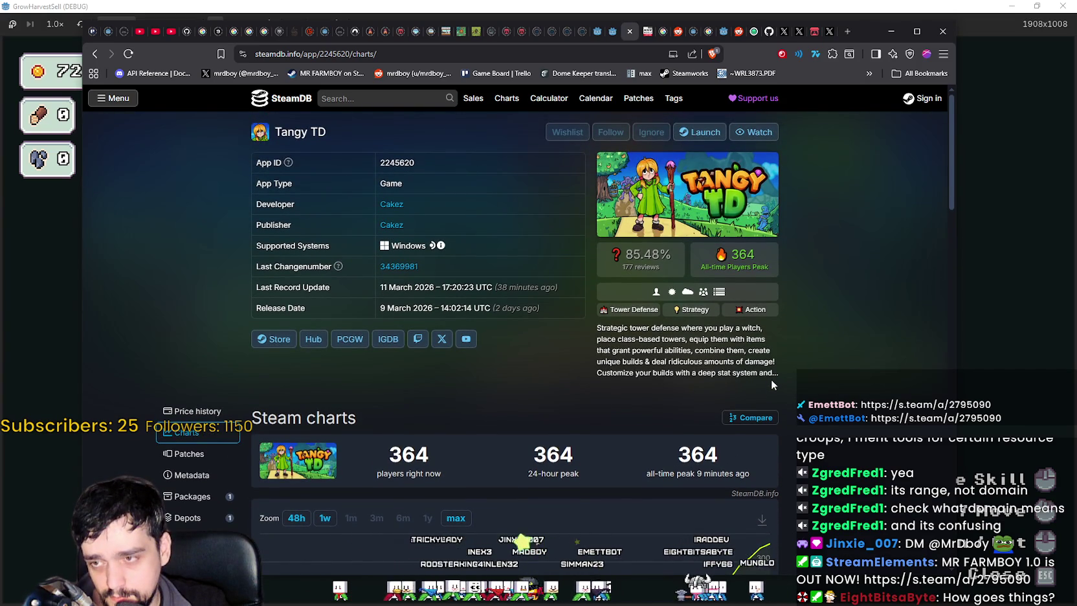
scroll(772, 385, down, 2)
scroll(780, 385, up, 2)
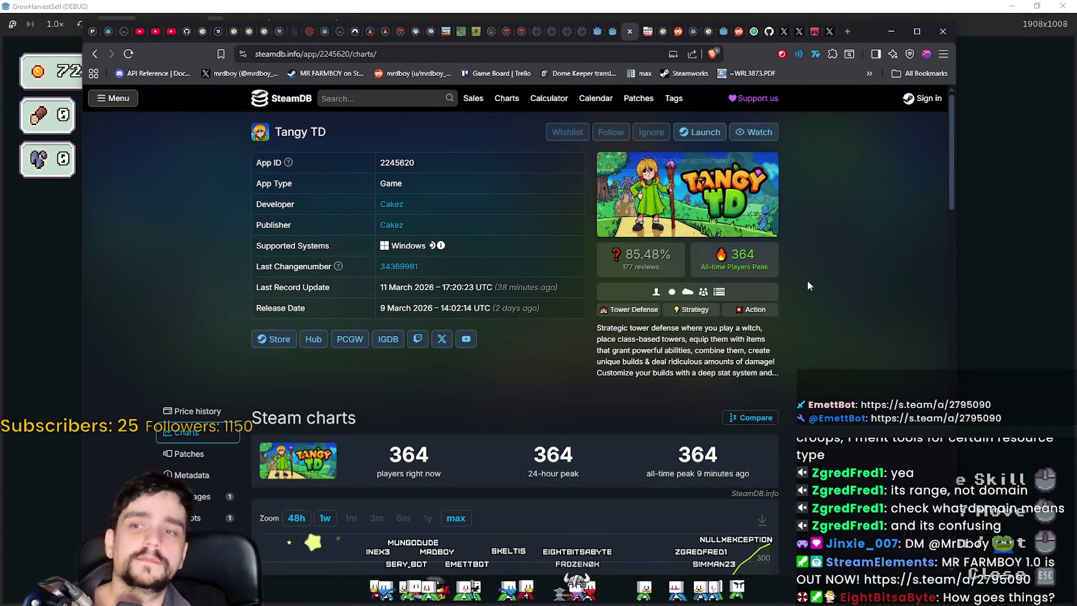
triple_click(517, 186)
click(434, 150)
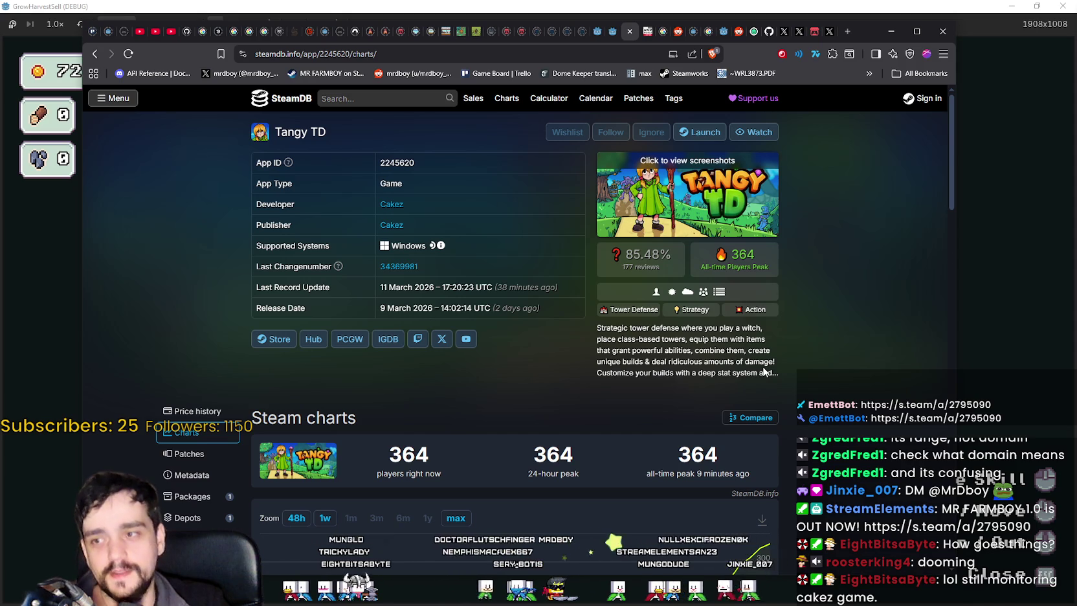
scroll(743, 341, down, 2)
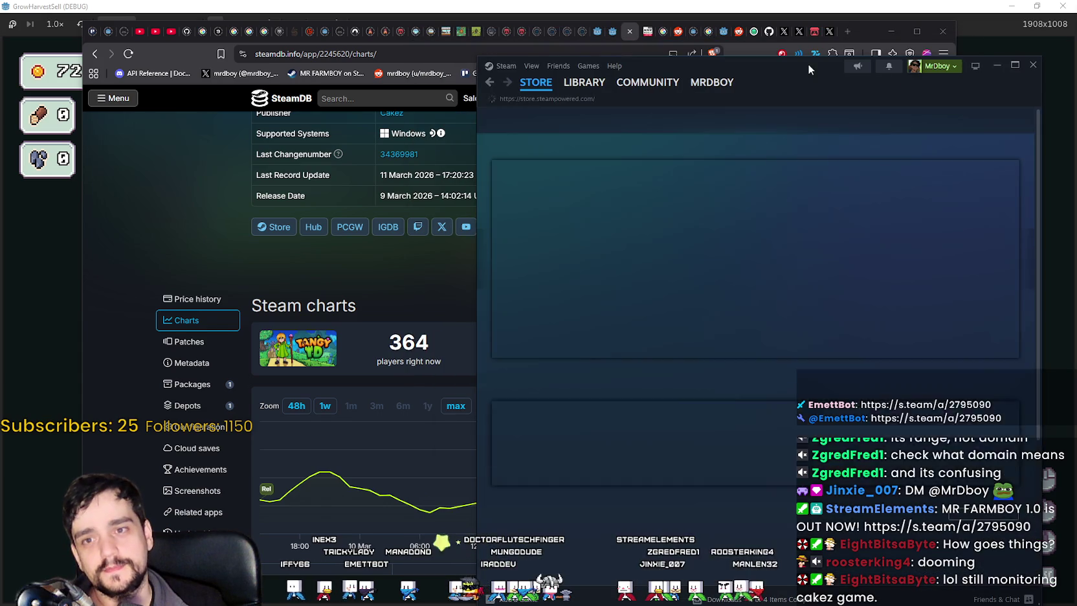
Close the Steam store window and return to the GrowHarvestSell prestige skill tree.
drag(793, 63, 777, 59)
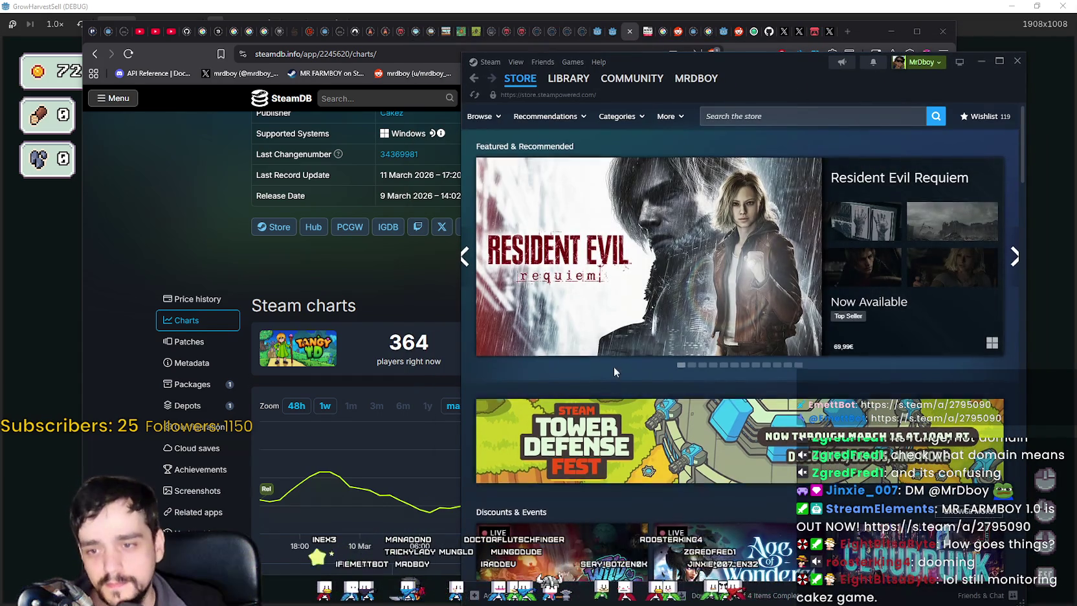
scroll(614, 361, down, 5)
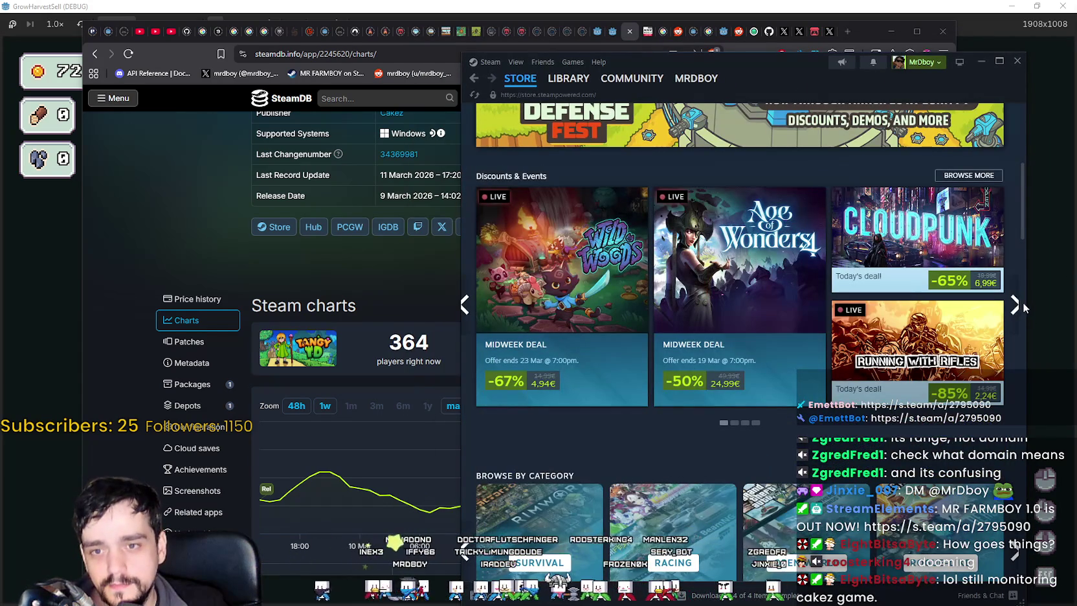
click(1015, 305)
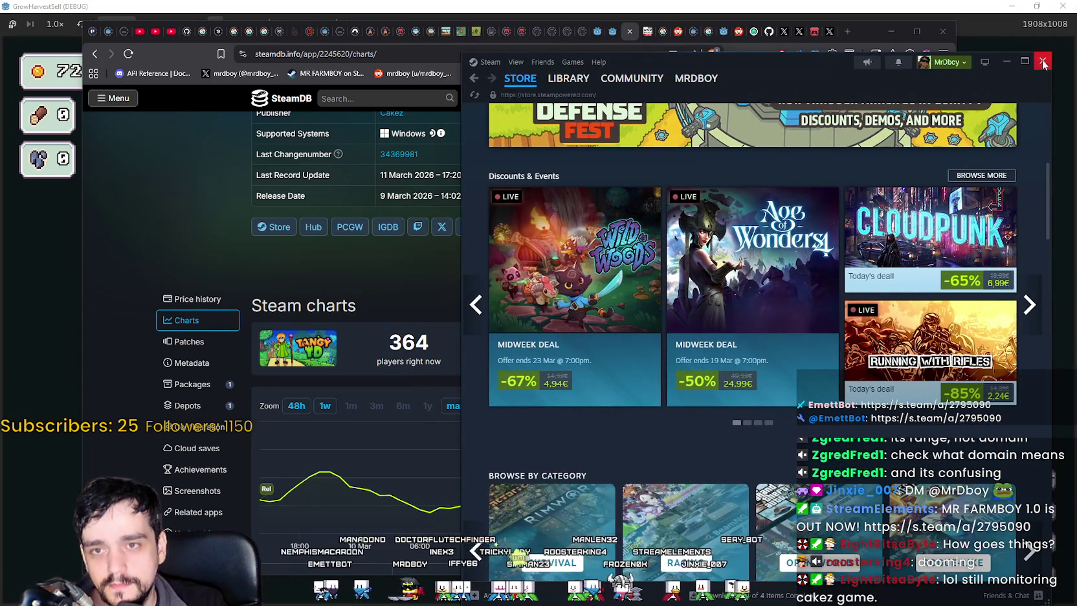
click(1017, 60)
scroll(949, 301, down, 3)
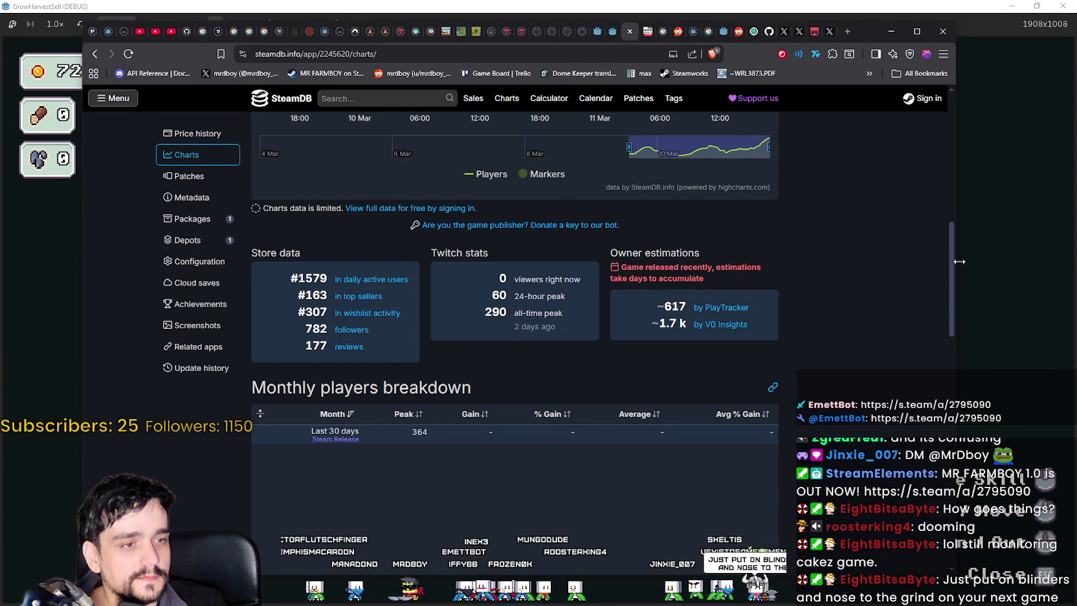
click(963, 330)
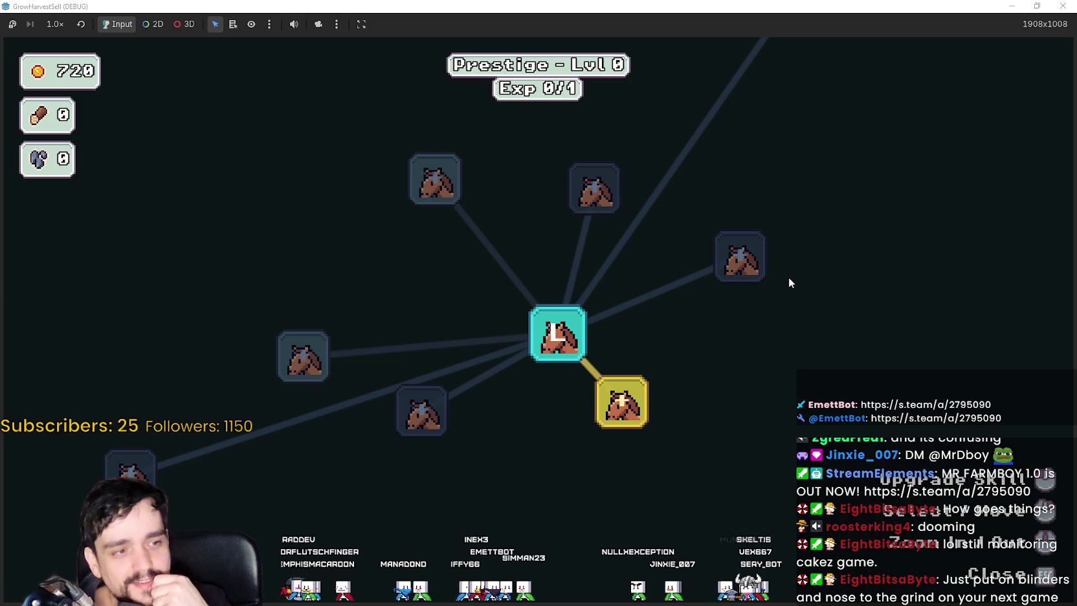
Buy the Agile Hands, Bank Speed and Crops Value skills, reaching Prestige Lvl 2 with 597 gold.
mouse_move(794, 282)
mouse_down()
mouse_move(865, 353)
mouse_move(896, 322)
mouse_up()
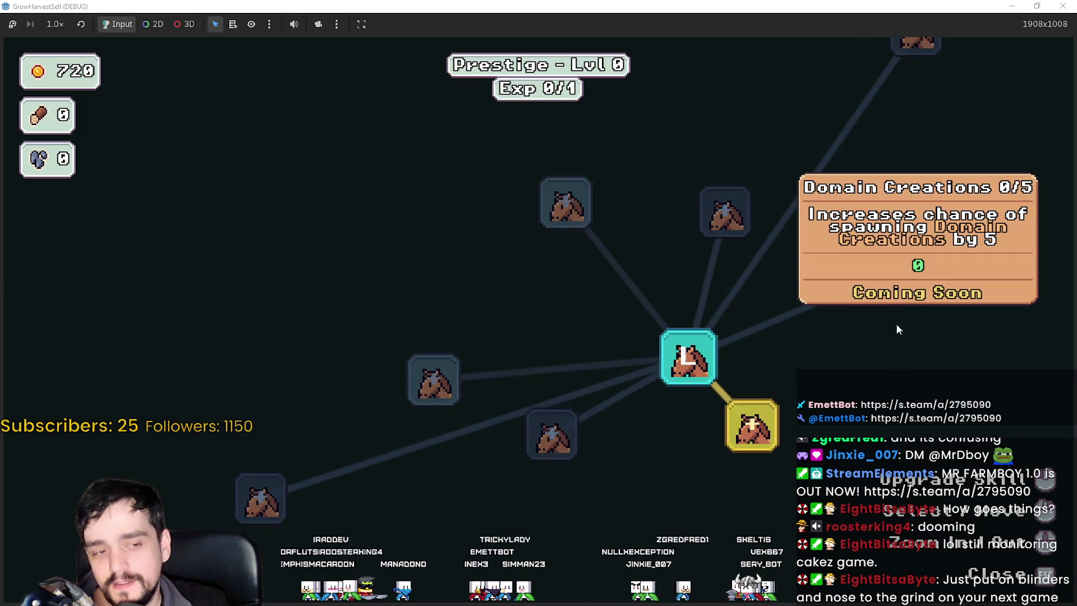
mouse_move(814, 315)
mouse_down()
mouse_move(674, 301)
mouse_move(690, 301)
mouse_up()
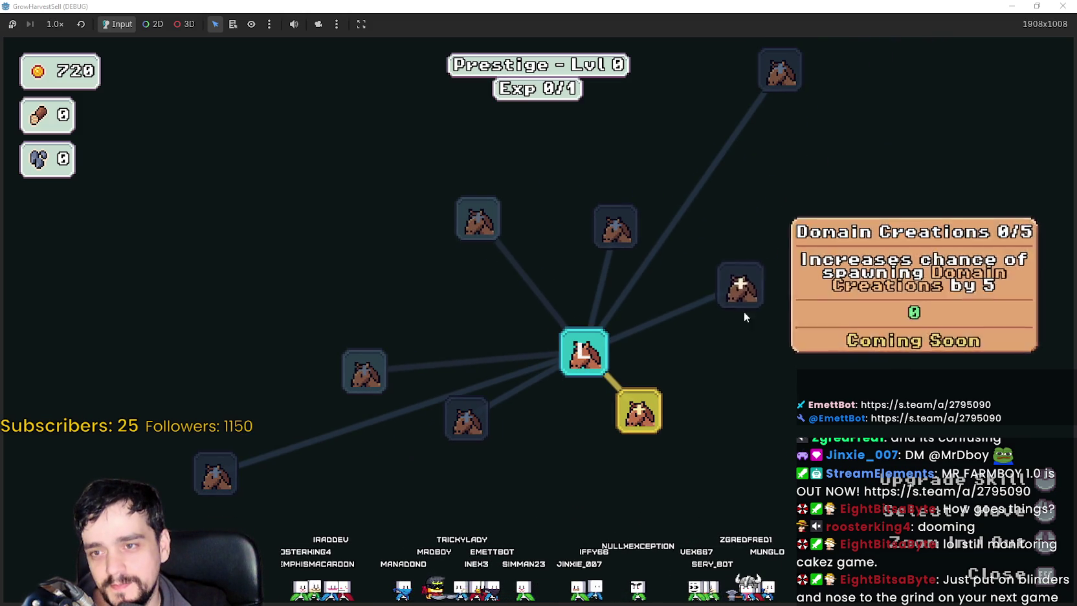
mouse_move(638, 404)
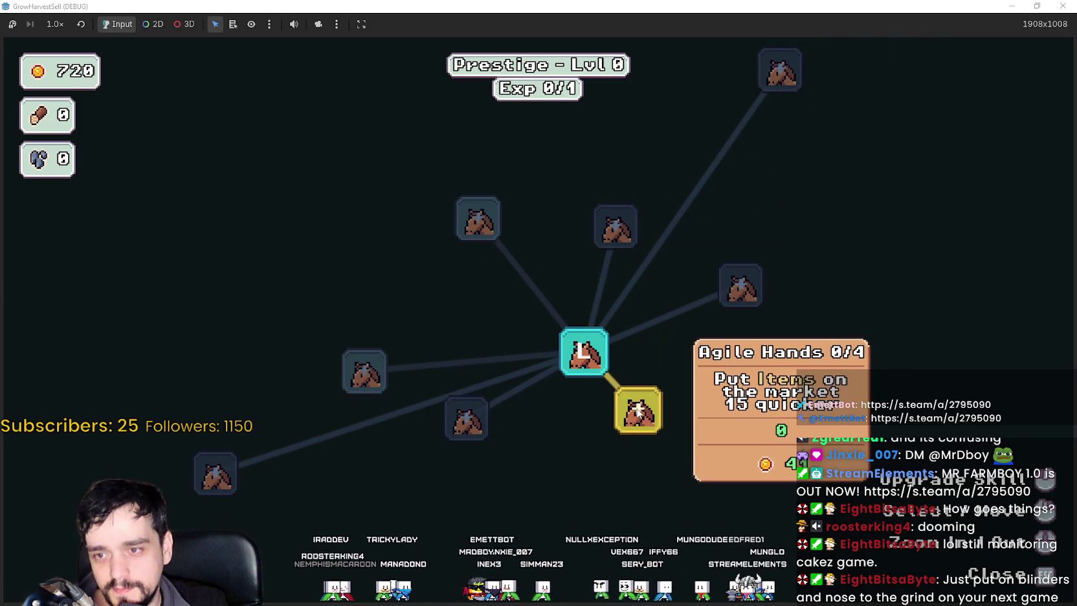
drag(638, 408, 576, 290)
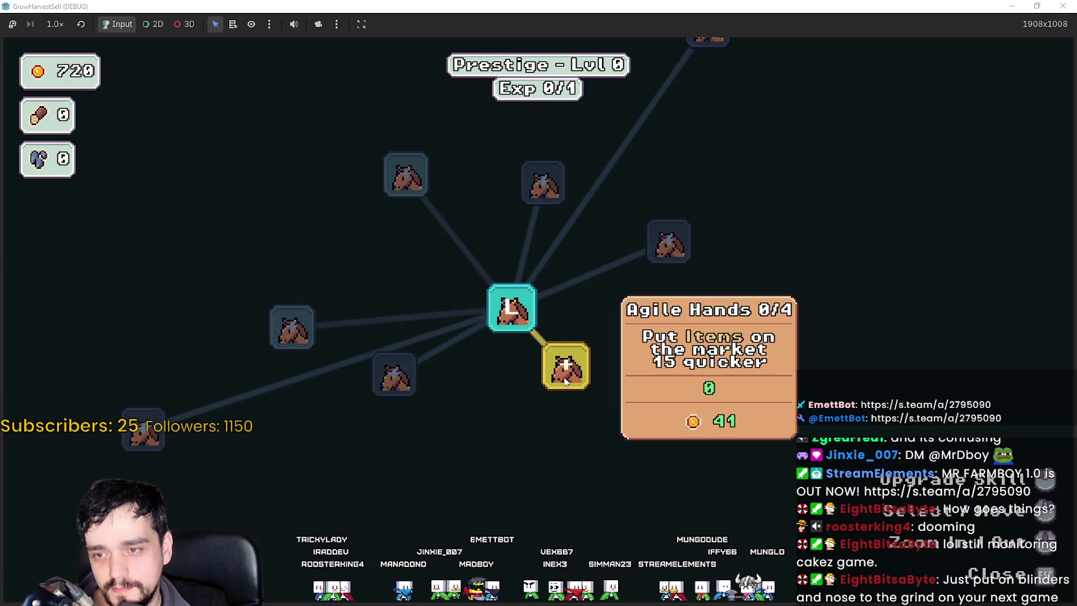
click(565, 365)
mouse_move(535, 432)
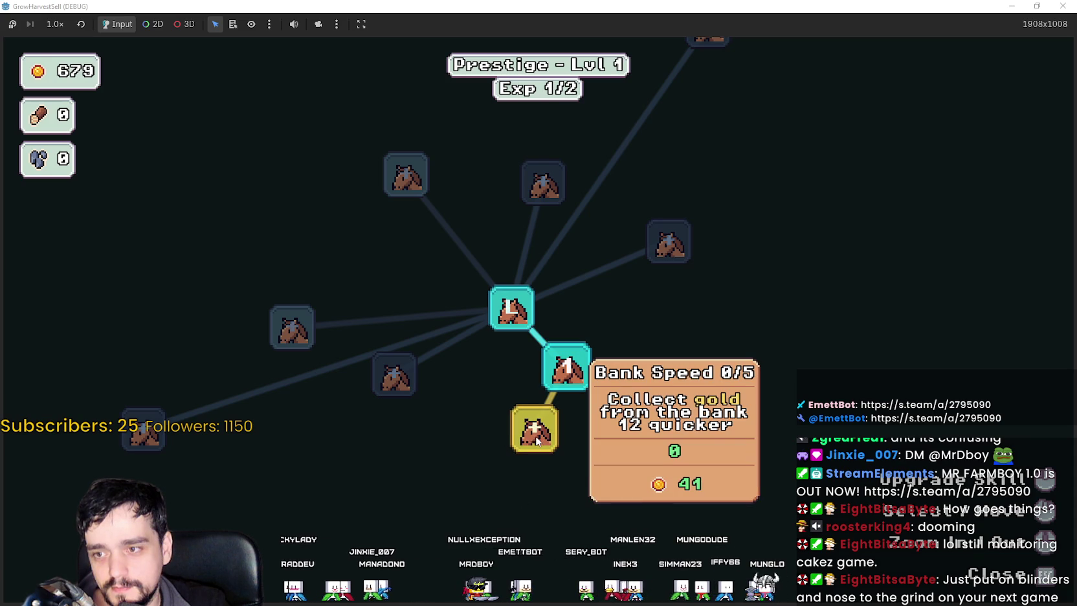
click(565, 441)
mouse_move(478, 398)
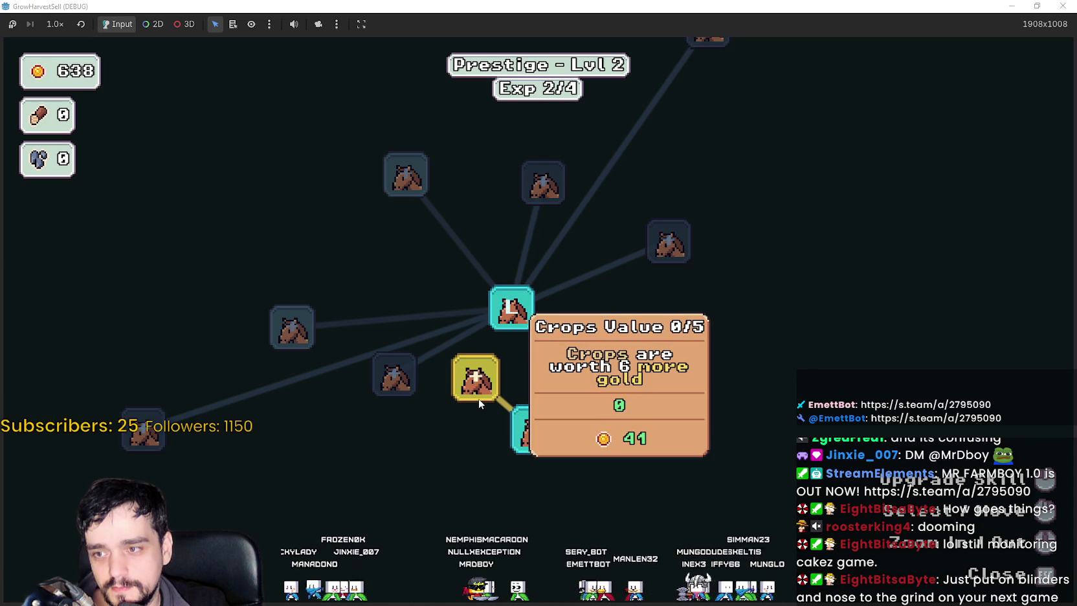
click(479, 401)
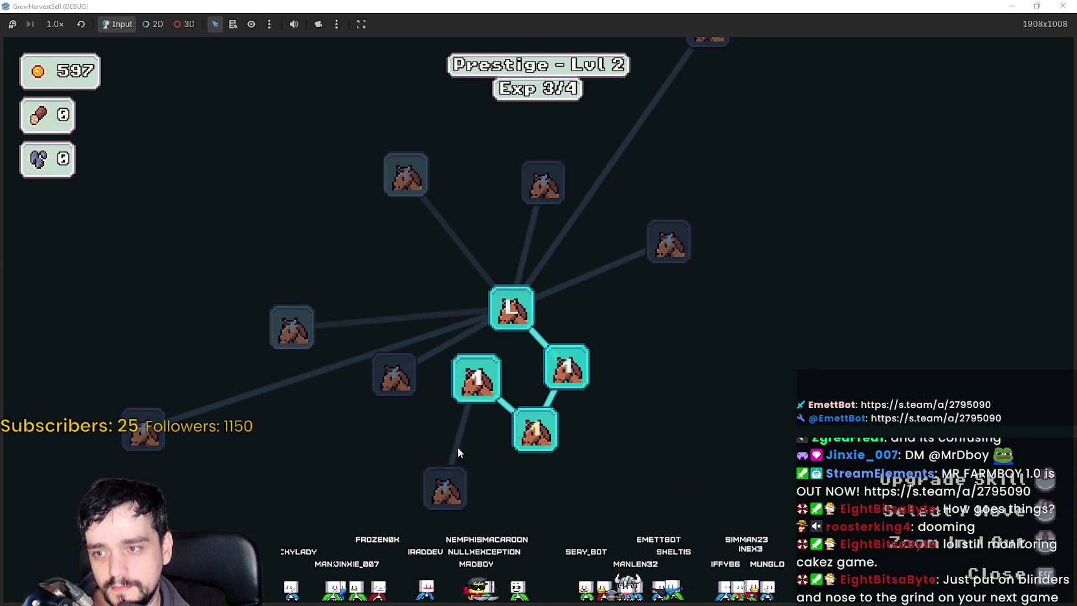
Close the skill tree with Escape to bring up the stage selection screen.
mouse_move(492, 455)
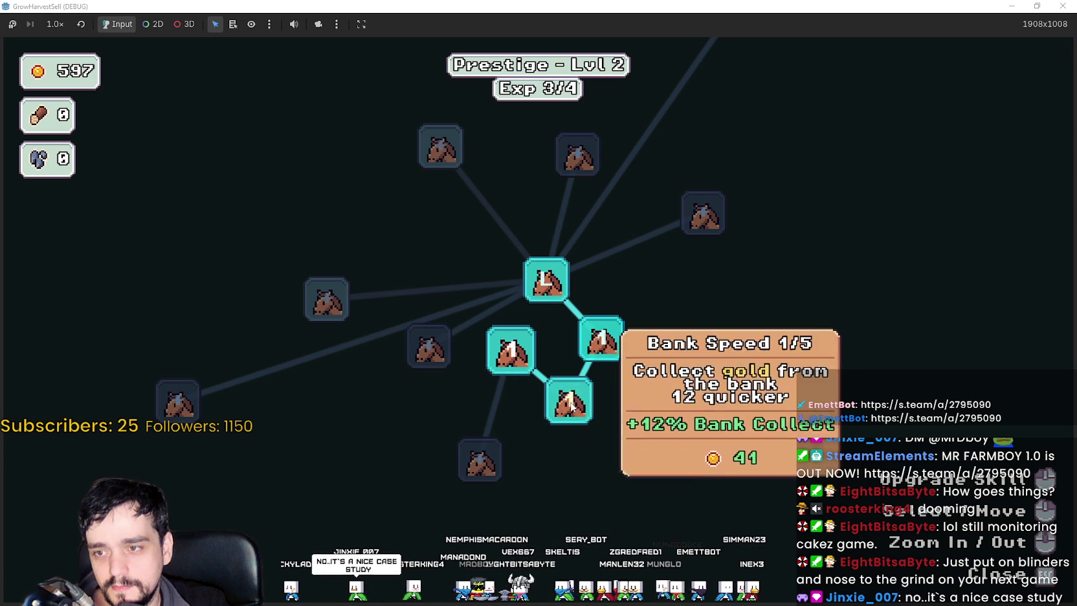
mouse_move(544, 278)
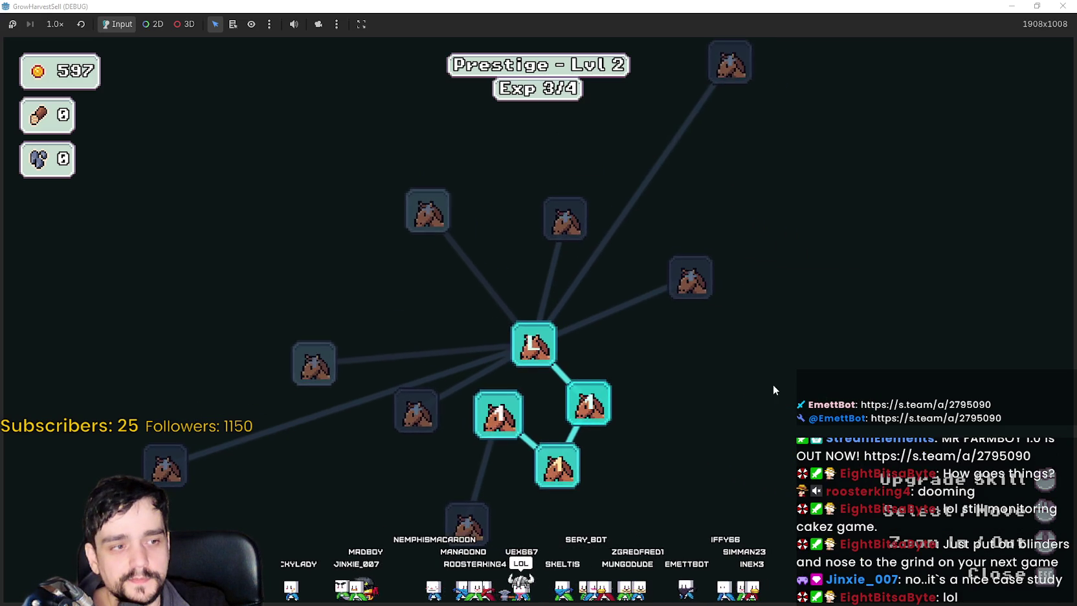
key(Escape)
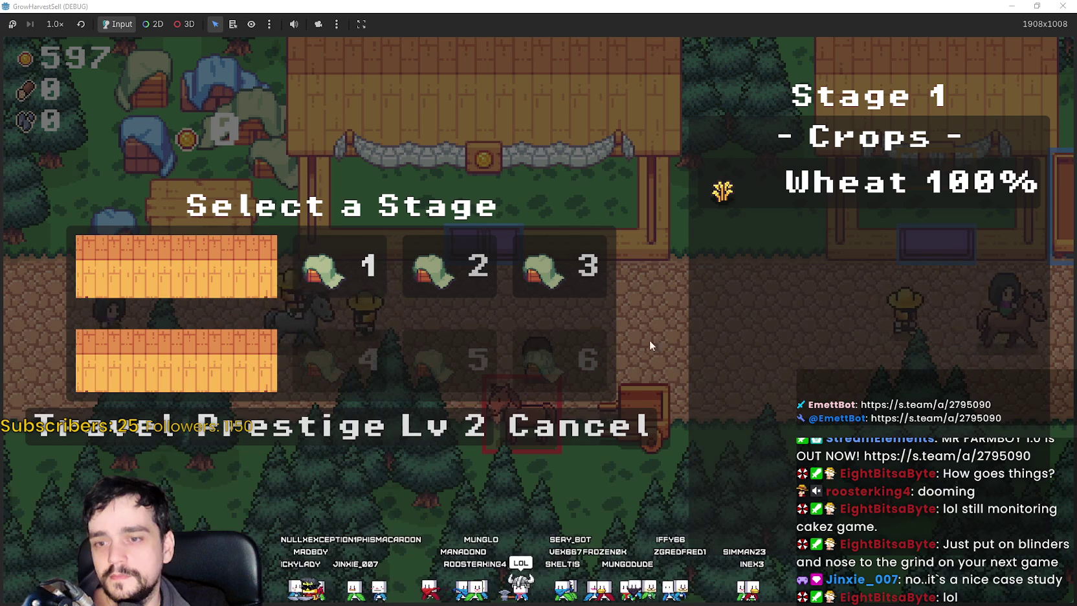
Travel to Stage 3 and chop the first forest tree.
click(541, 264)
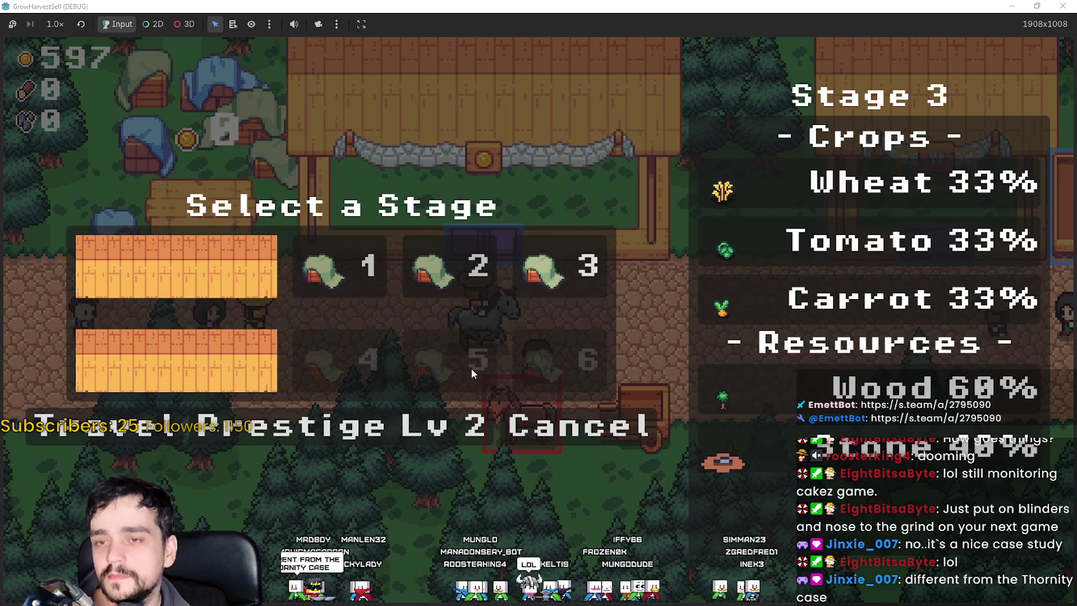
click(147, 432)
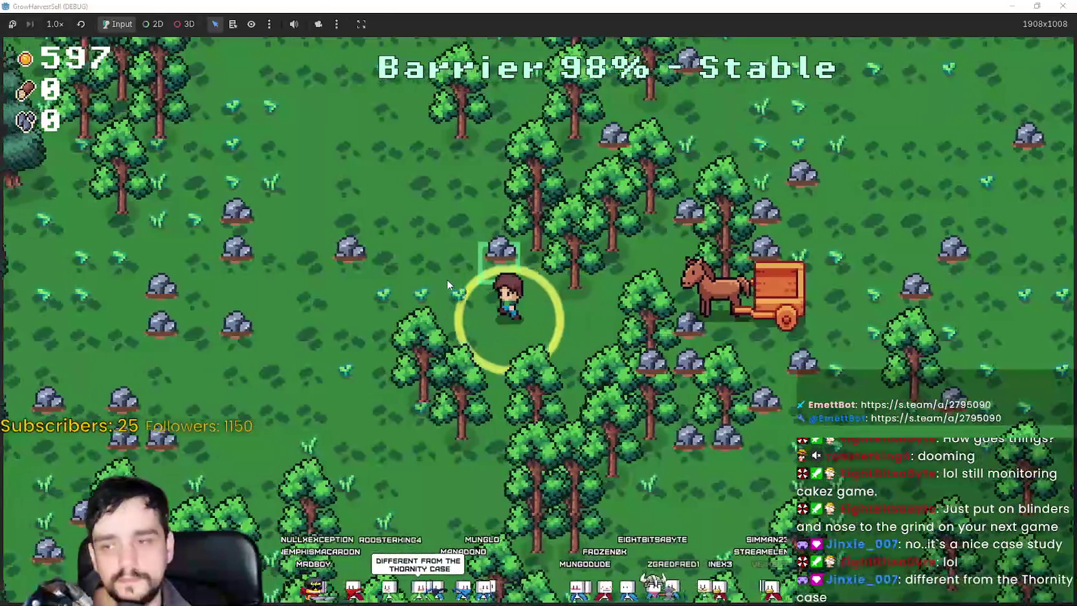
key(s)
key(a)
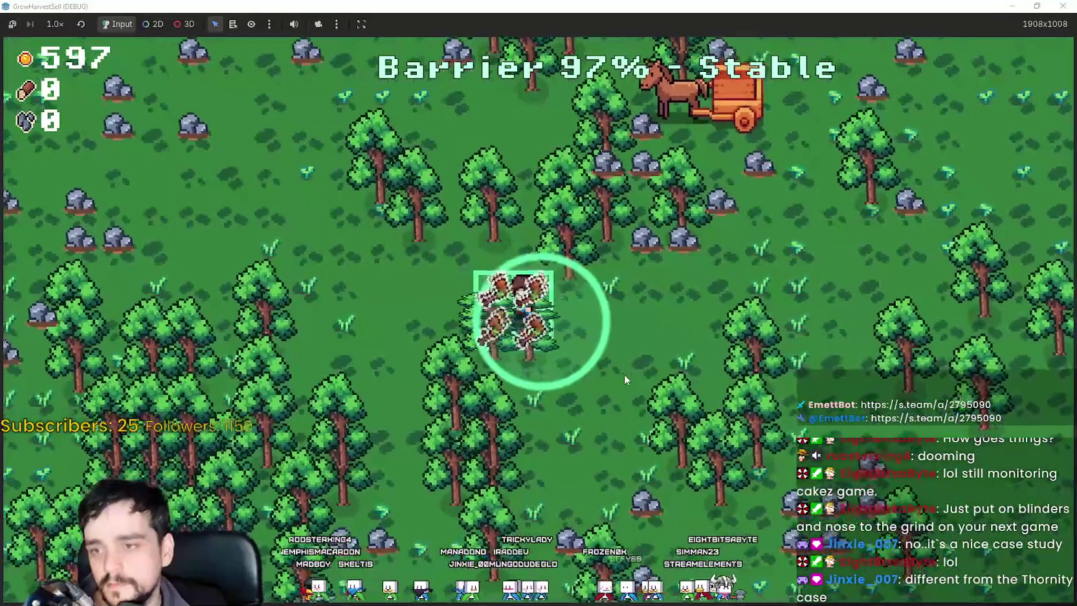
click(696, 355)
Walk the farmer through the forest chopping trees for wood.
key(a)
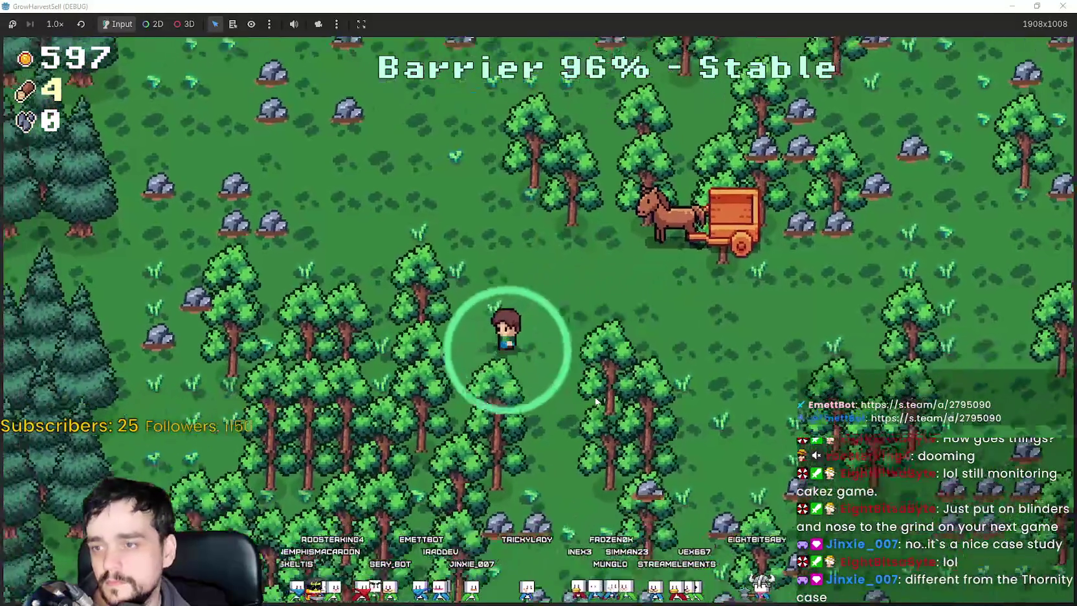
key(s)
key(d)
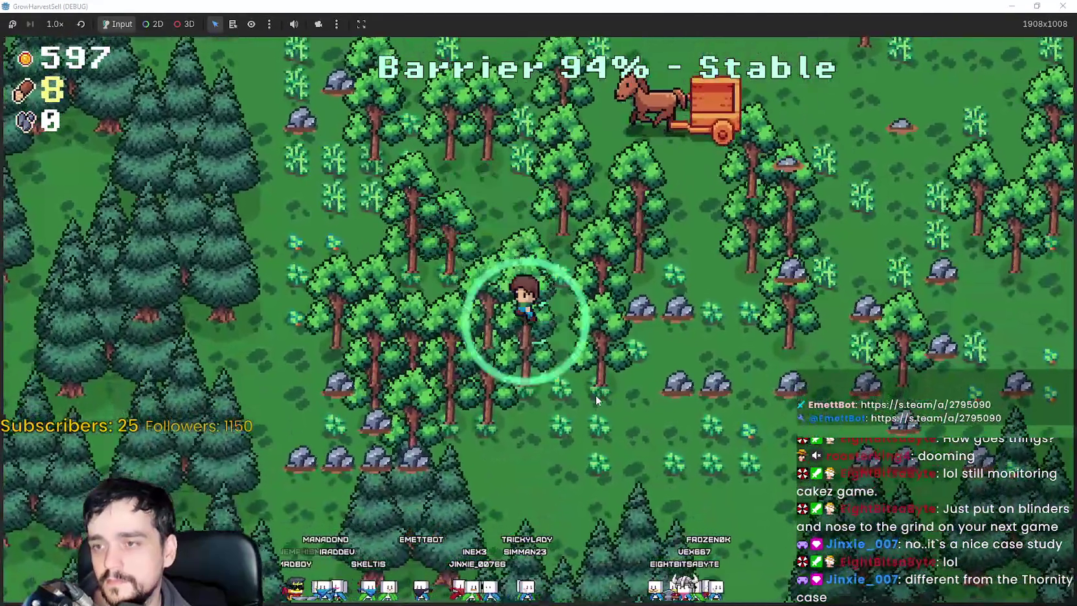
key(s)
key(a)
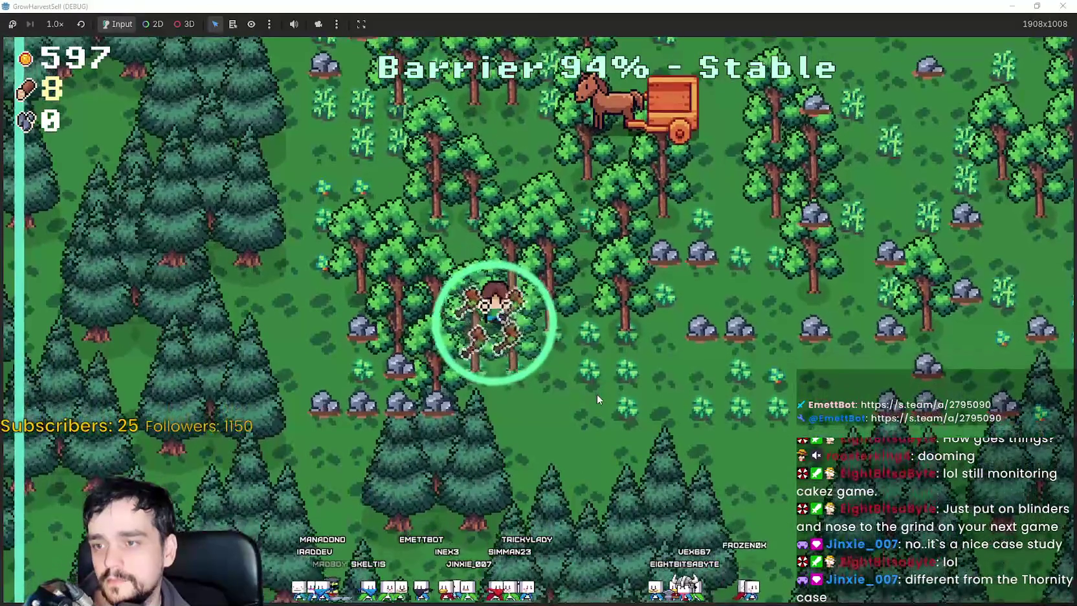
key(d)
key(w)
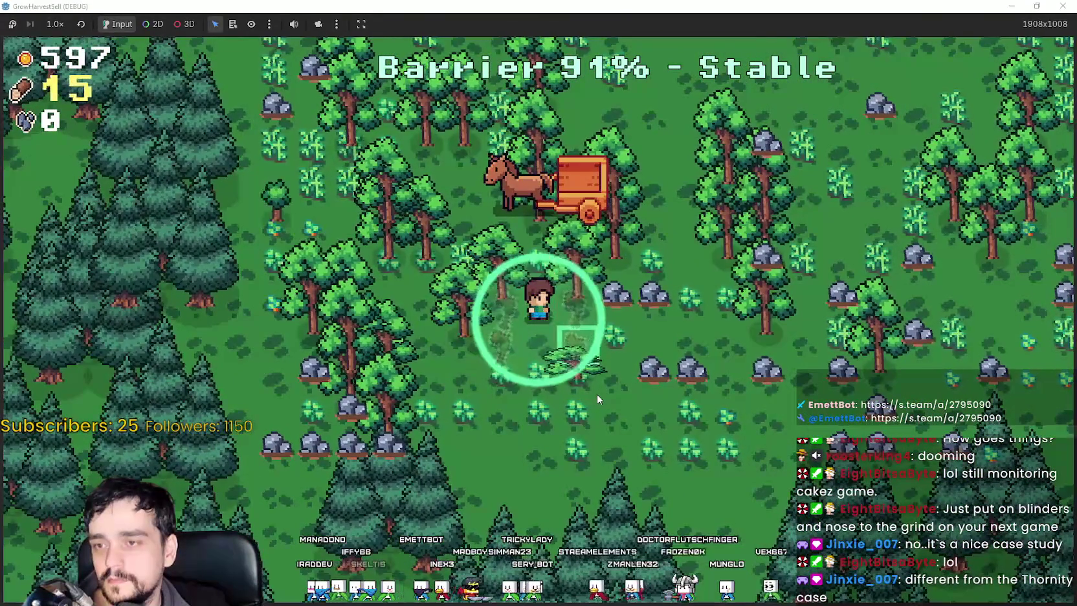
key(d)
key(w)
key(d)
key(w)
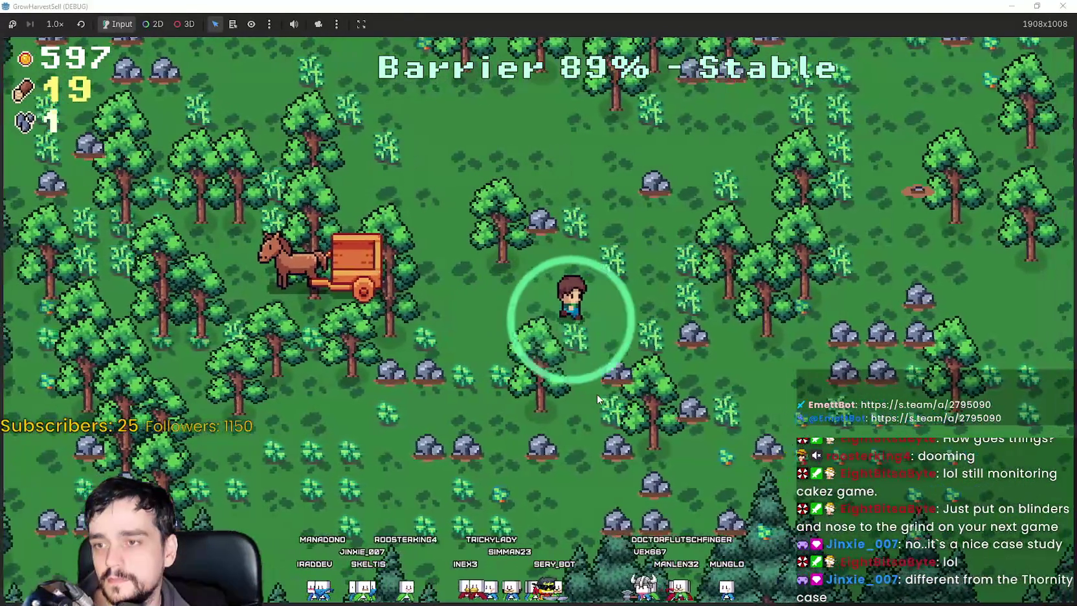
key(d)
key(w)
Keep chopping trees and mining rocks toward the cart, reaching 31 wood and 11 stone.
key(a)
key(w)
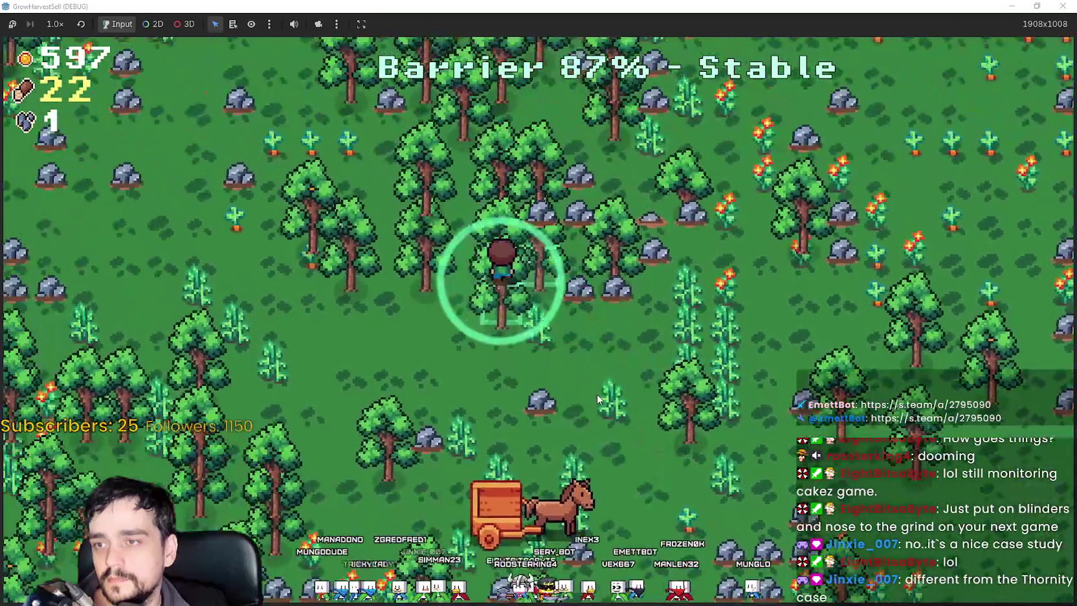
key(a)
key(w)
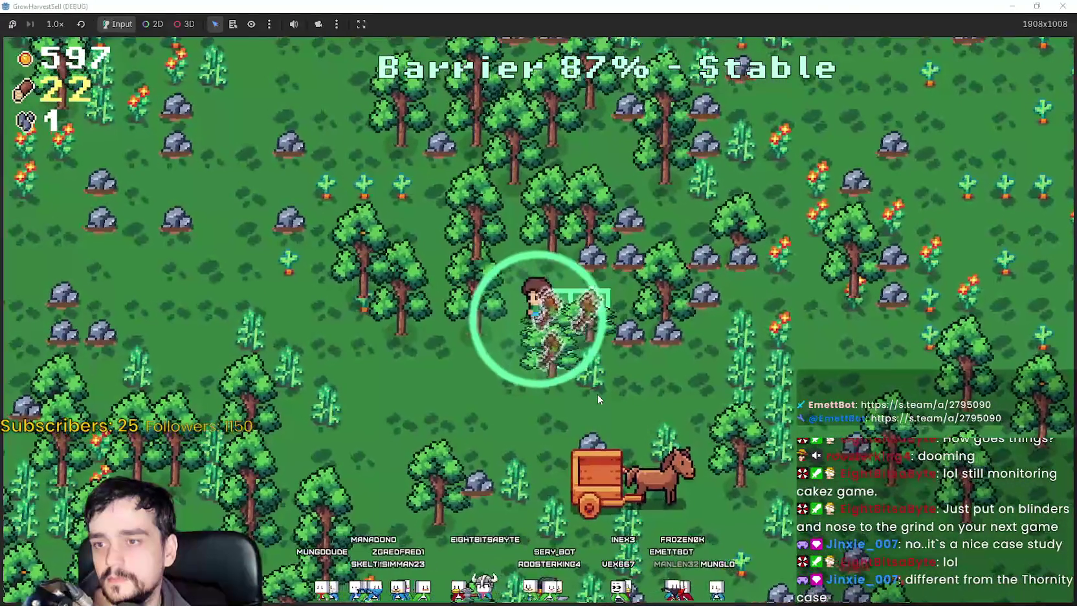
key(d)
key(w)
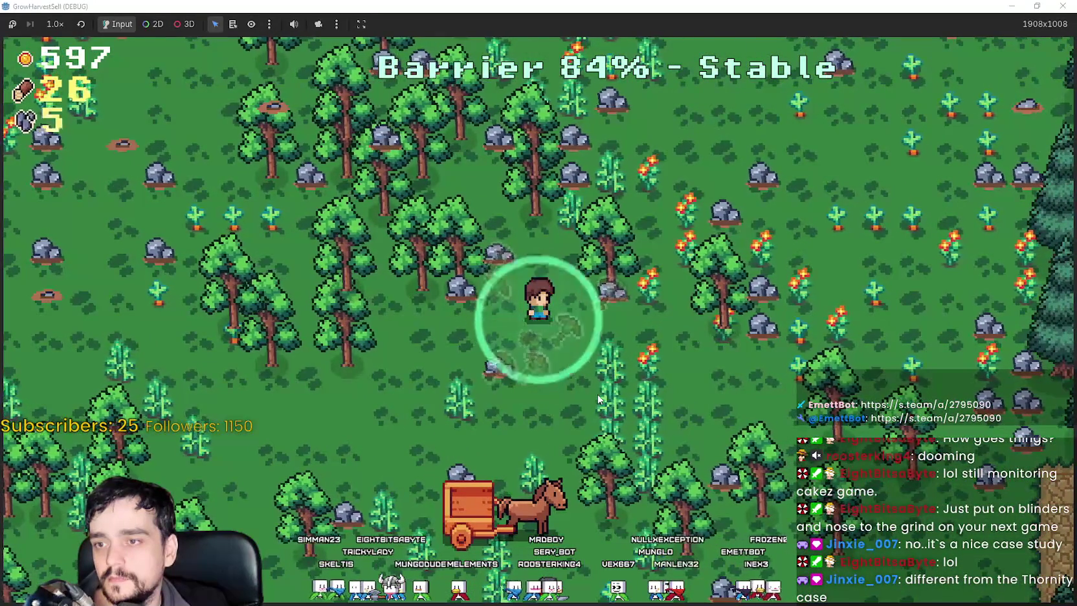
key(d)
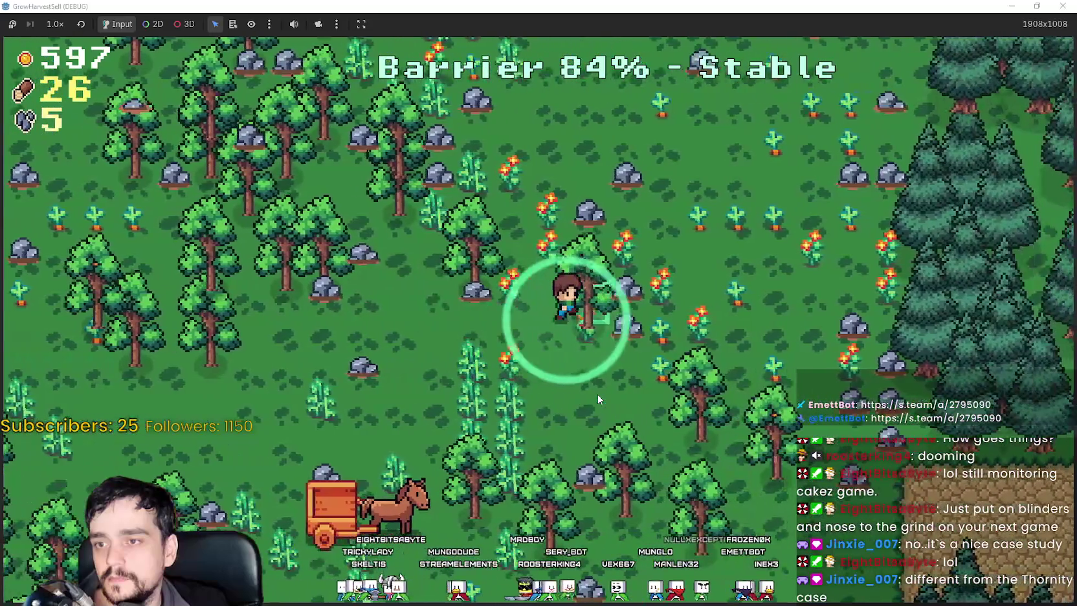
key(d)
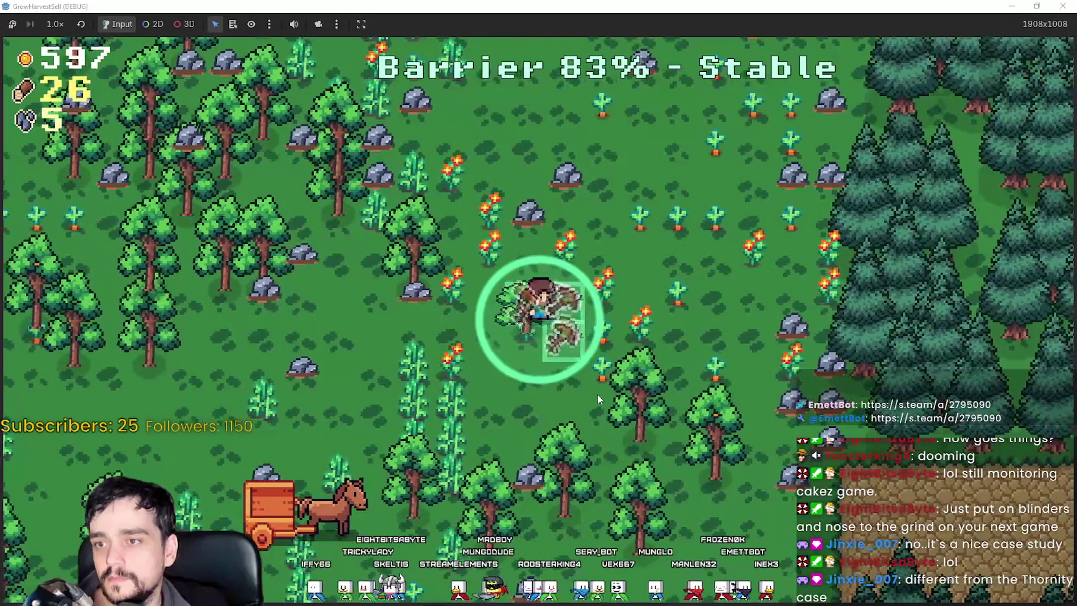
key(s)
key(s)
key(a)
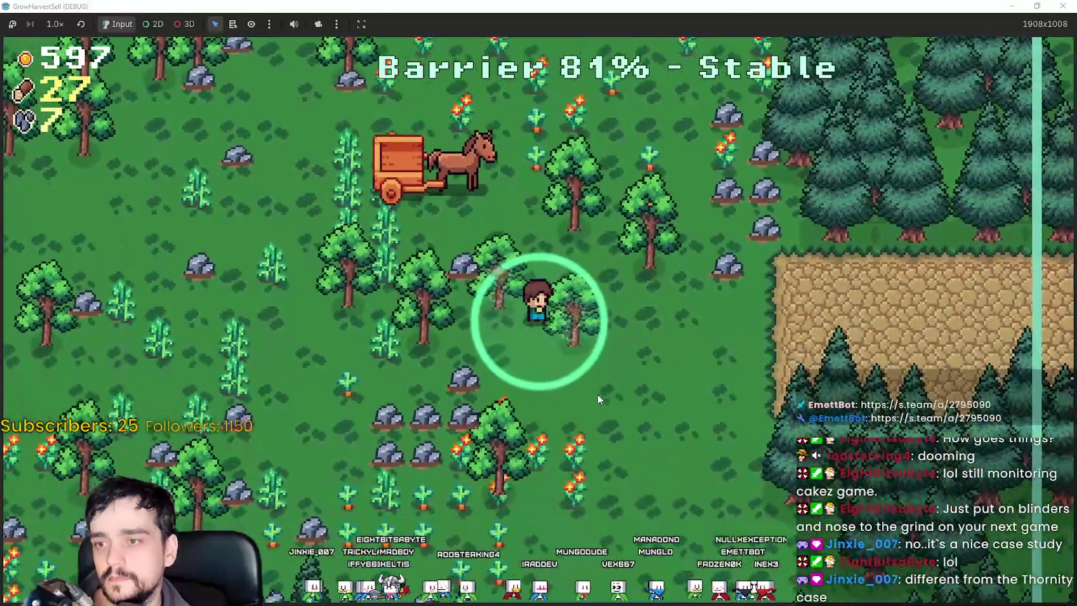
key(a)
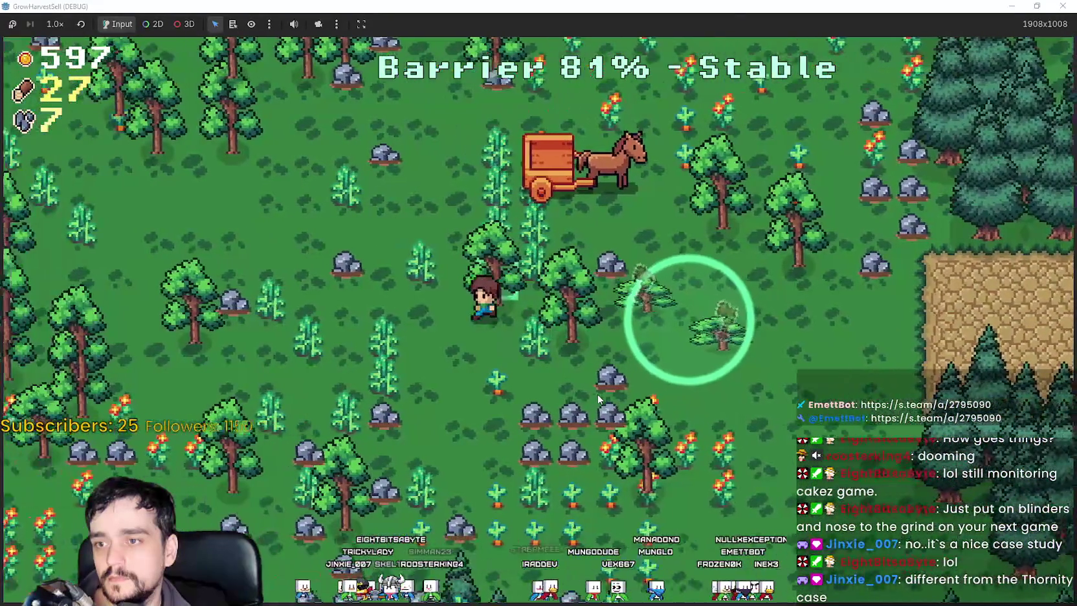
key(a)
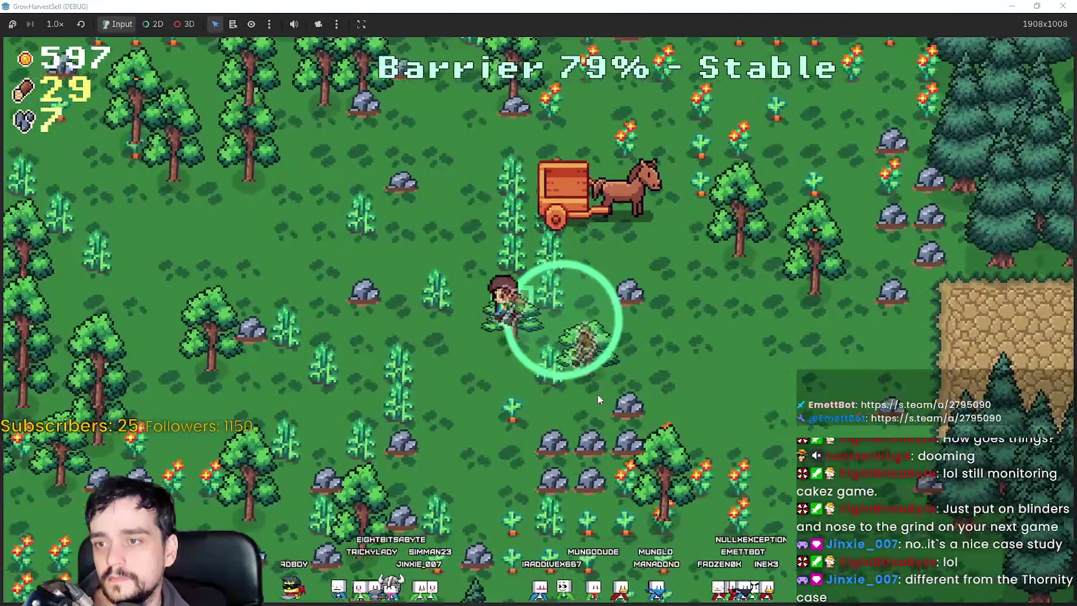
key(w)
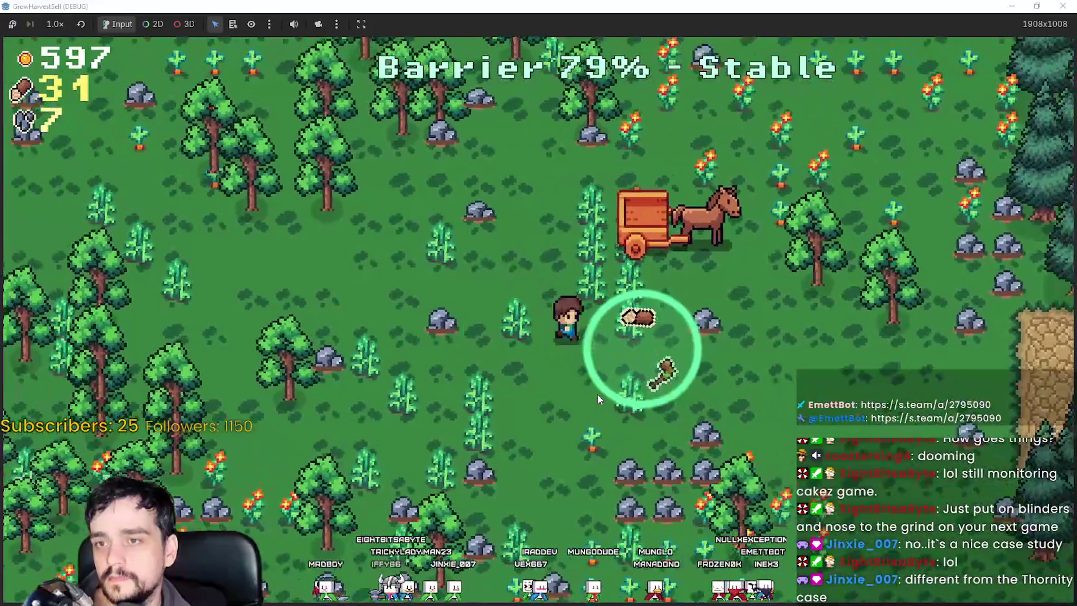
key(s)
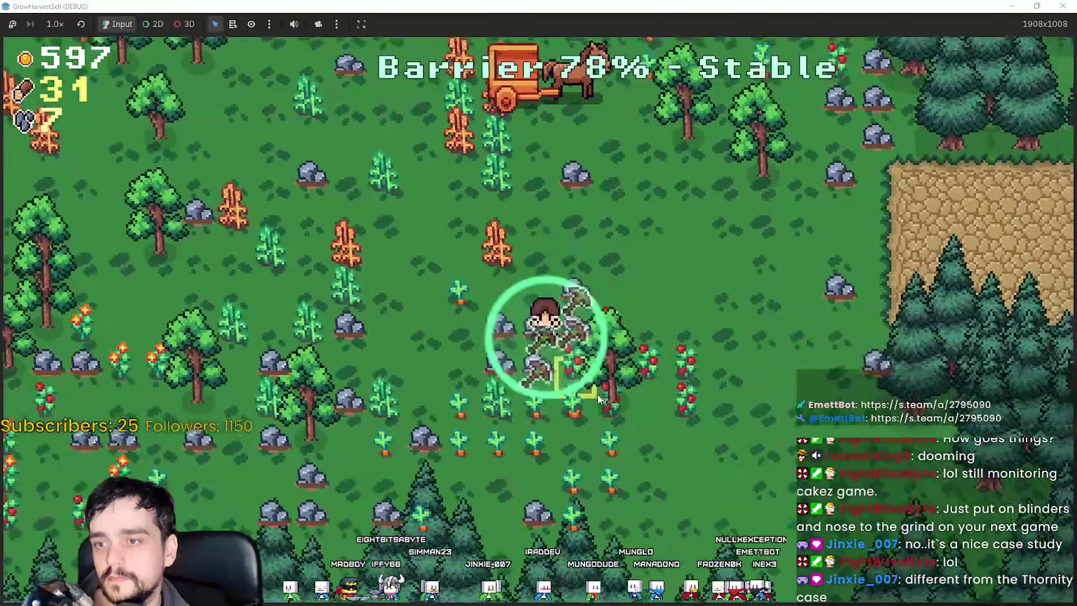
key(w)
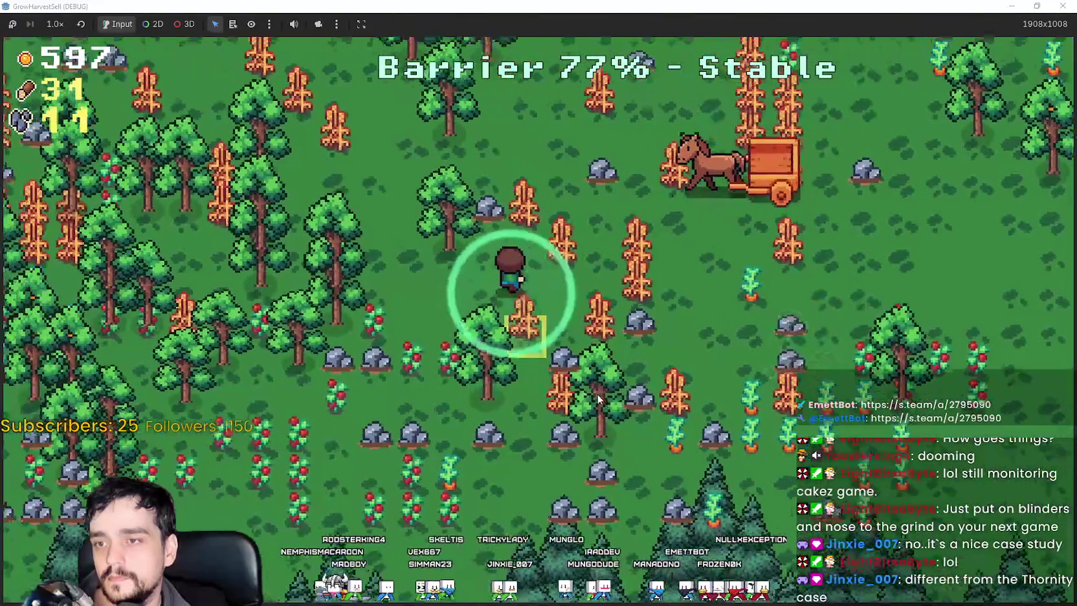
Walk the farmer through the forest and sandy area gathering more wood.
key(s)
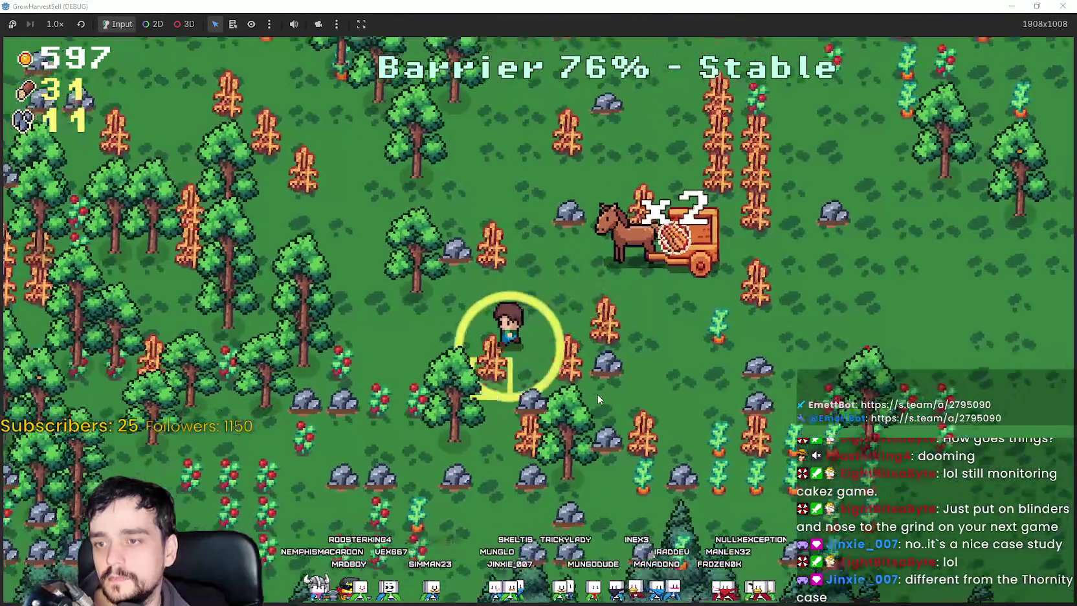
key(a)
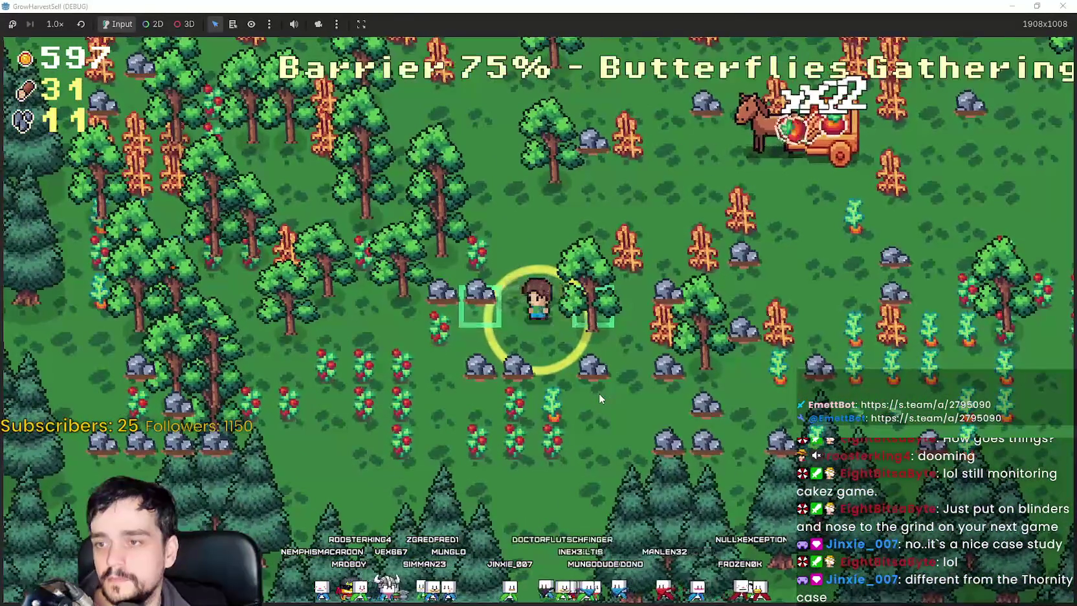
key(s)
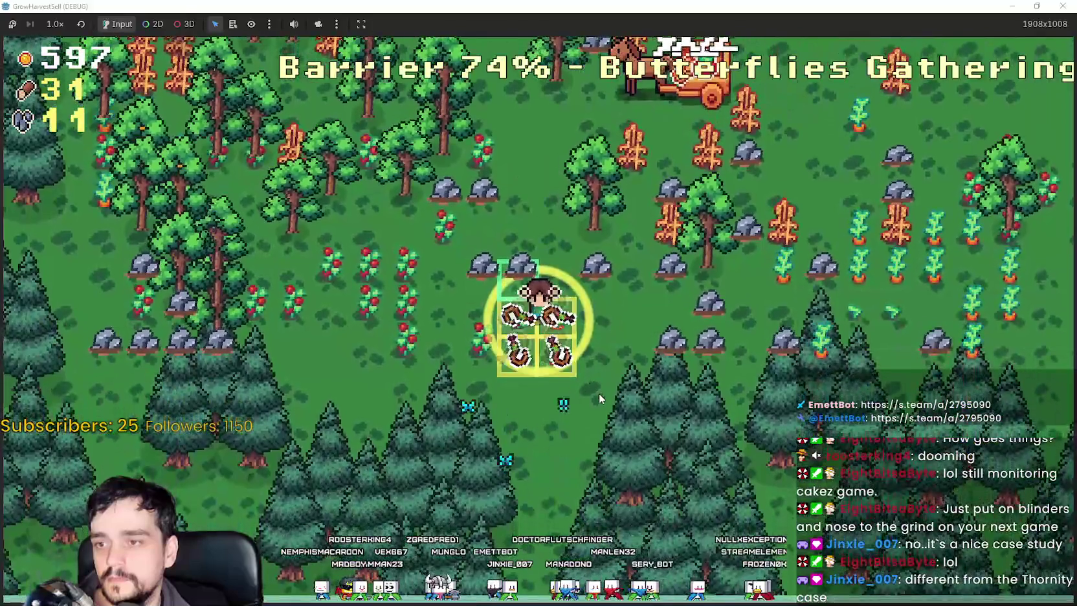
key(w)
key(a)
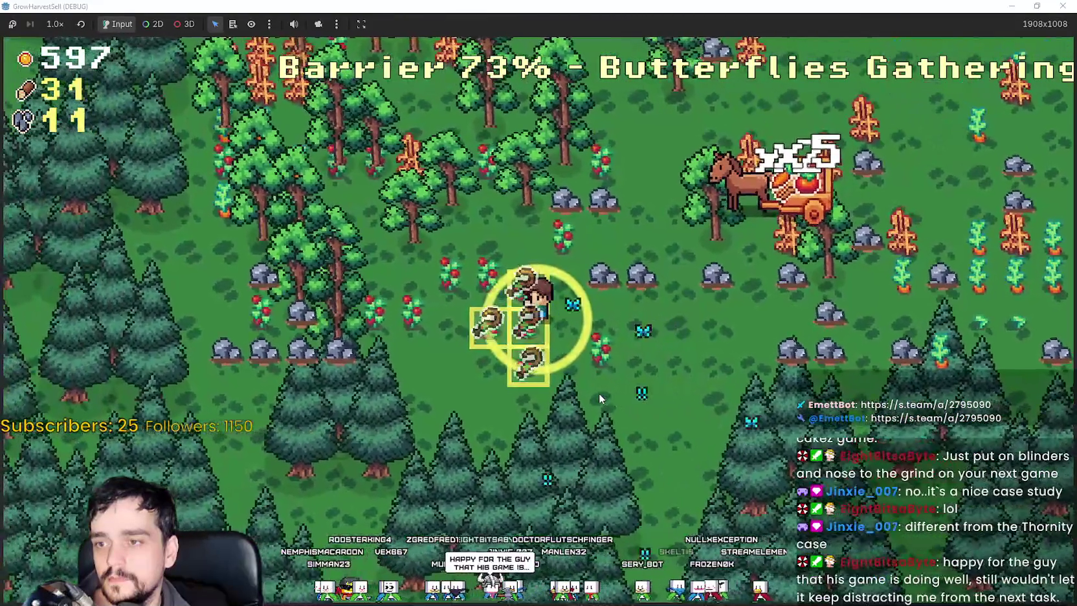
key(a)
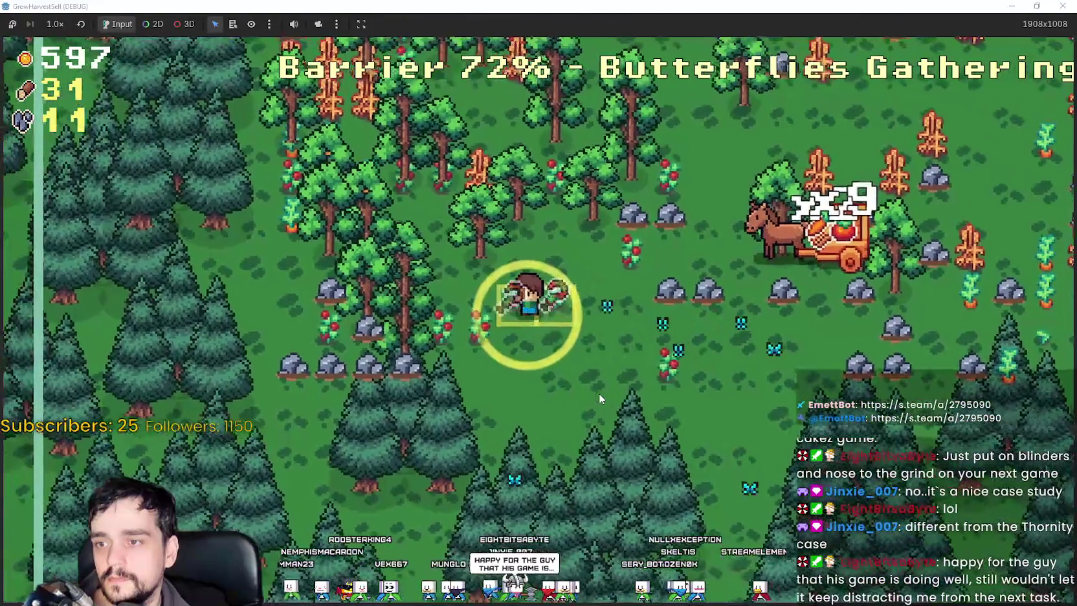
key(d)
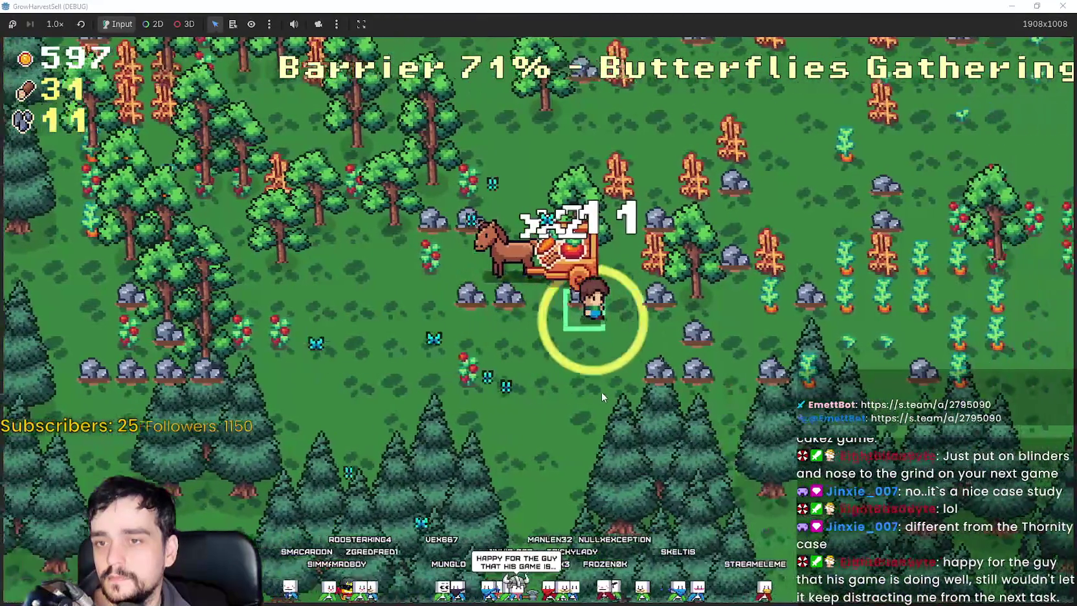
key(d)
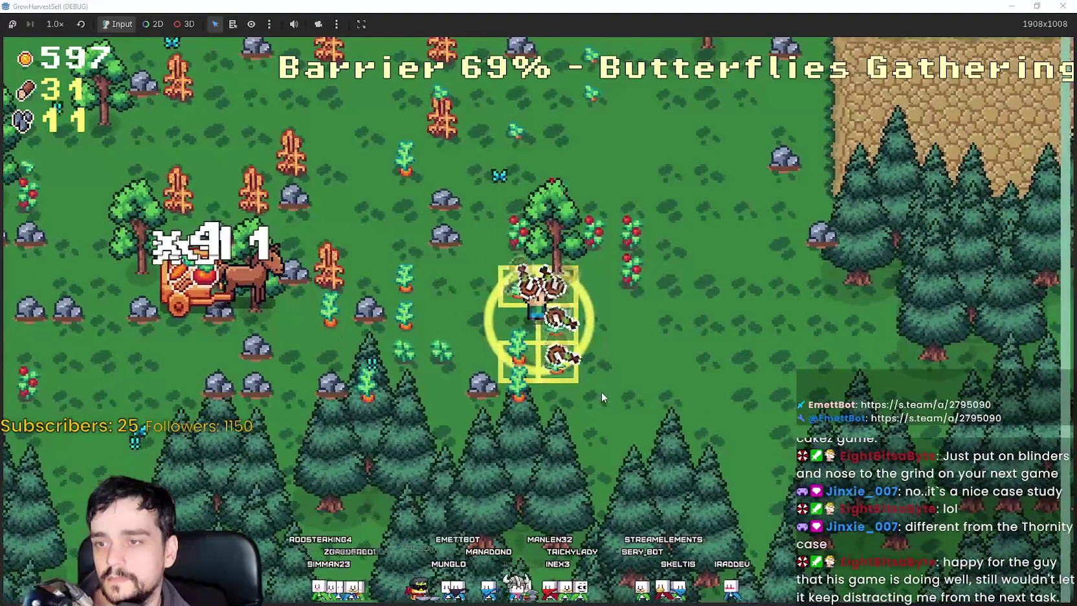
key(w)
key(d)
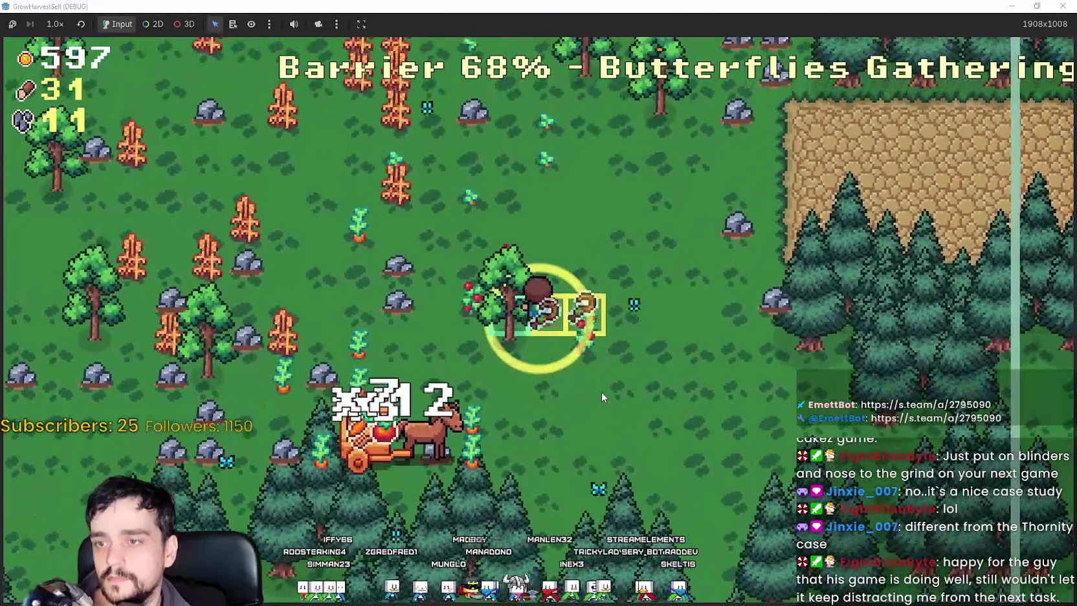
key(w)
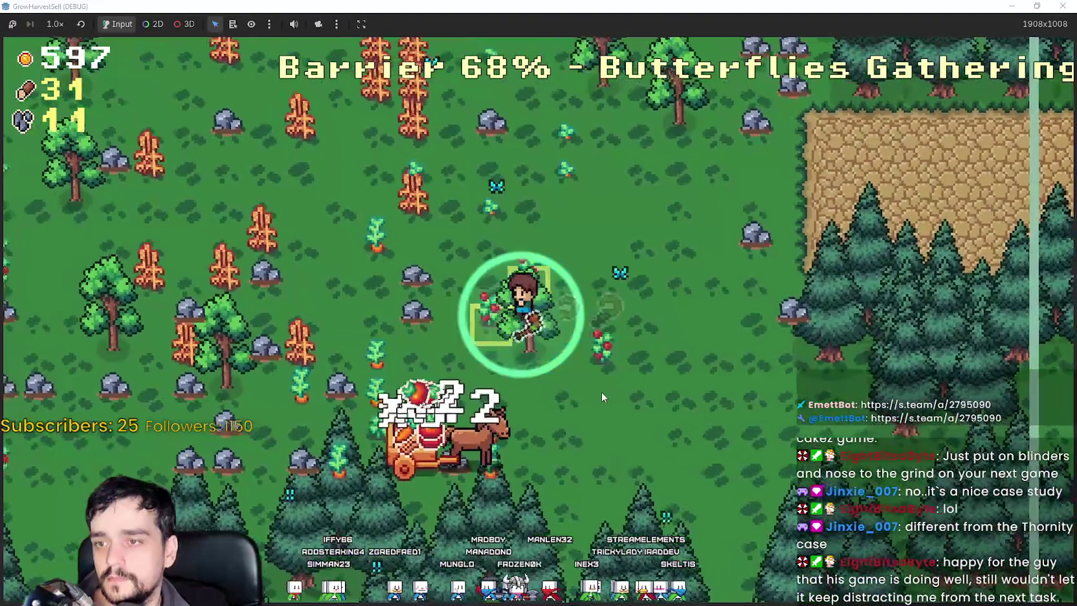
key(w)
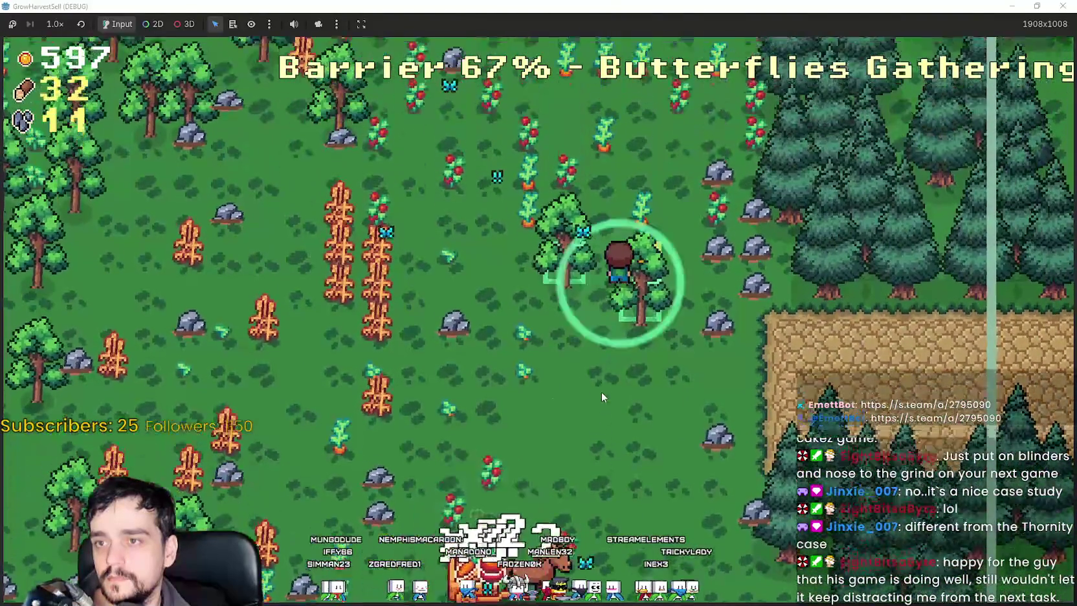
Chop nearby trees, harvest crops and collect rocks, reaching 34 wood and 15 stone.
key(w)
key(a)
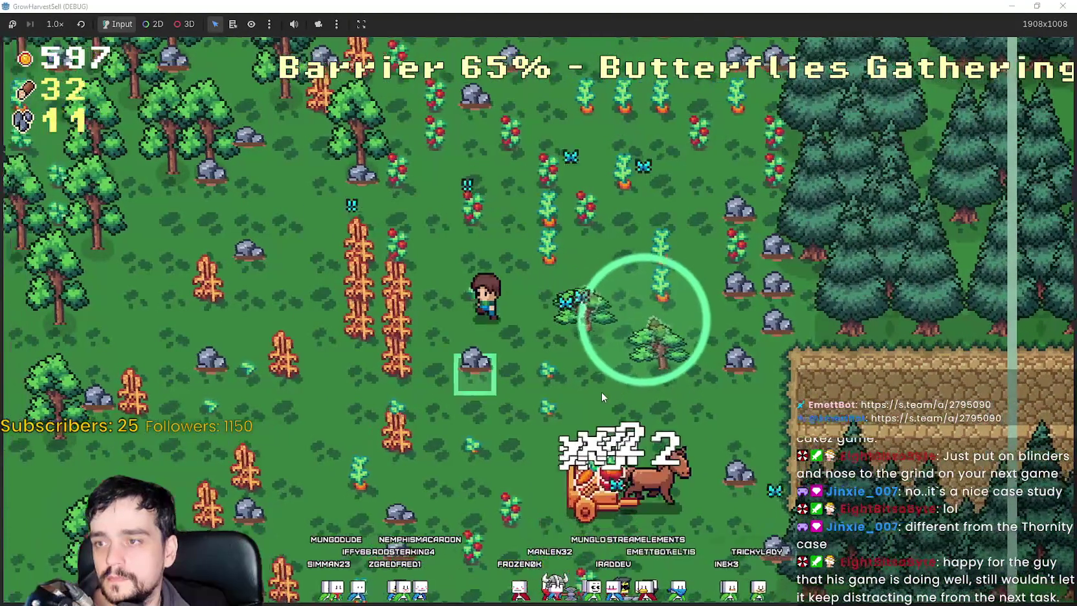
key(d)
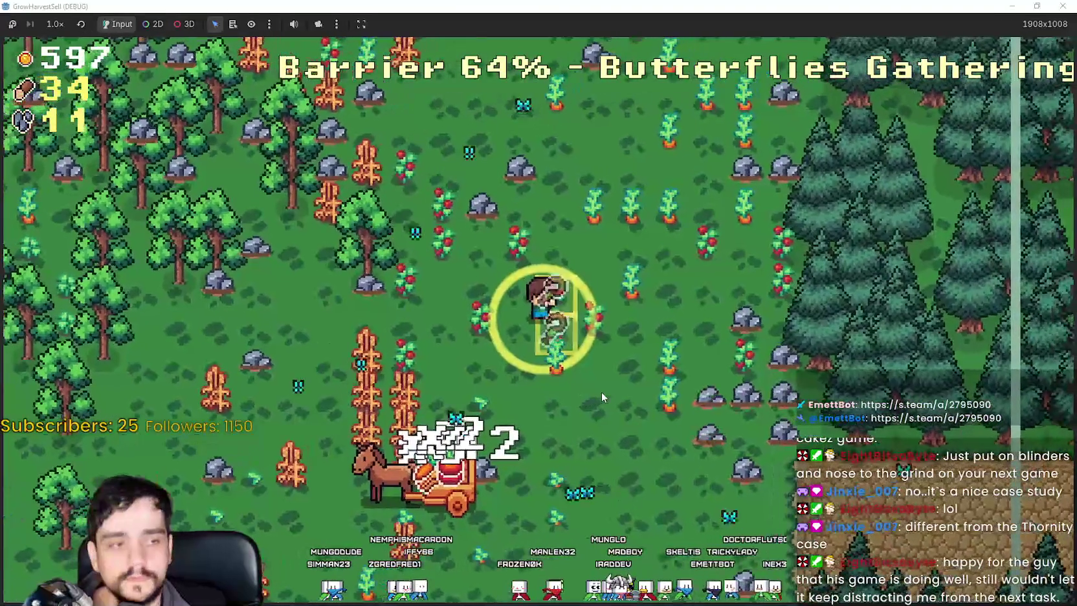
key(w)
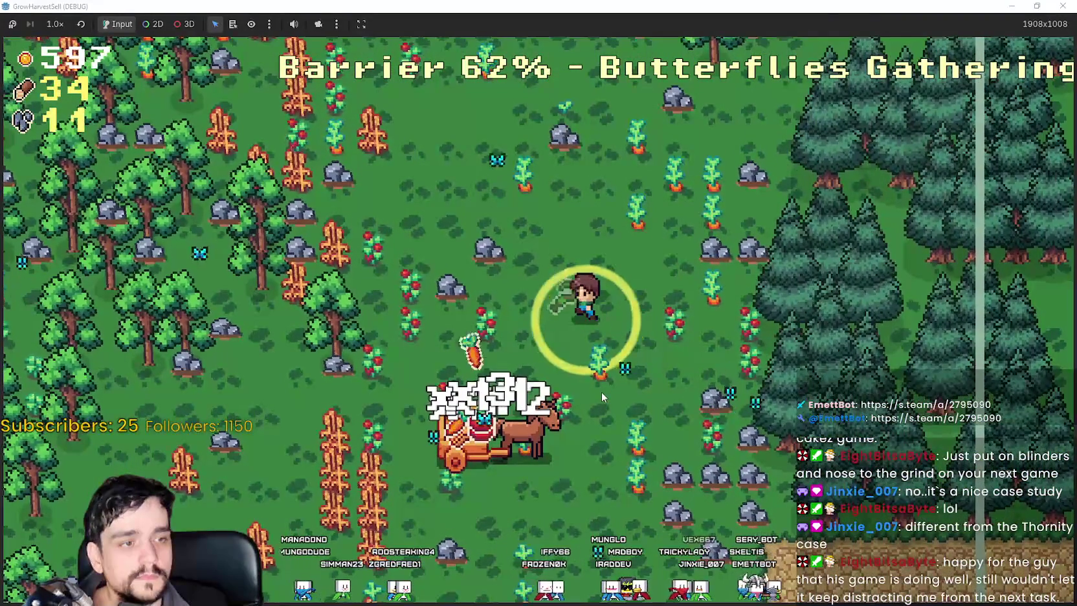
key(a)
key(s)
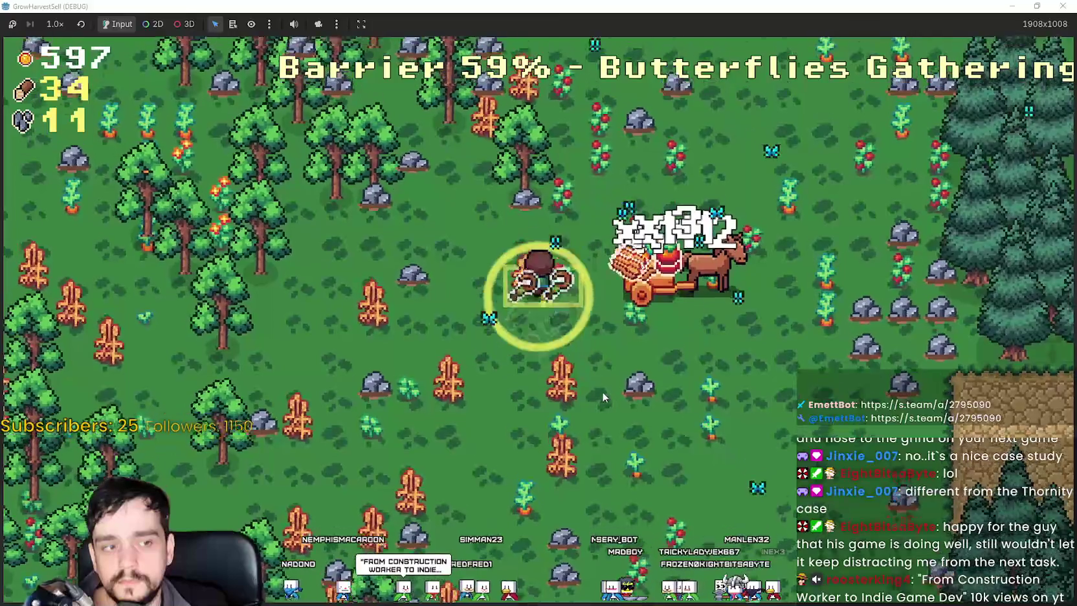
key(w)
key(d)
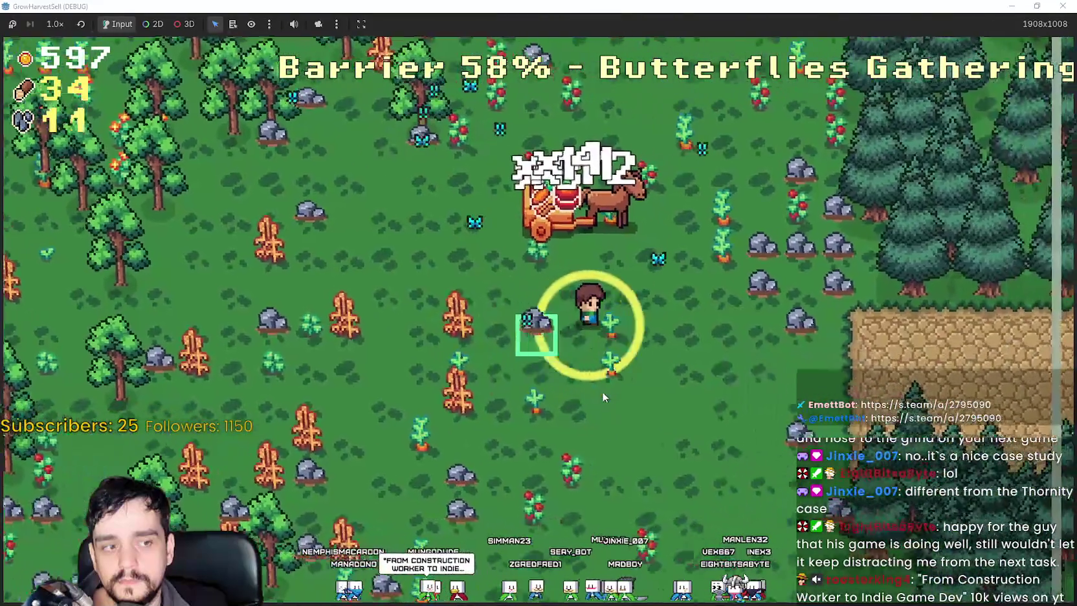
key(s)
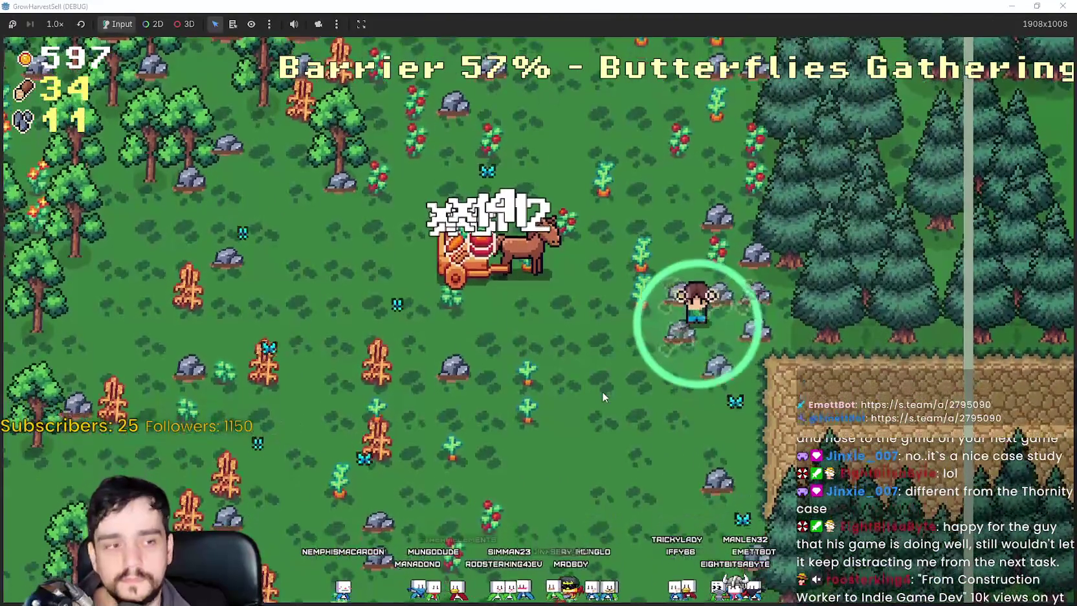
key(a)
key(d)
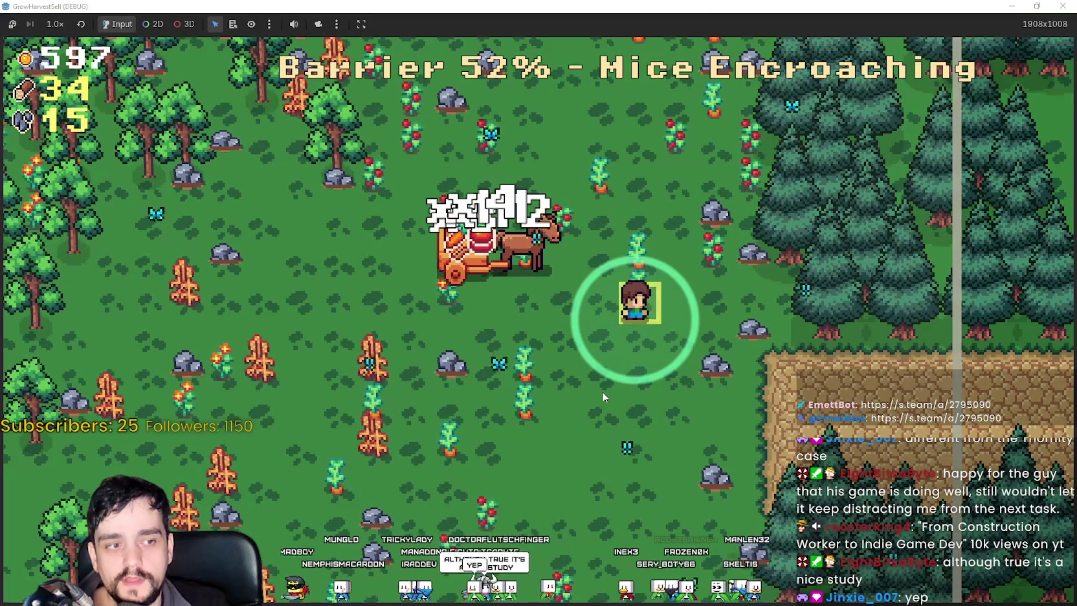
Finish harvesting the field's crops, letting caught mice carry them to the cart.
key(a)
key(w)
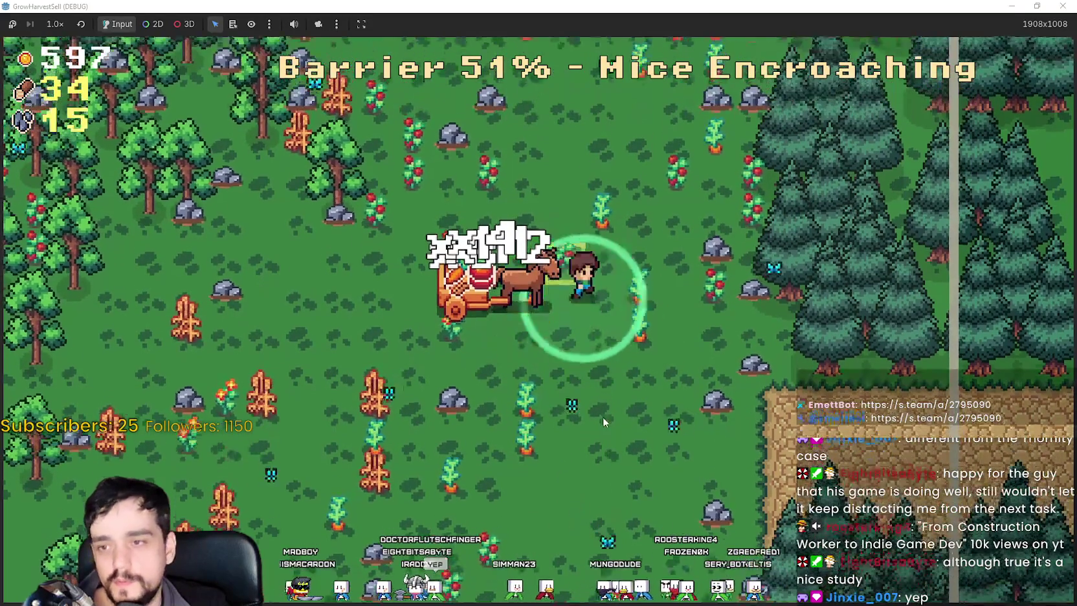
key(d)
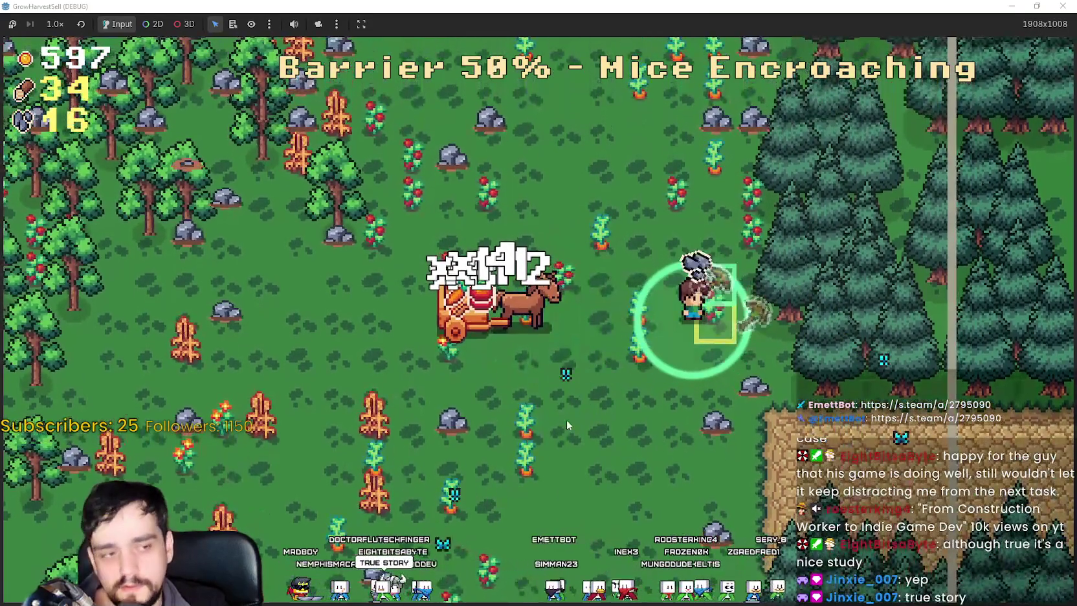
key(a)
key(s)
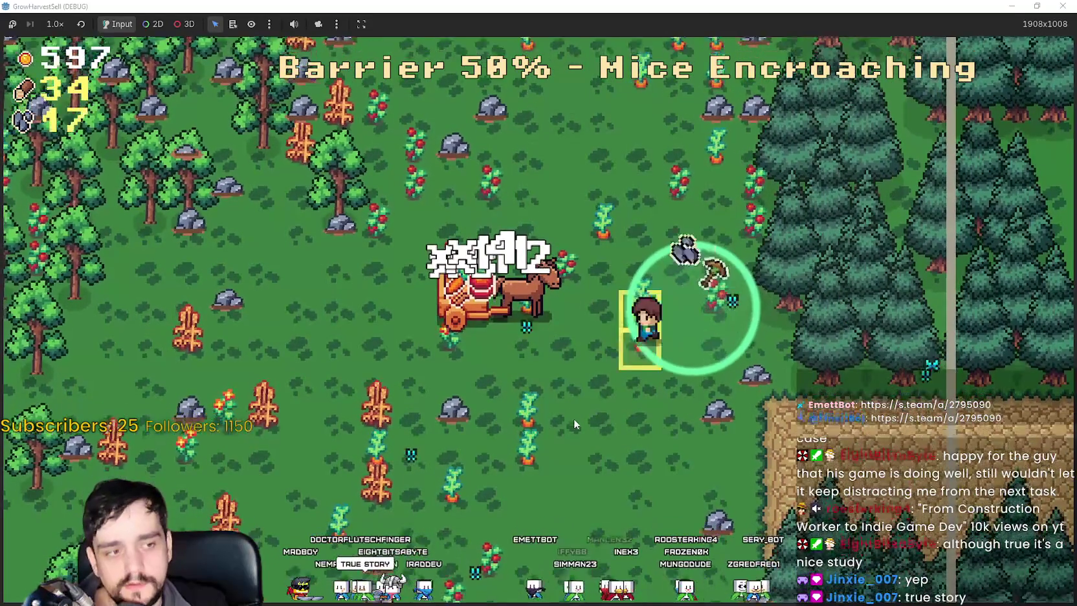
key(a)
key(s)
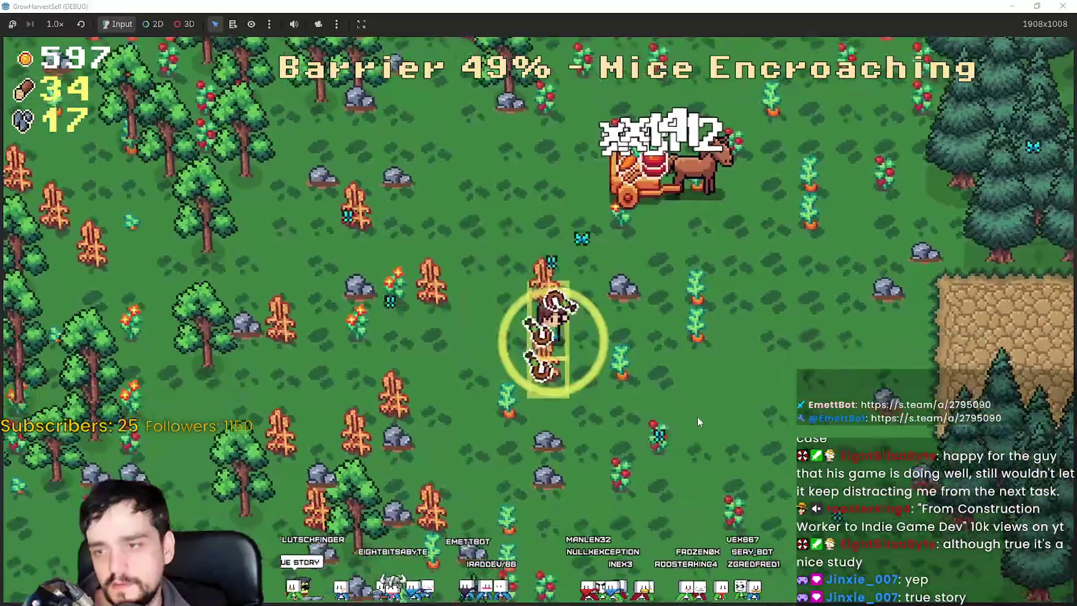
key(a)
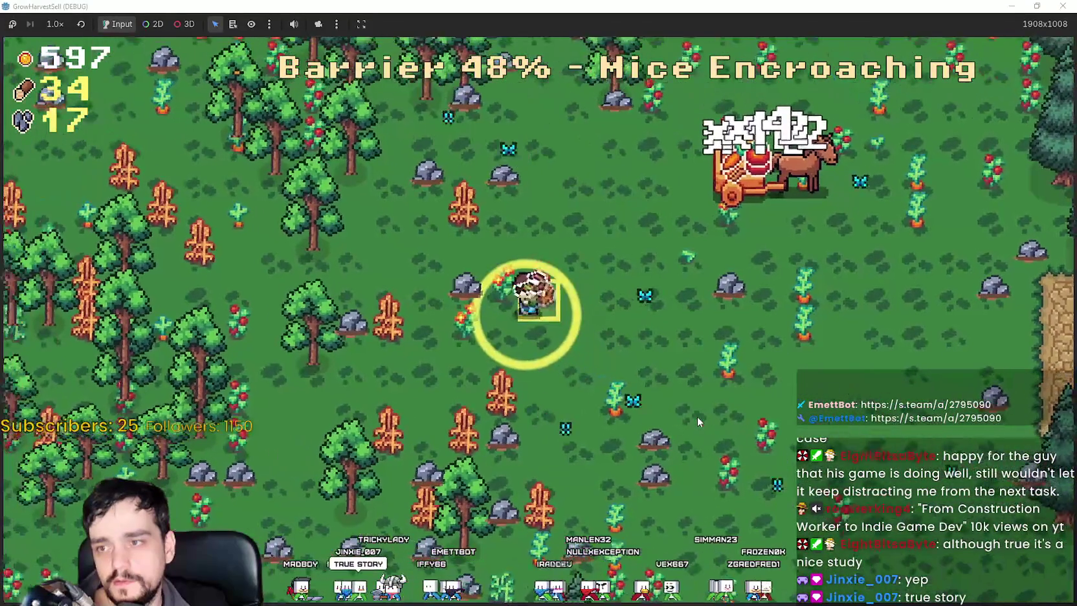
key(s)
key(a)
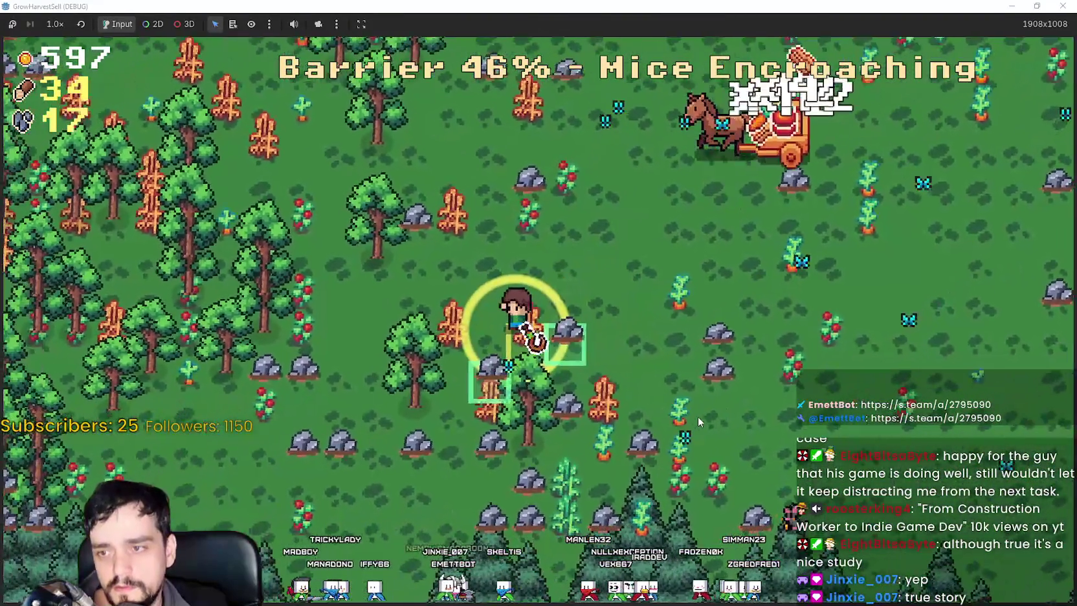
key(d)
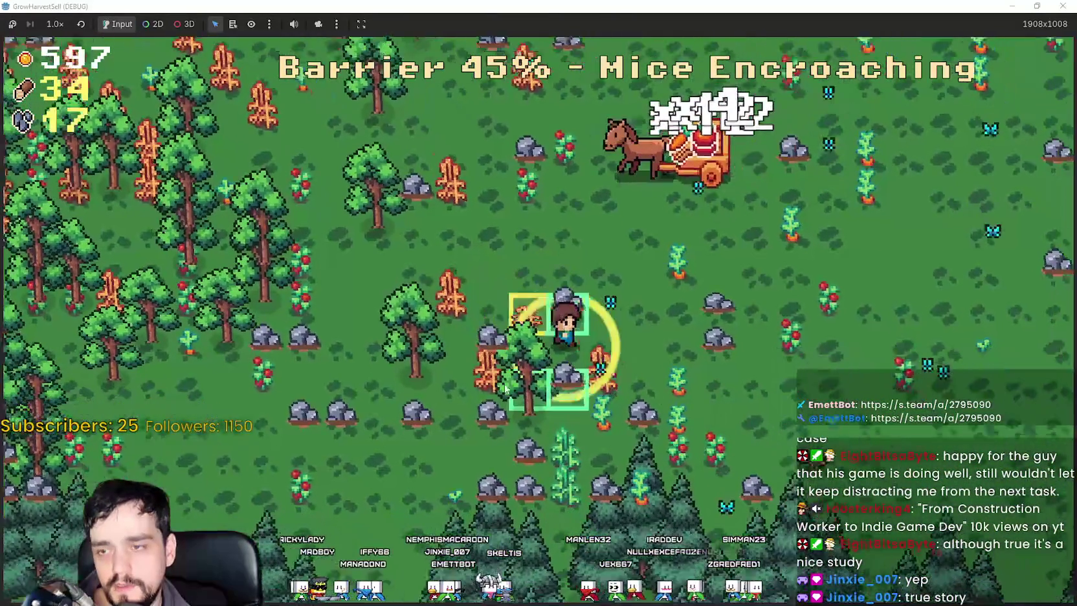
key(s)
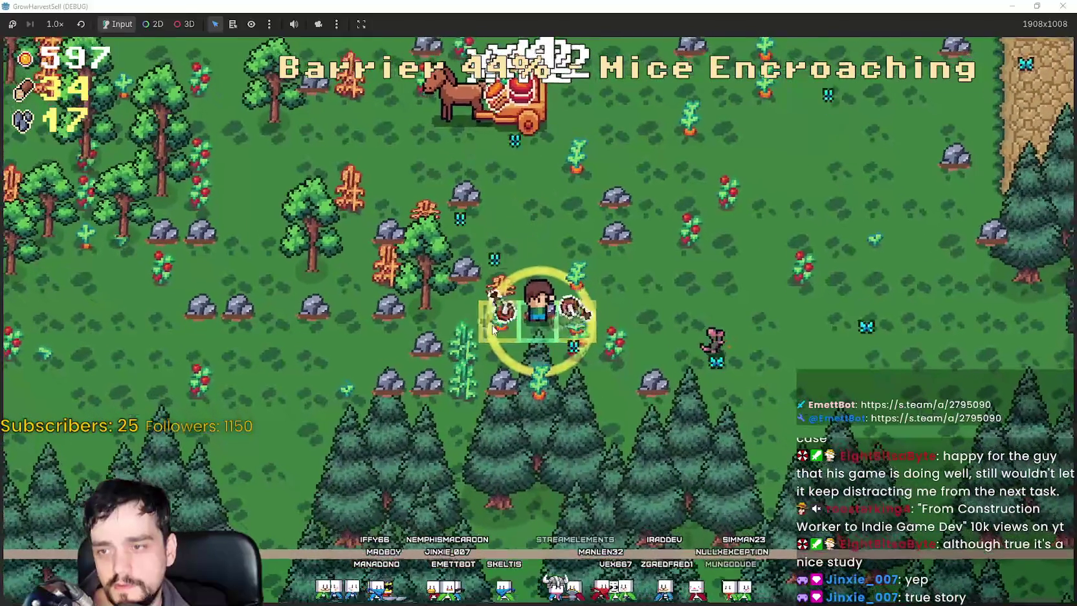
key(a)
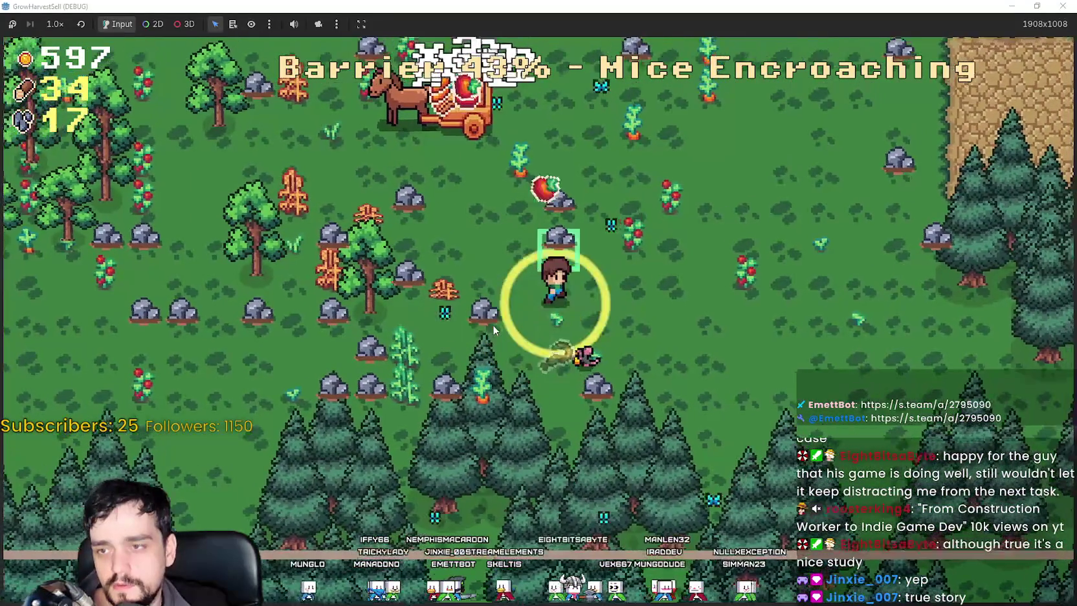
key(w)
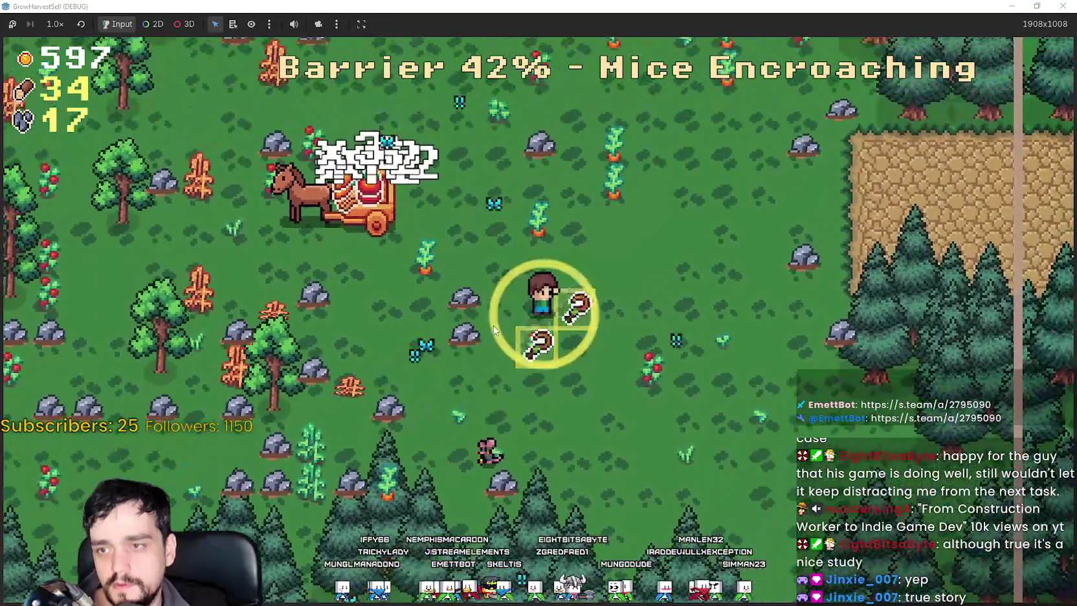
key(w)
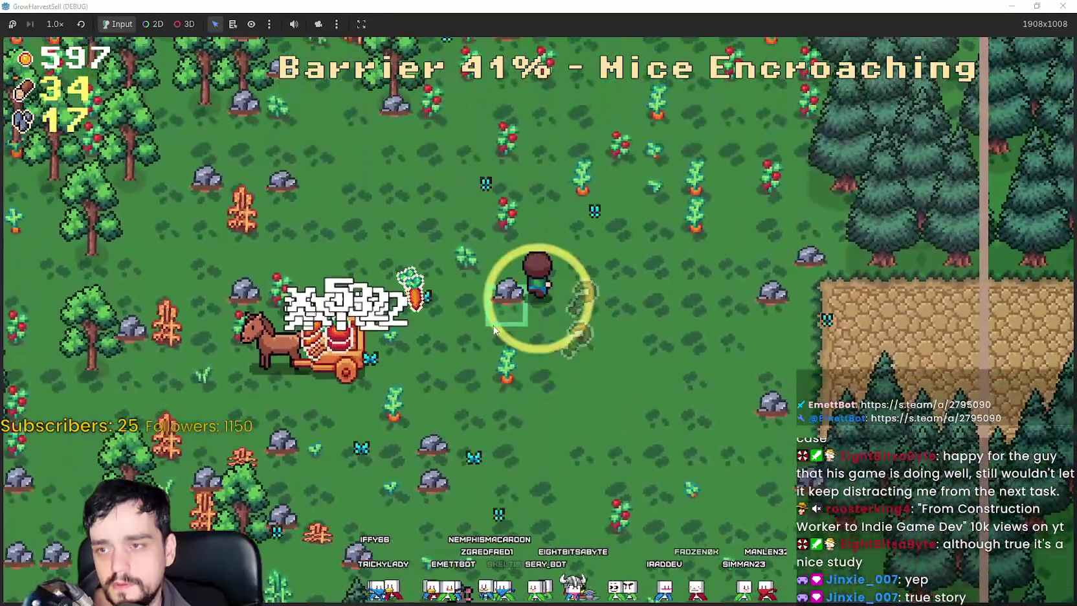
Roam the forest and field chopping trees and mining rocks for wood and stone.
key(w)
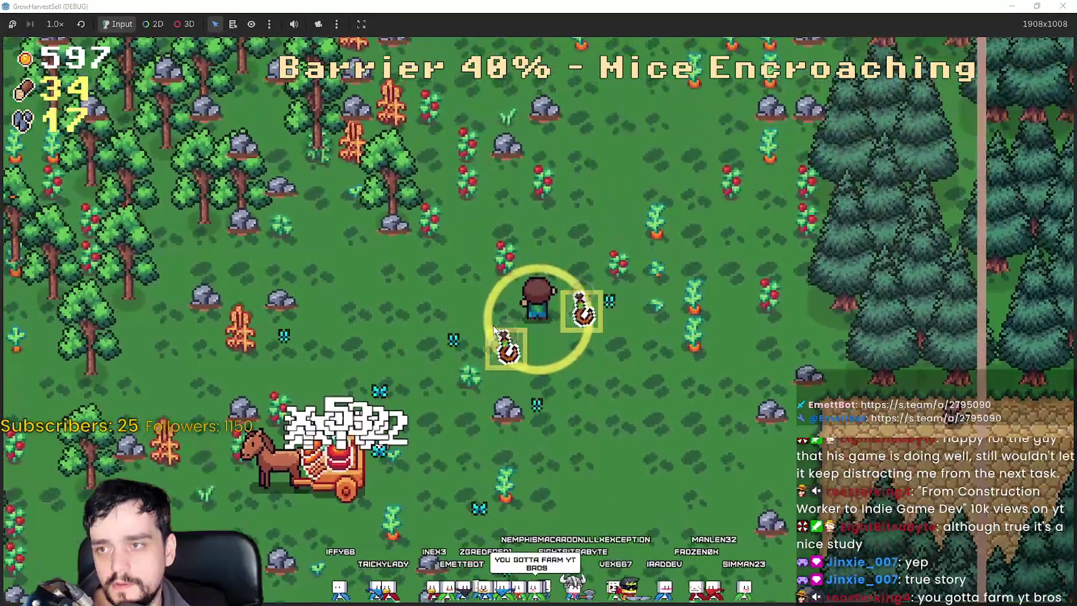
key(a)
key(w)
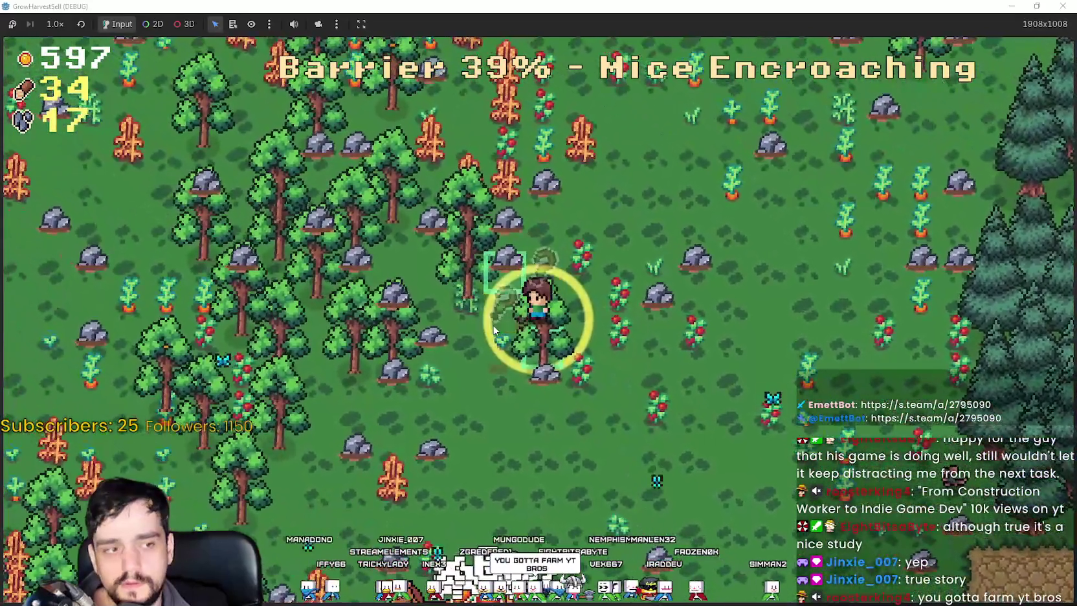
key(s)
key(d)
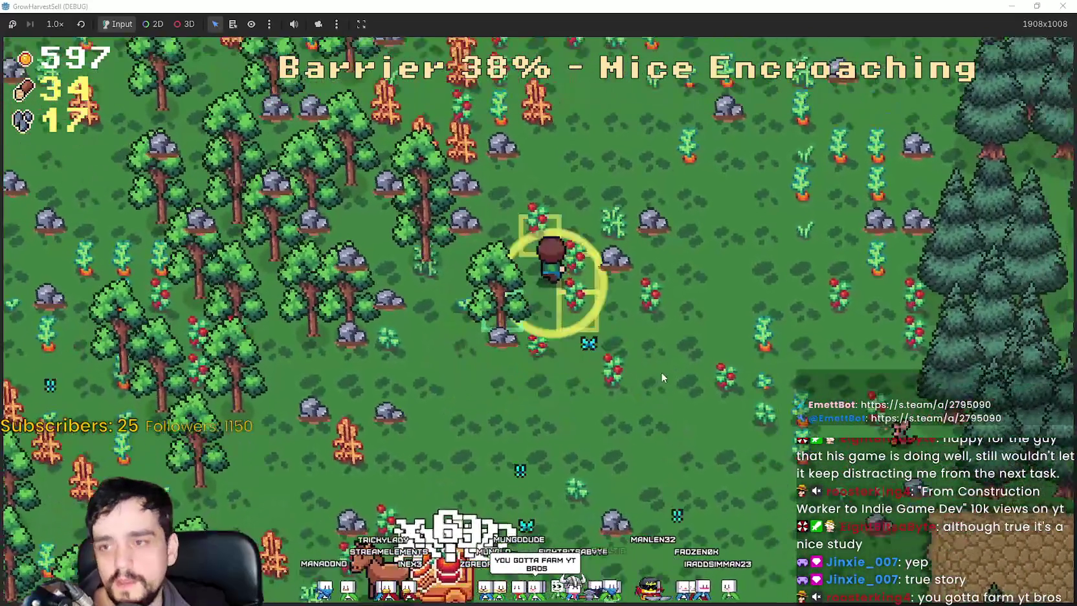
key(w)
key(d)
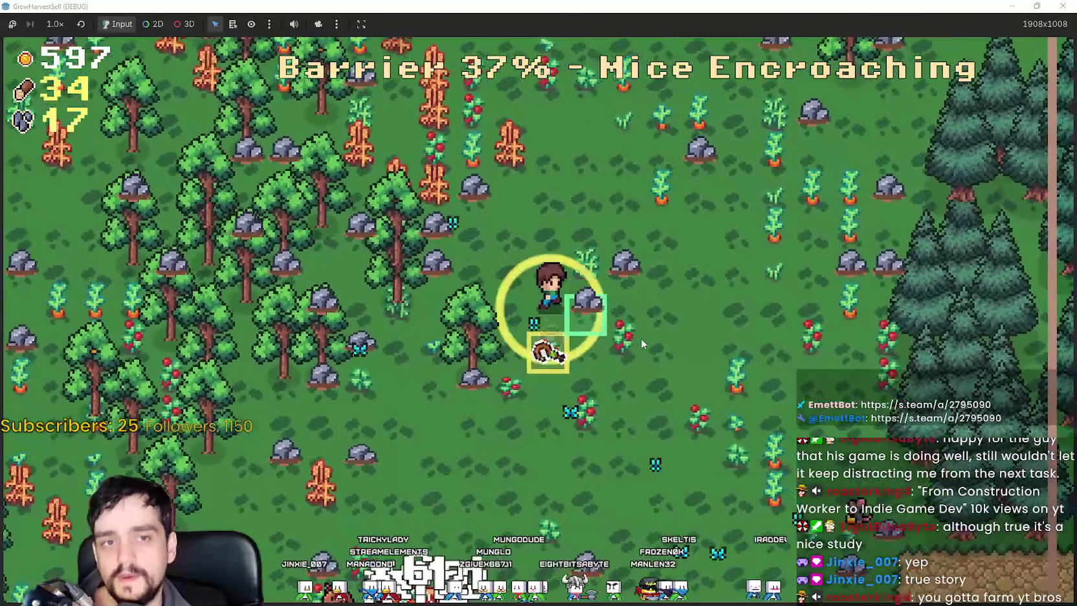
key(w)
key(a)
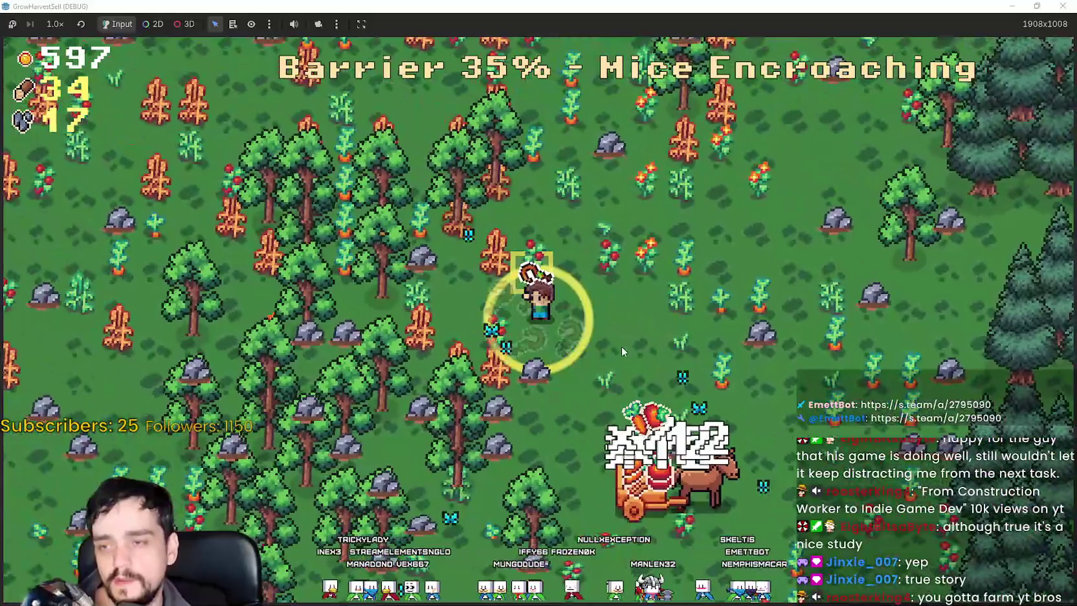
key(d)
key(s)
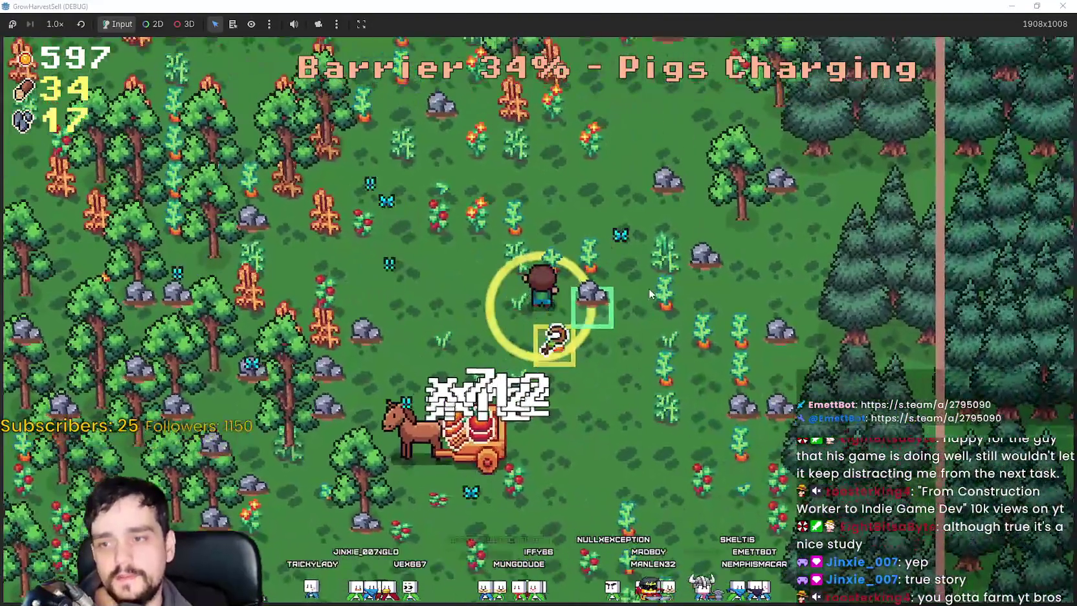
key(d)
key(s)
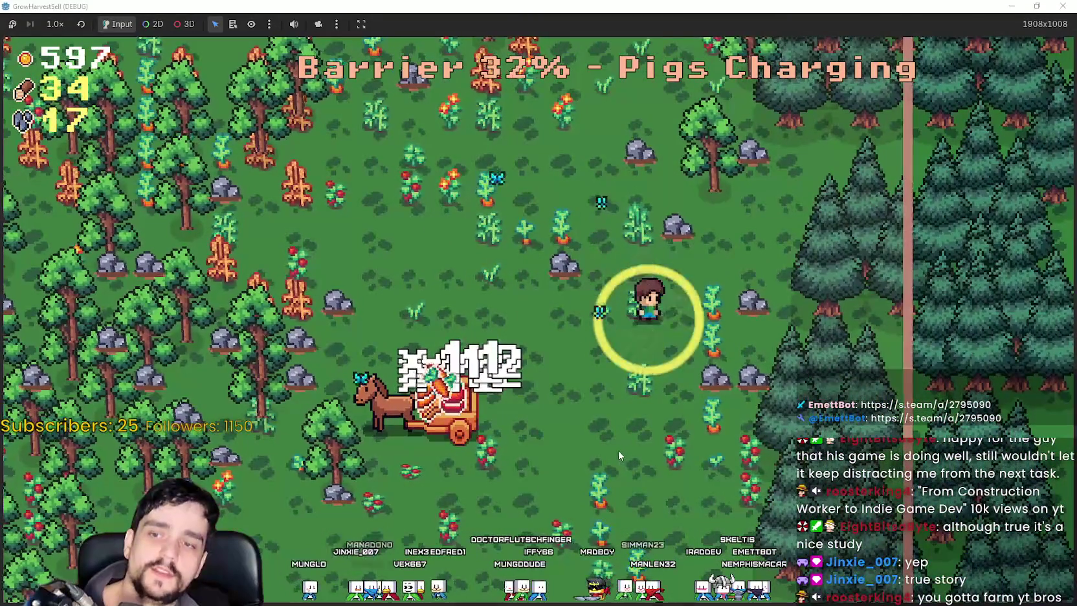
key(s)
key(a)
key(s)
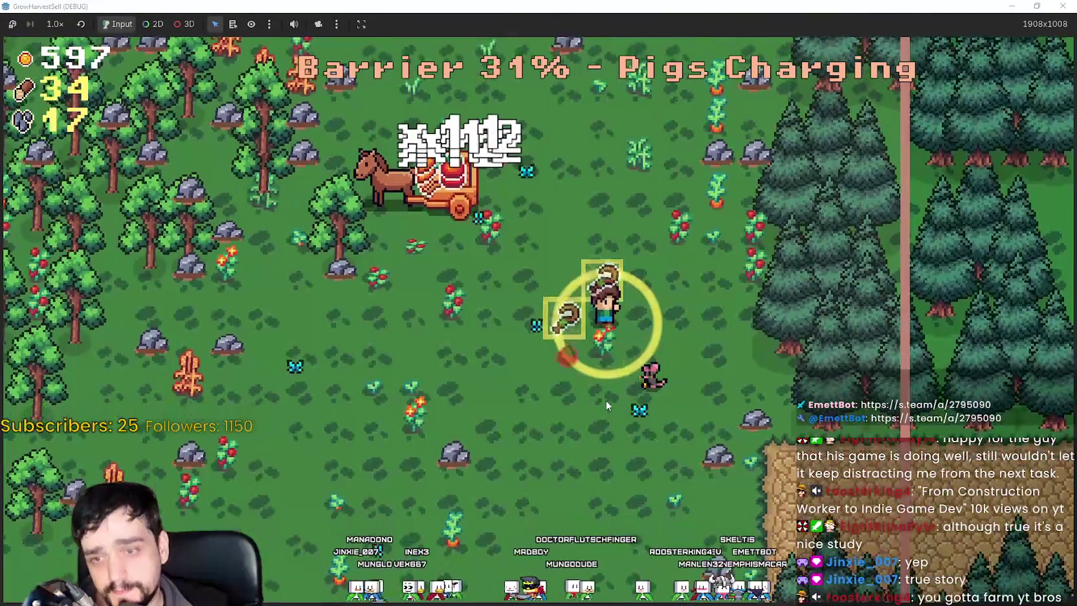
key(s)
key(d)
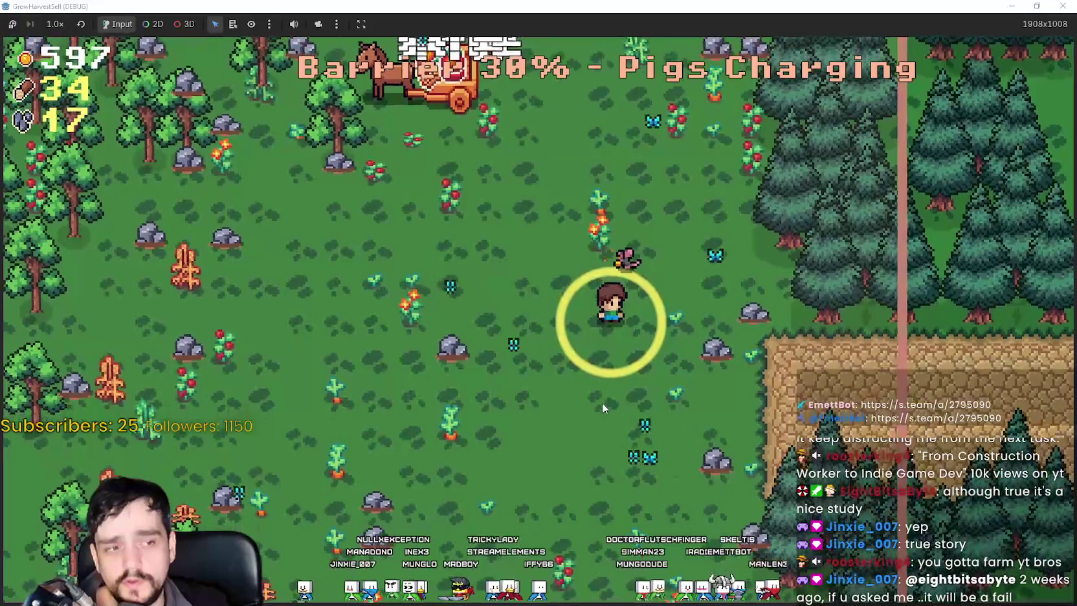
key(a)
key(a)
key(w)
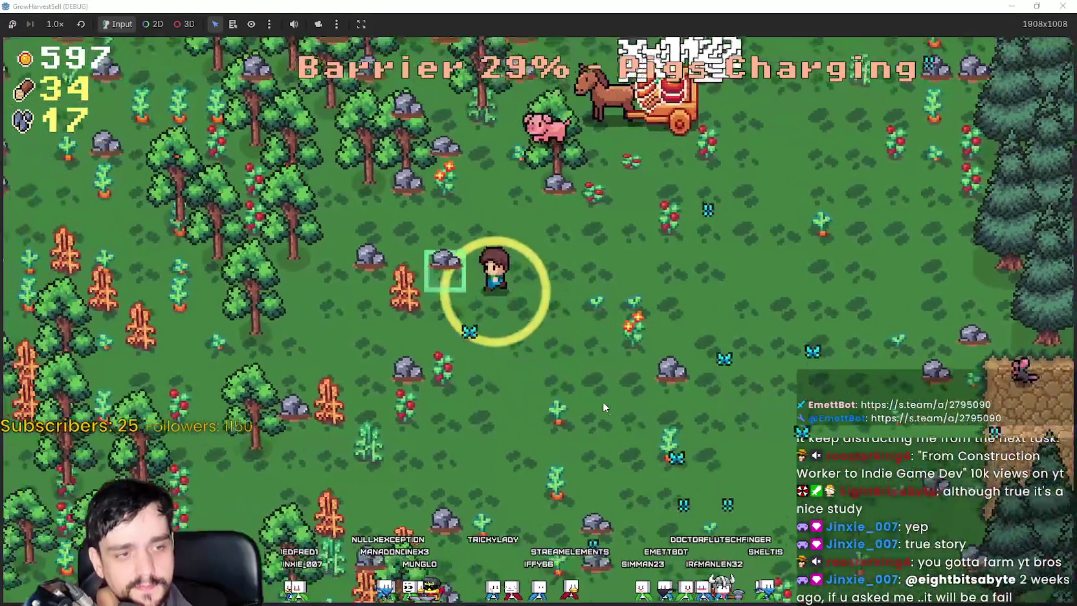
key(s)
key(d)
key(w)
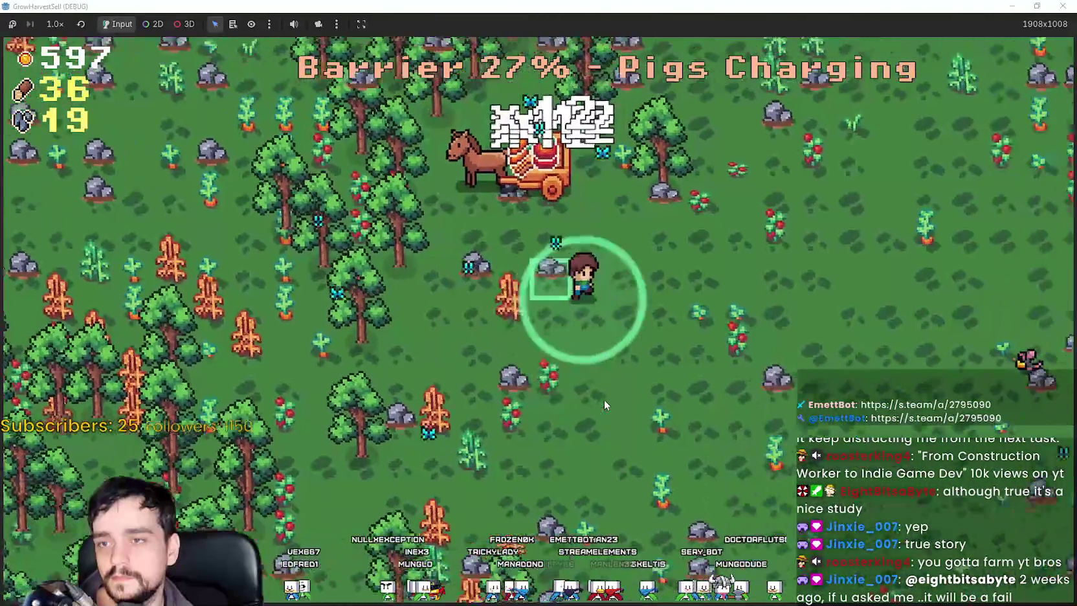
key(w)
key(a)
key(d)
key(s)
key(a)
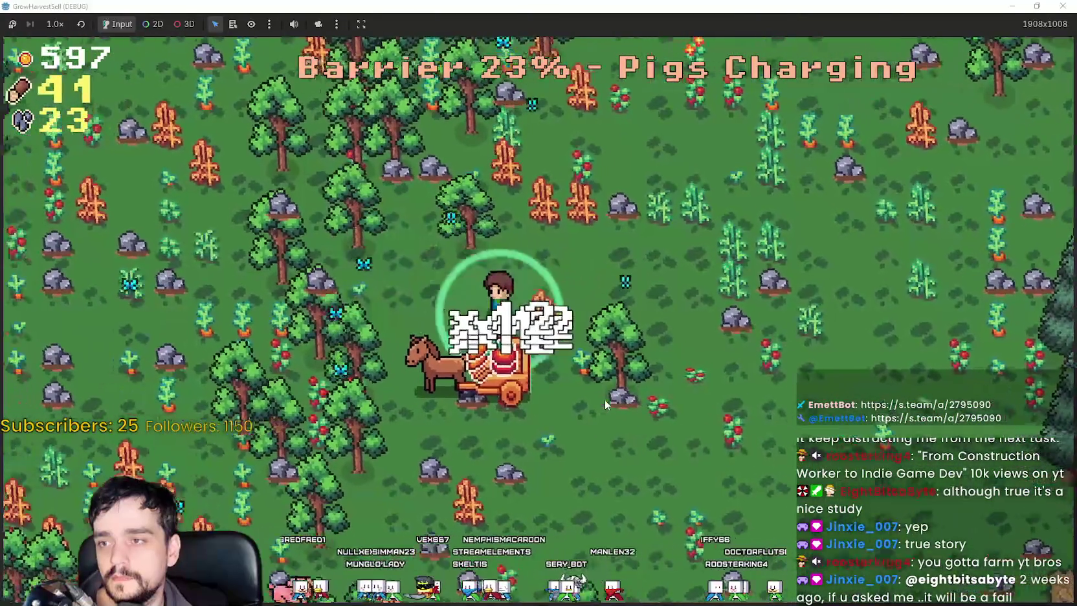
key(w)
key(a)
key(s)
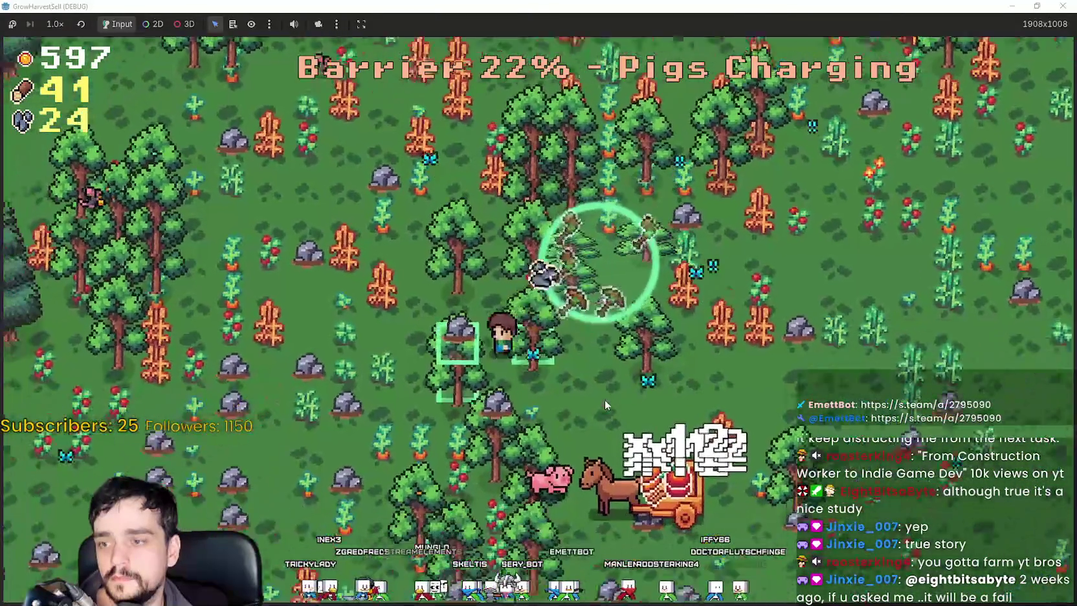
key(s)
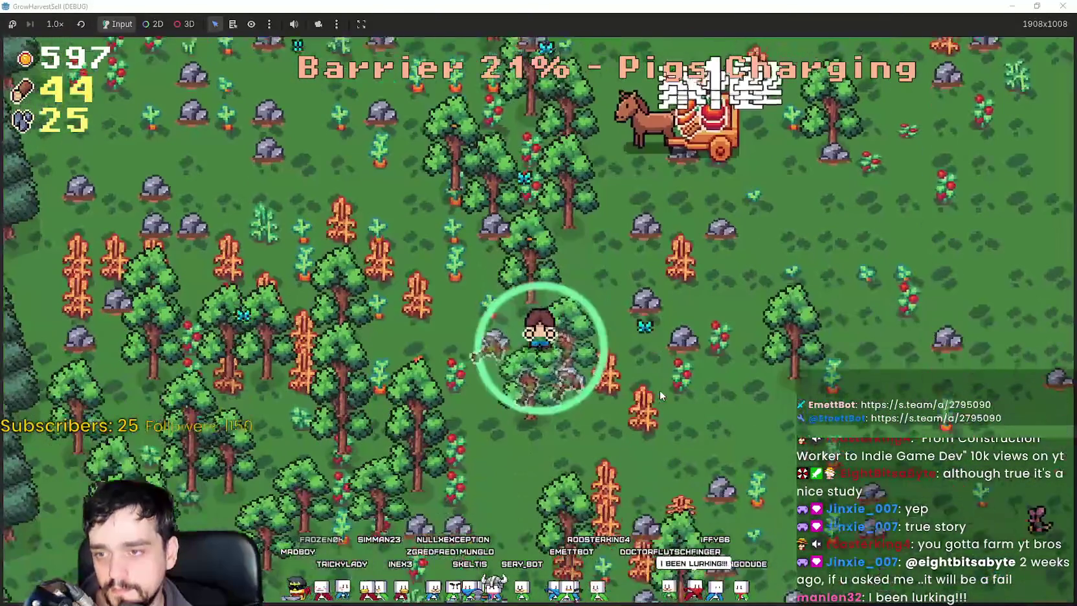
key(d)
key(d)
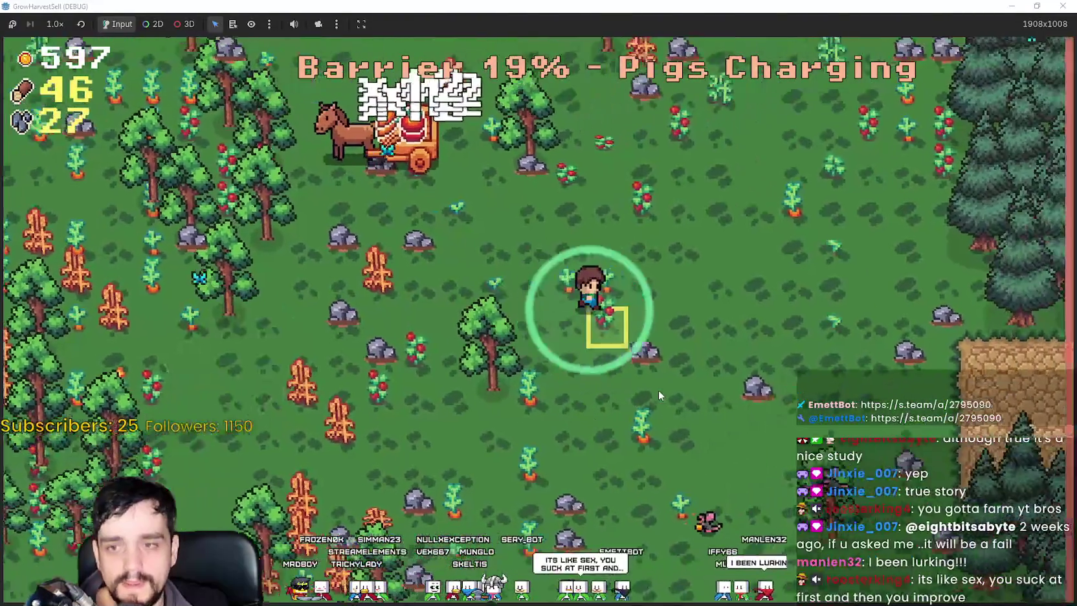
key(a)
key(s)
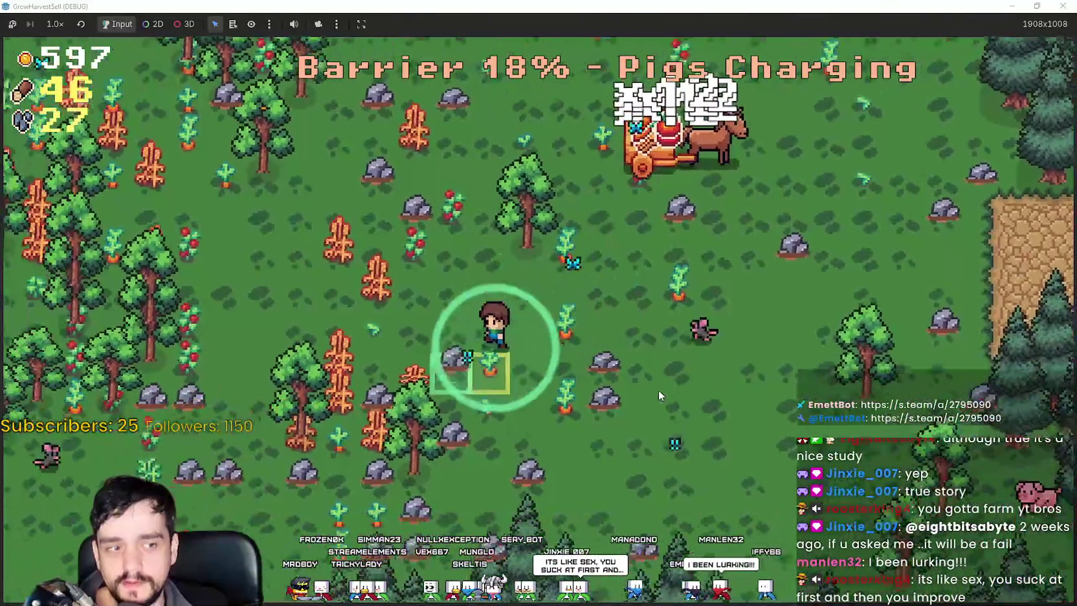
key(a)
key(s)
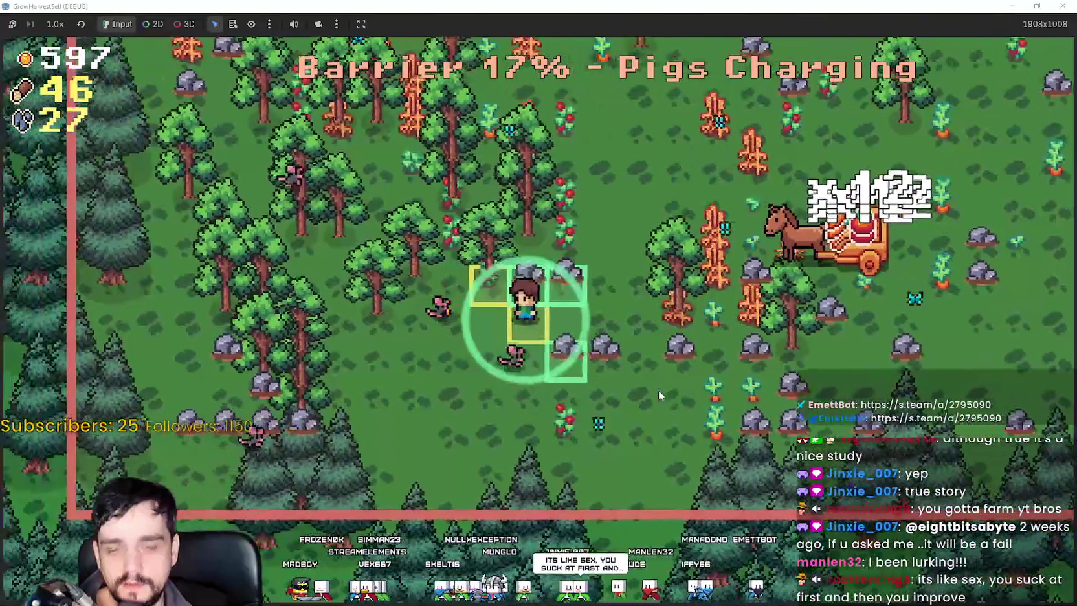
key(w)
key(d)
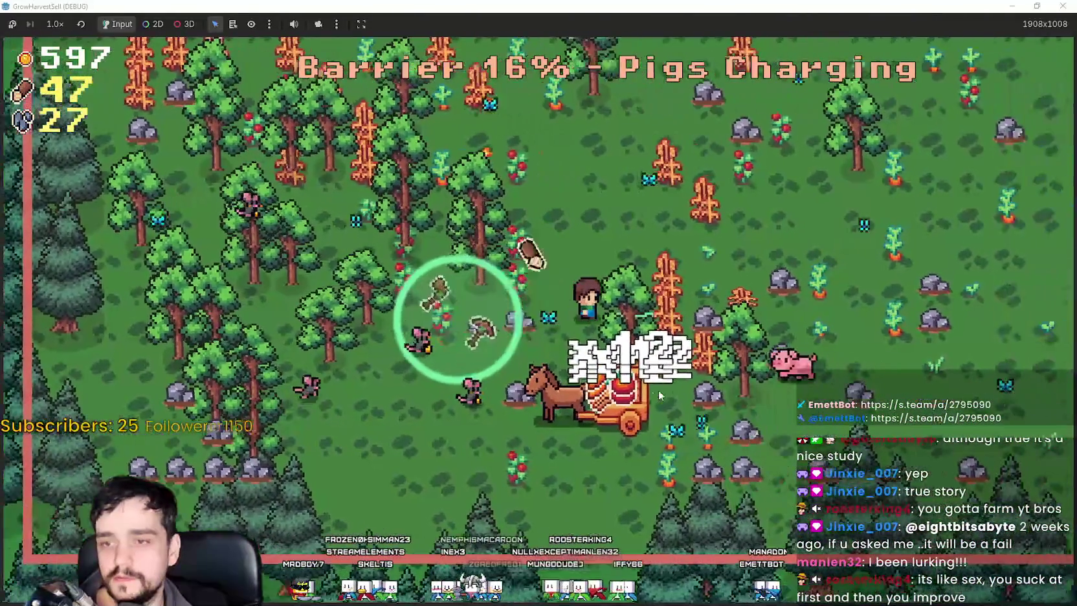
key(d)
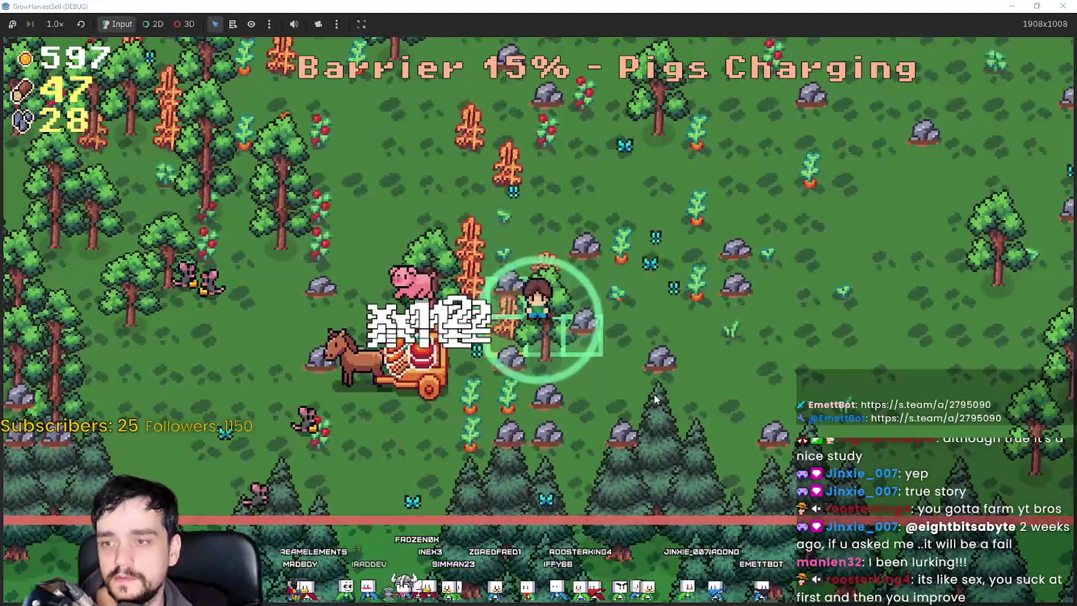
key(d)
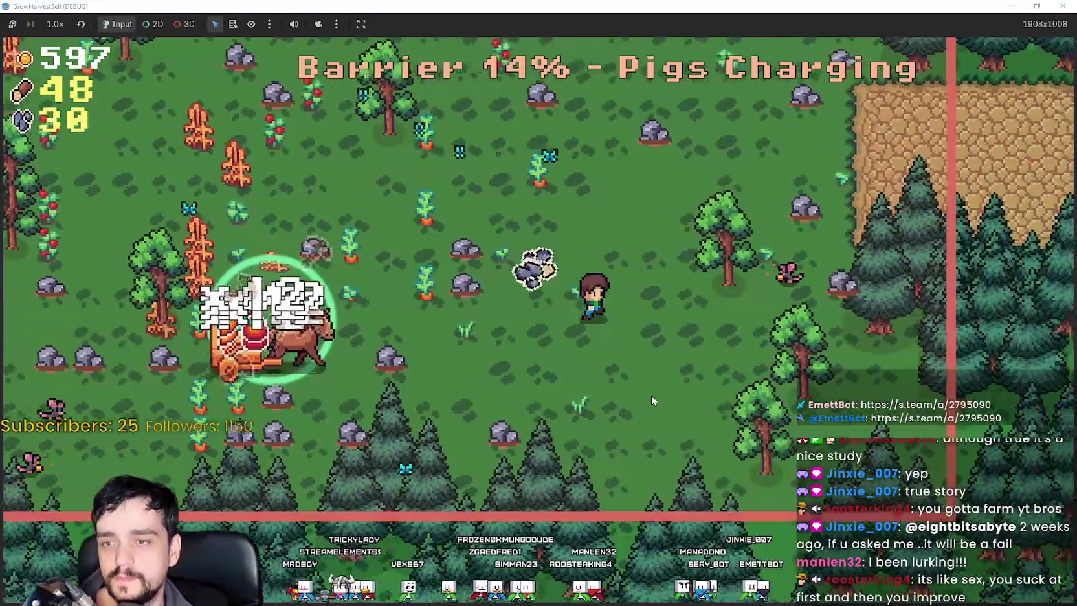
key(s)
Grab the last wood as the barrier expires, then return Home with 60 crops, 51 wood, 30 stone.
key(a)
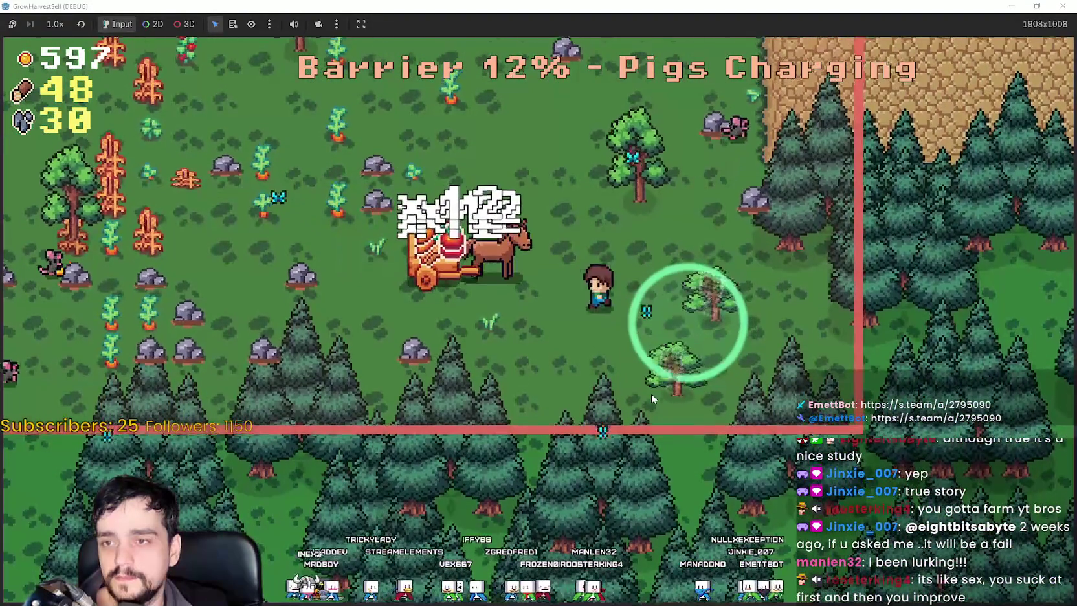
key(w)
key(w)
key(a)
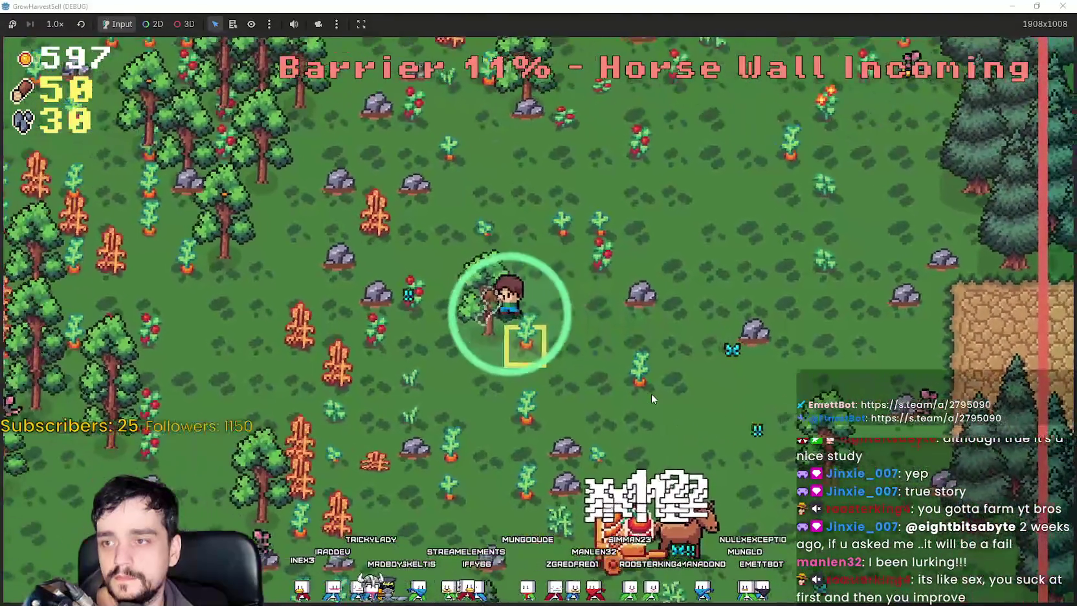
key(d)
key(d)
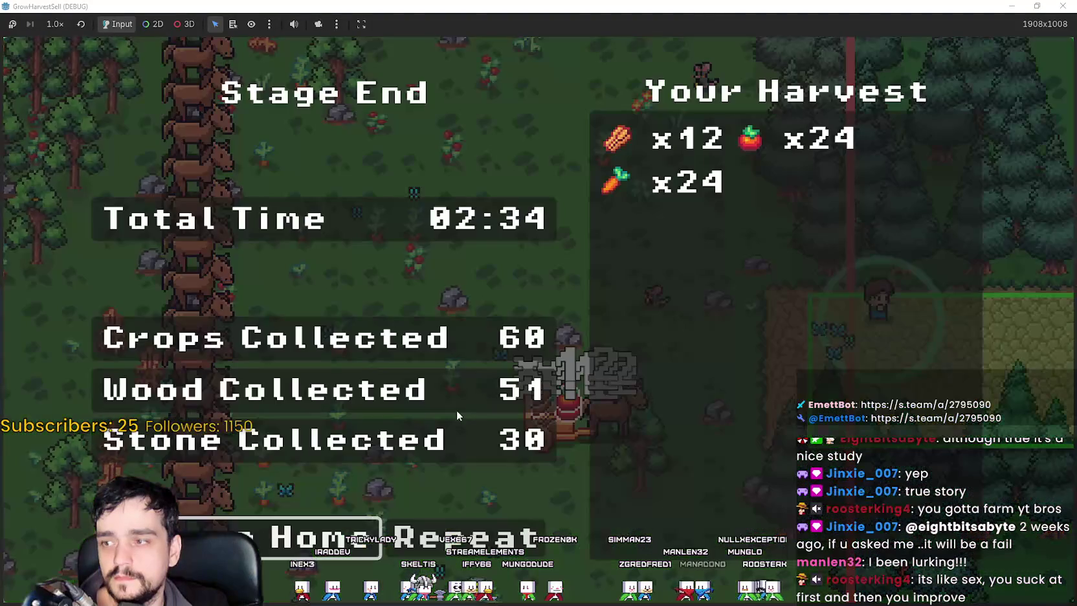
click(277, 545)
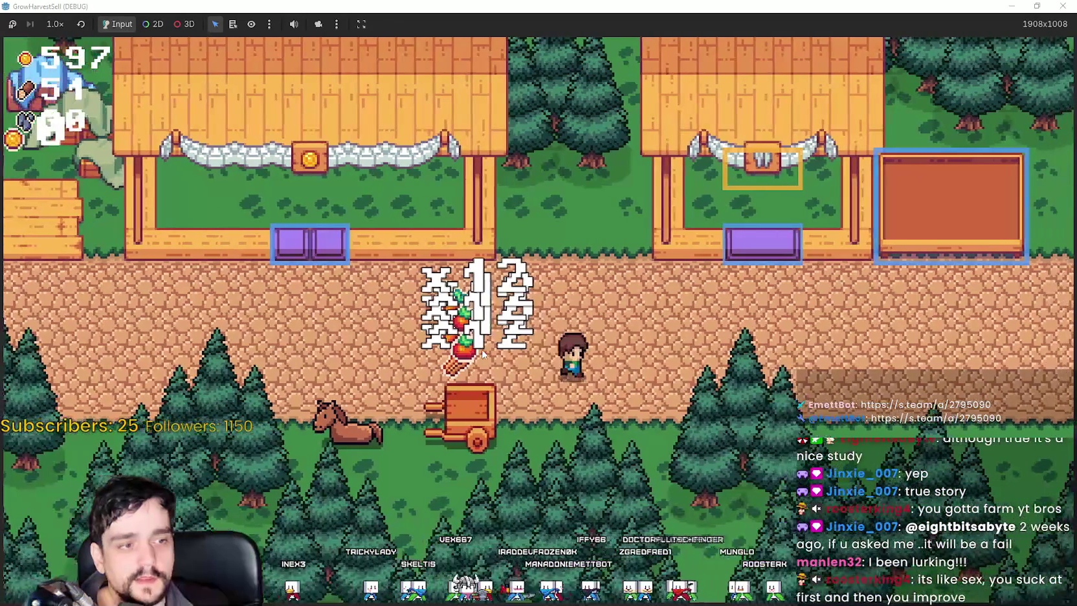
Carry crops from the cart onto the stall's purple drop box to sell them.
key(d)
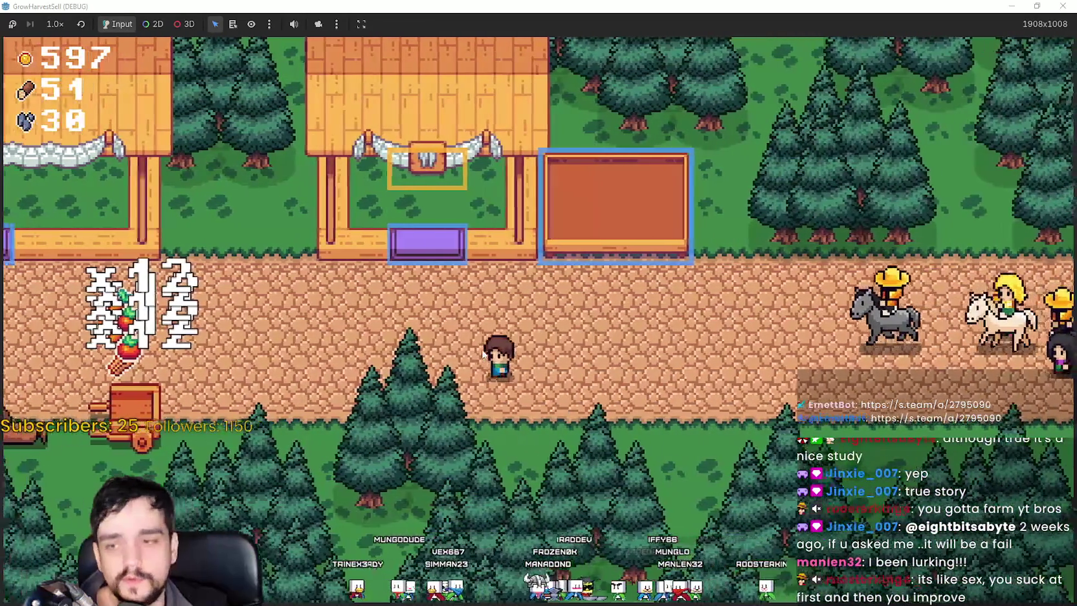
key(a)
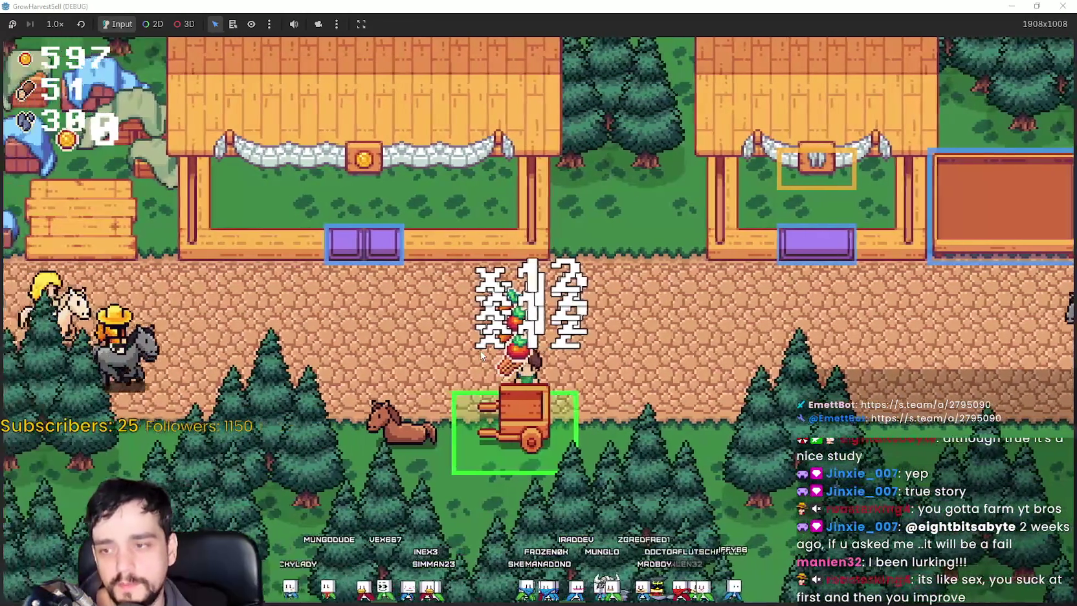
key(w)
key(a)
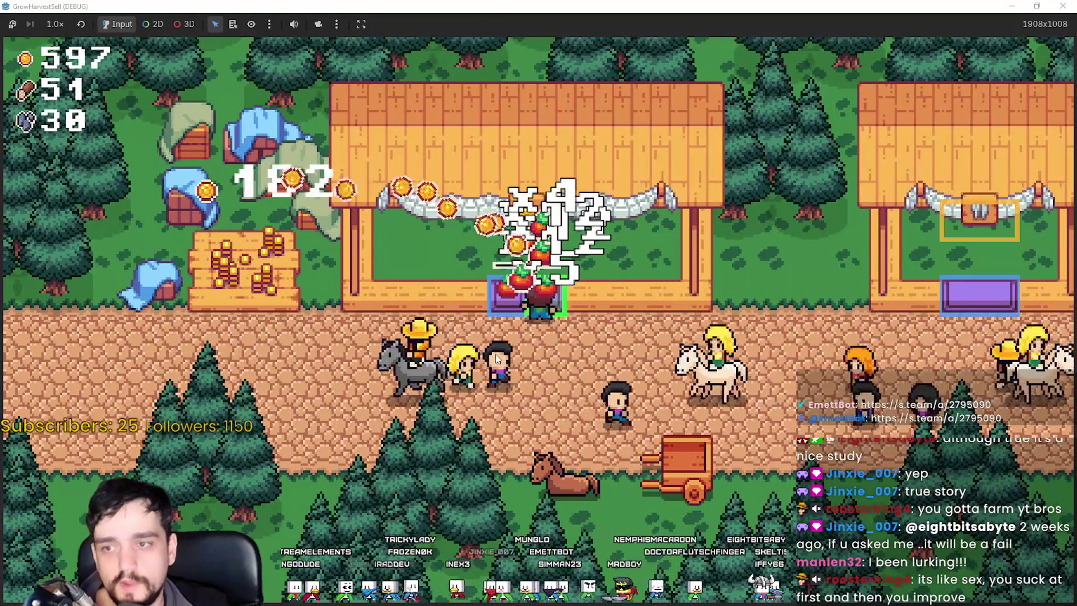
key(s)
key(w)
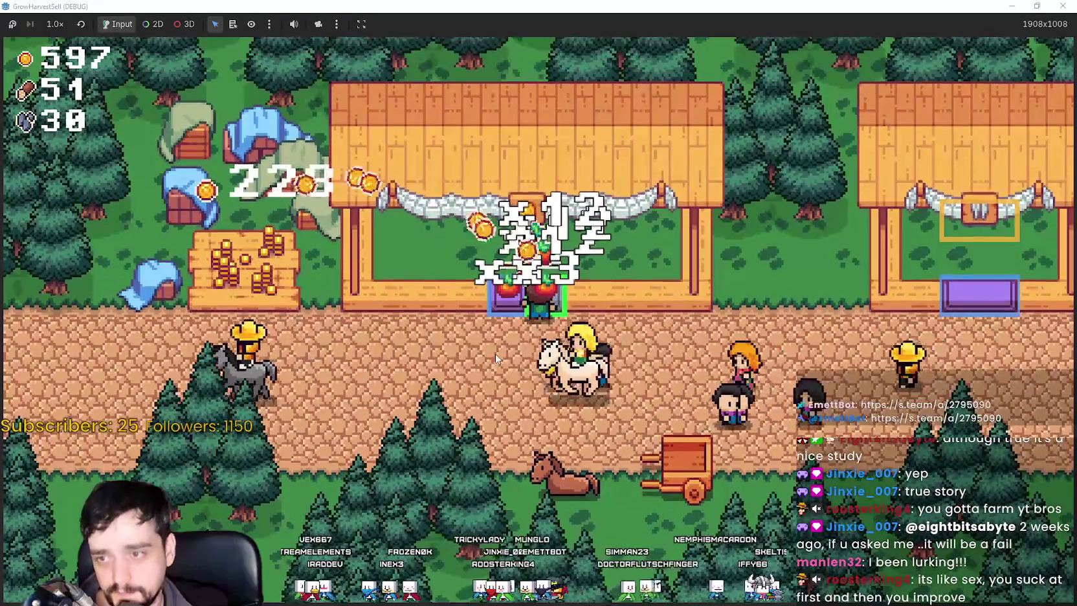
key(s)
key(a)
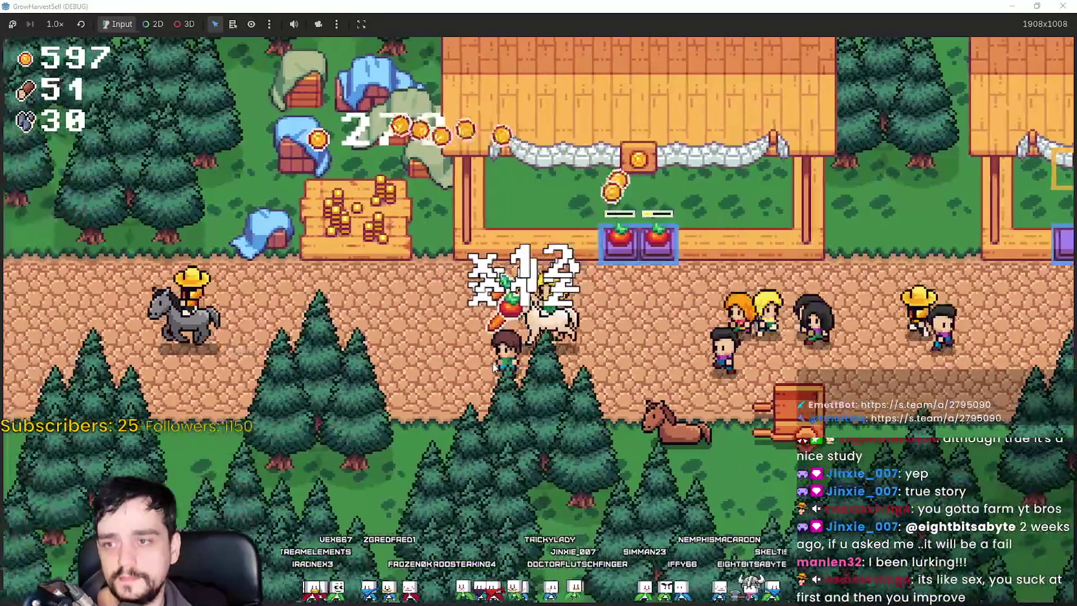
key(w)
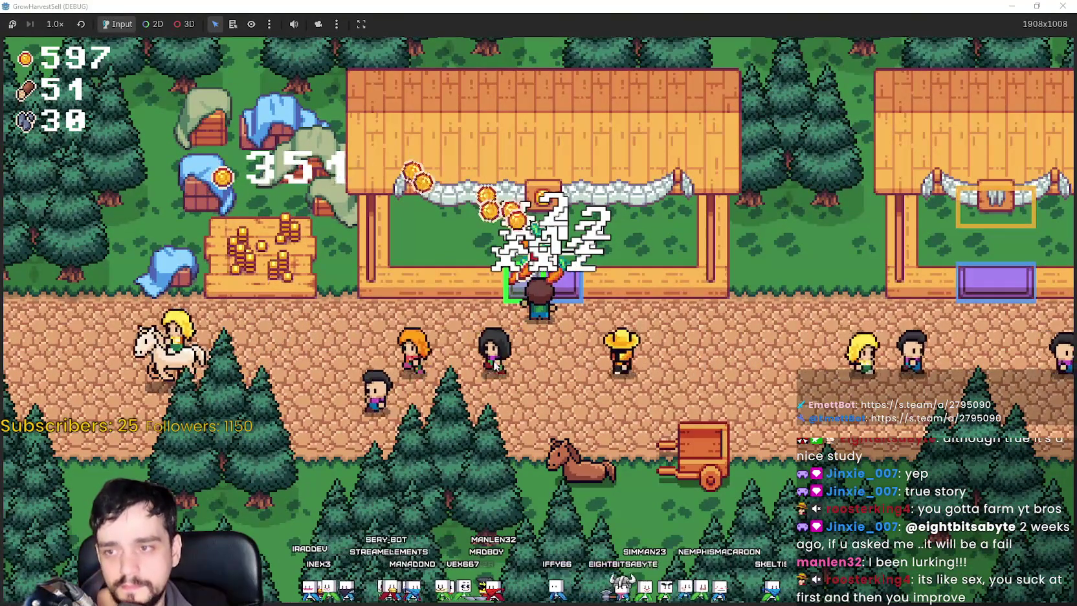
Sell the remaining crops to reach 702 gold and bring up stage selection.
key(s)
key(d)
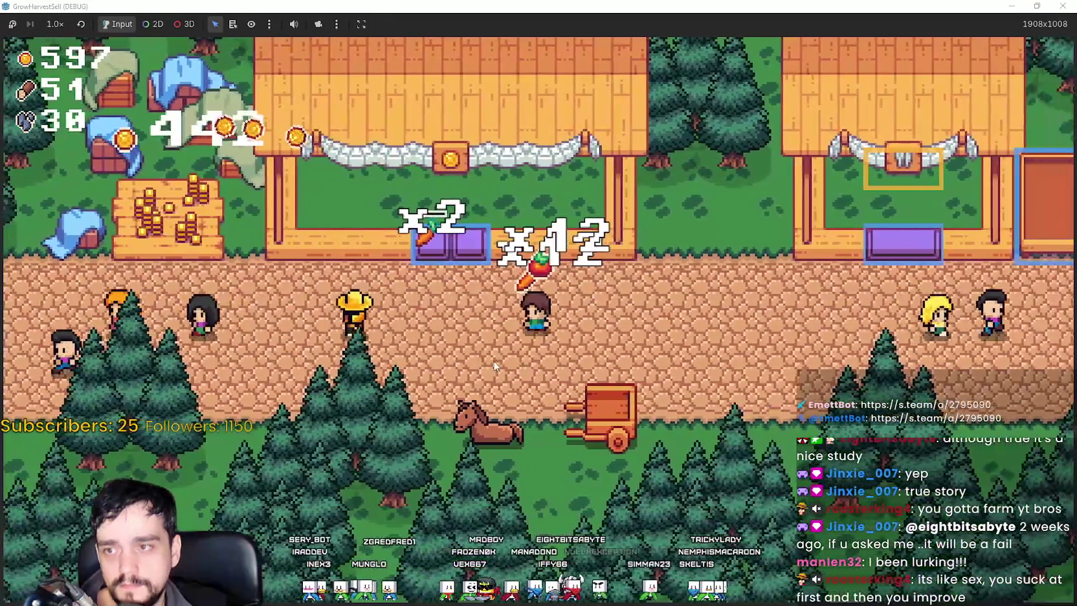
key(w)
key(a)
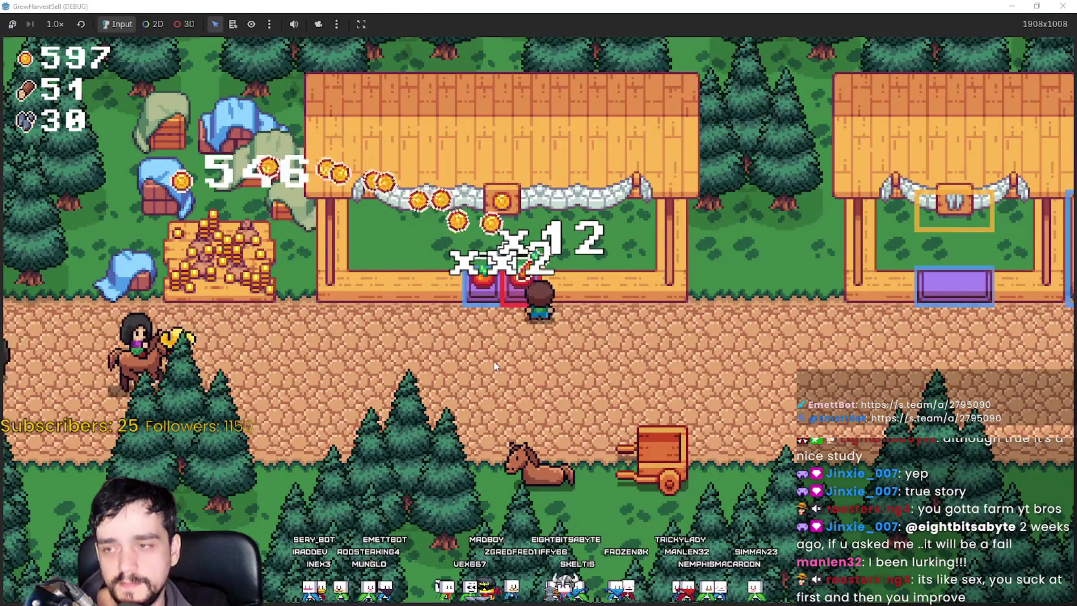
key(s)
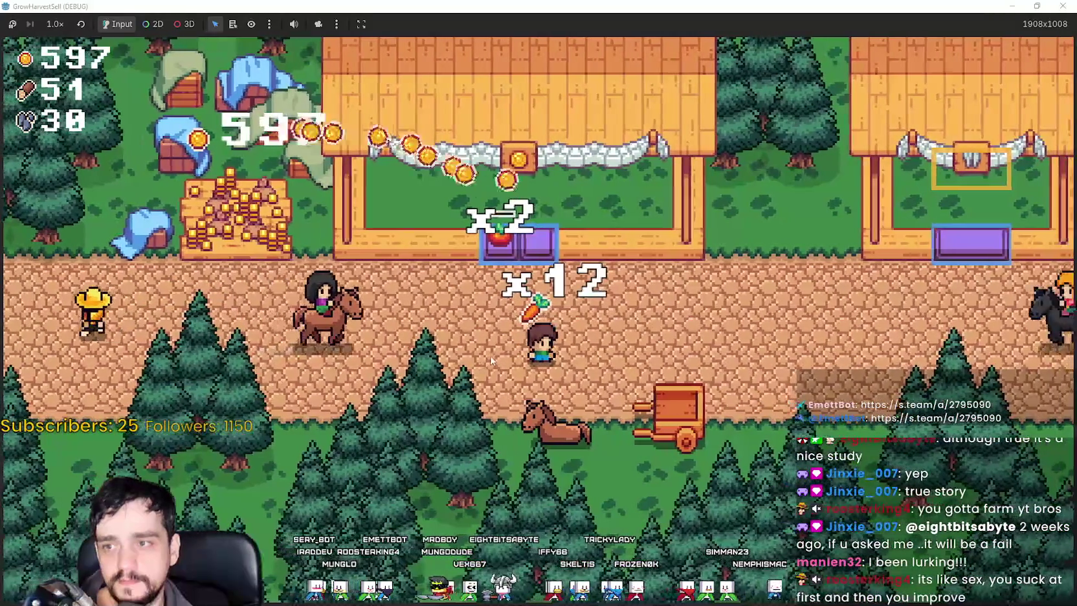
key(w)
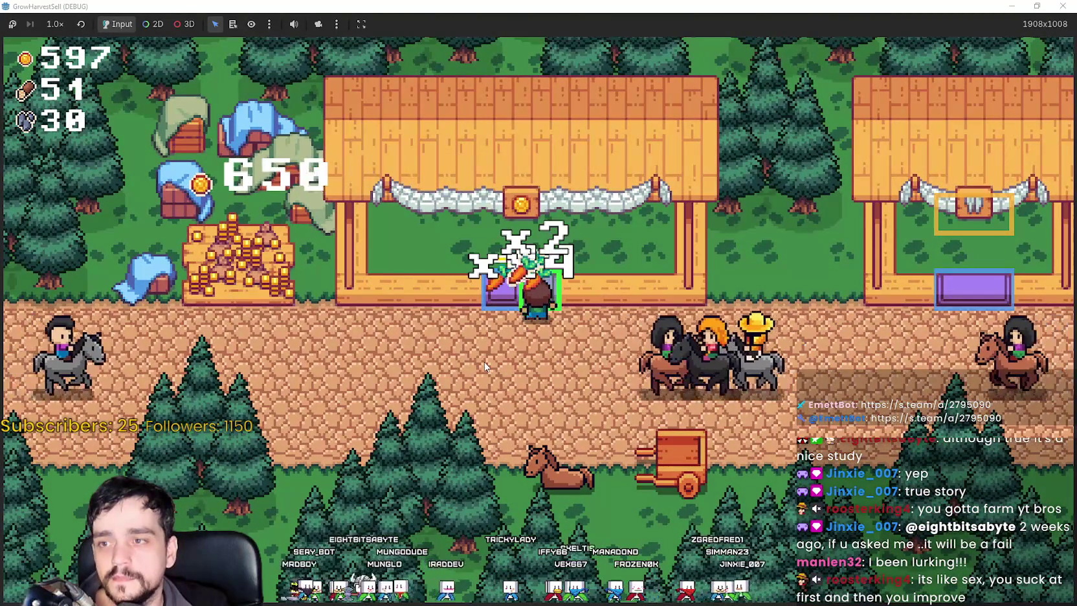
key(Escape)
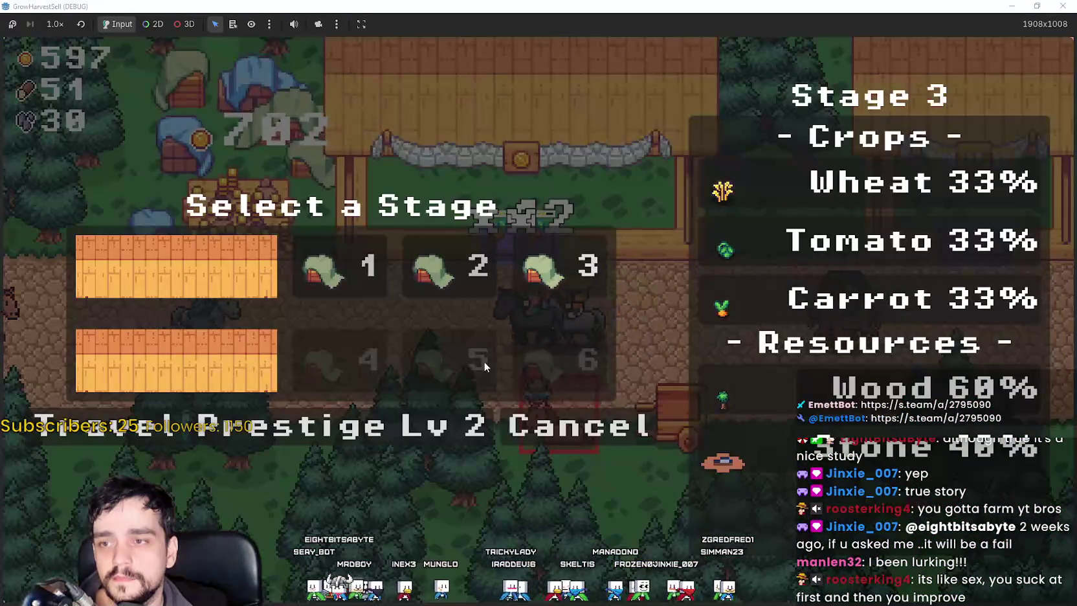
Cancel the Select a Stage overlay.
click(575, 433)
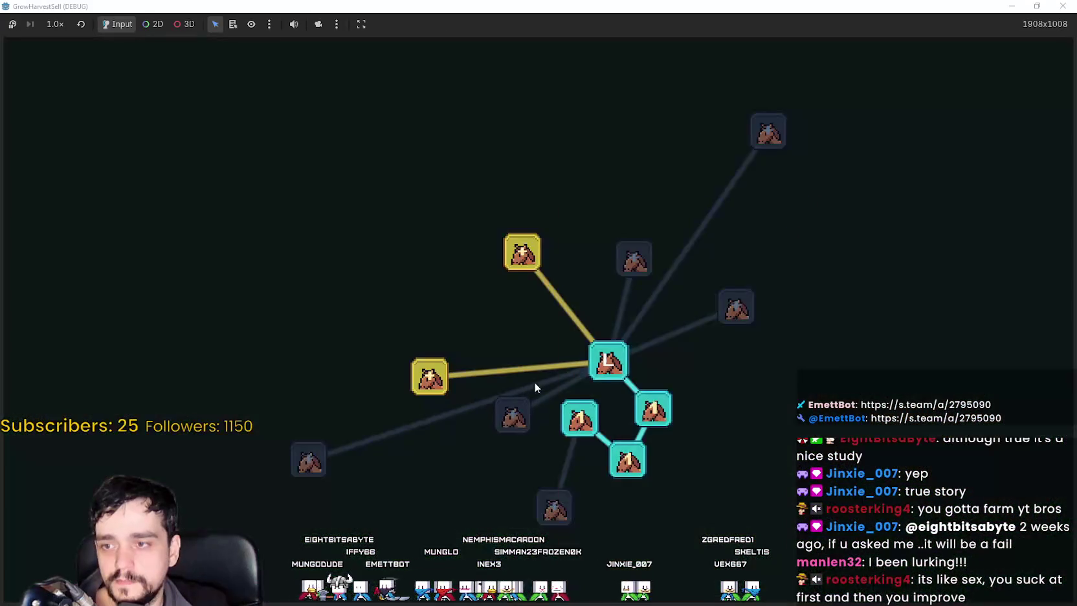
Purchase the Light Feet and Deep Barrier skills, unlocking Barrier Energy next.
scroll(534, 386, up, 2)
drag(500, 344, 551, 252)
mouse_move(487, 311)
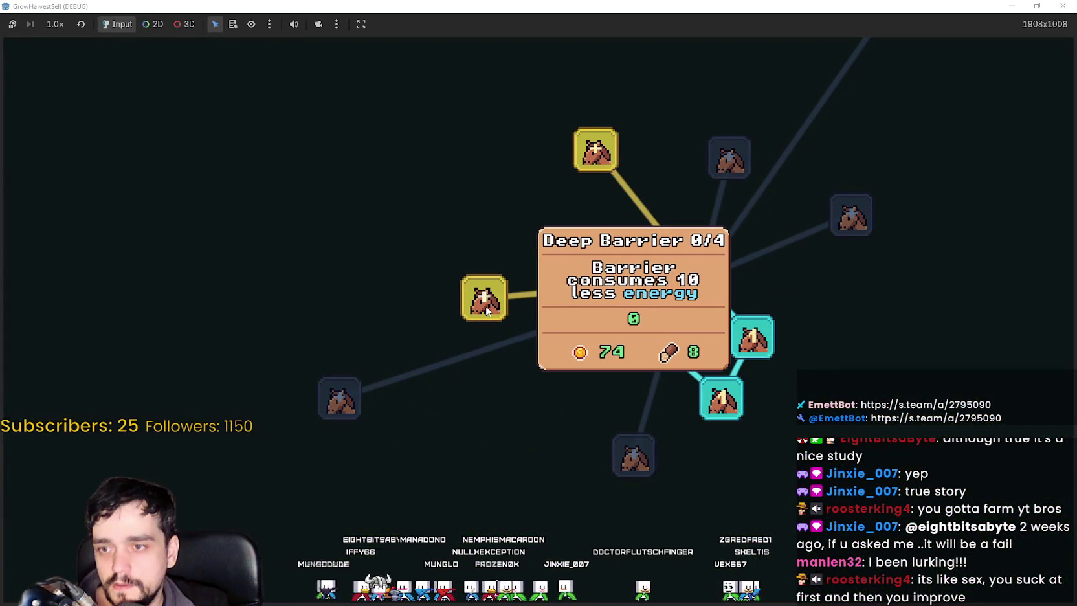
mouse_move(566, 187)
mouse_down()
mouse_move(402, 296)
mouse_move(551, 280)
mouse_up()
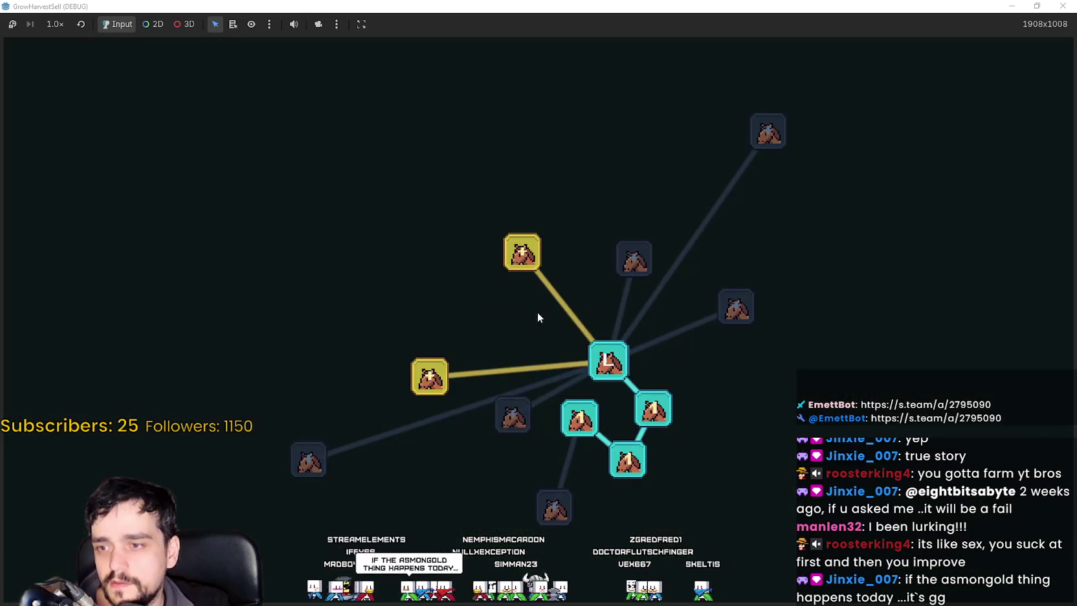
drag(538, 317, 511, 239)
mouse_move(529, 429)
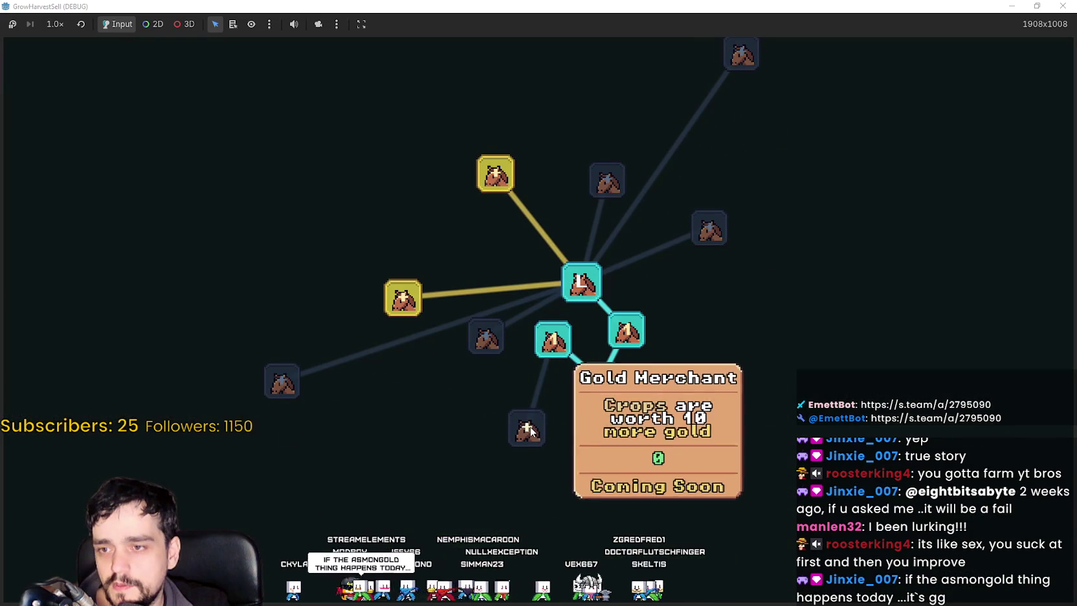
mouse_move(641, 343)
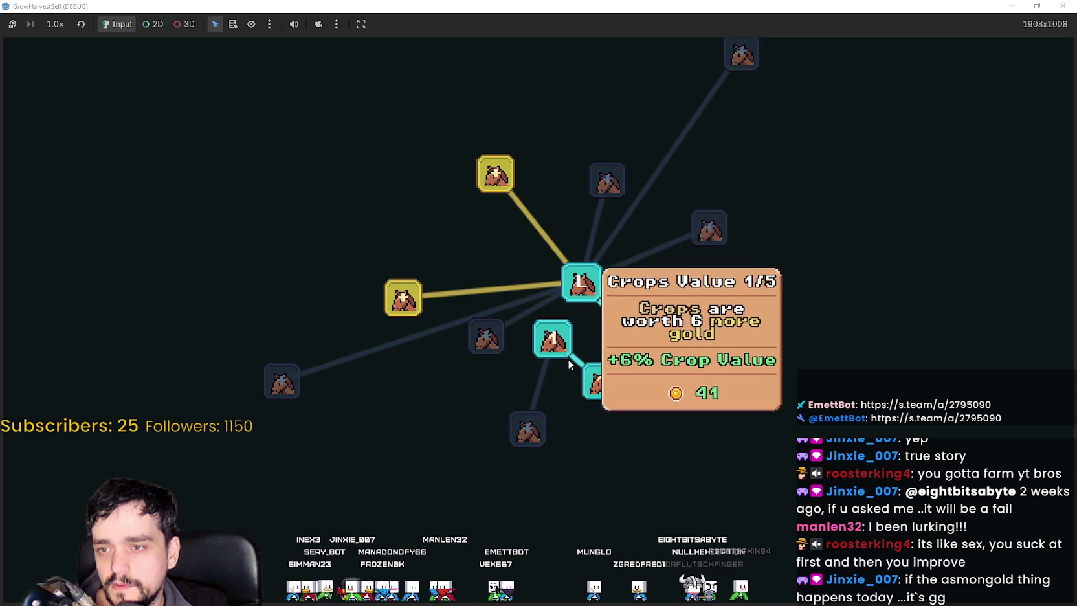
mouse_move(504, 181)
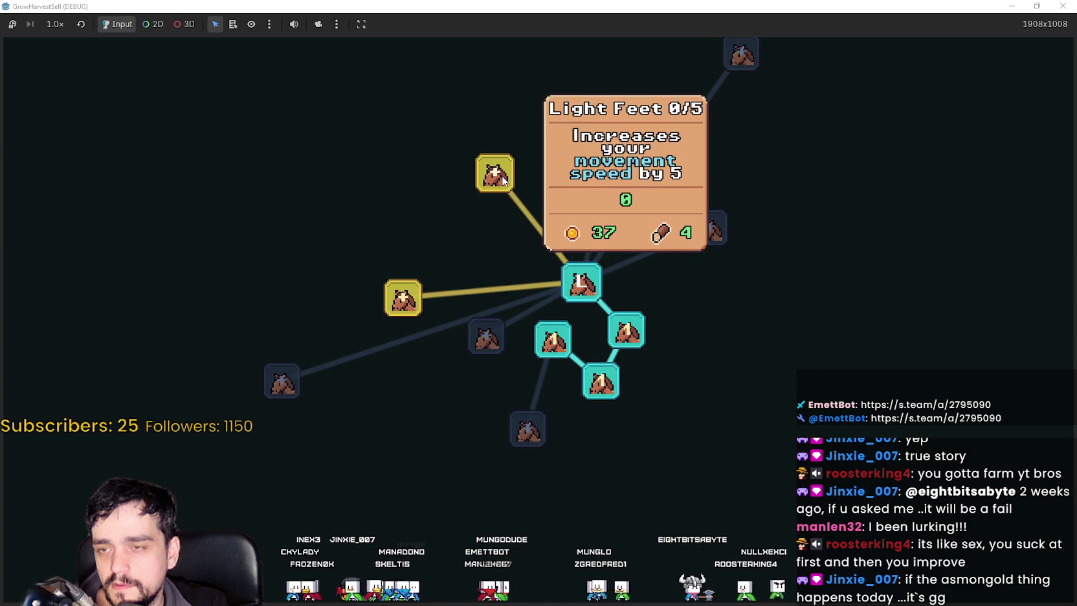
mouse_move(408, 304)
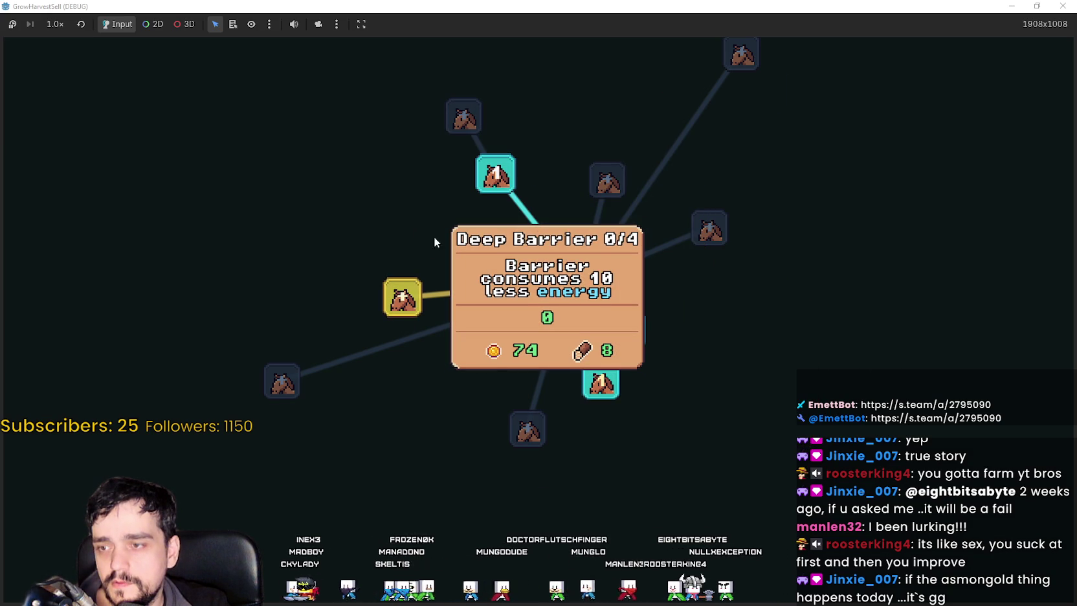
drag(425, 233, 502, 344)
mouse_move(501, 367)
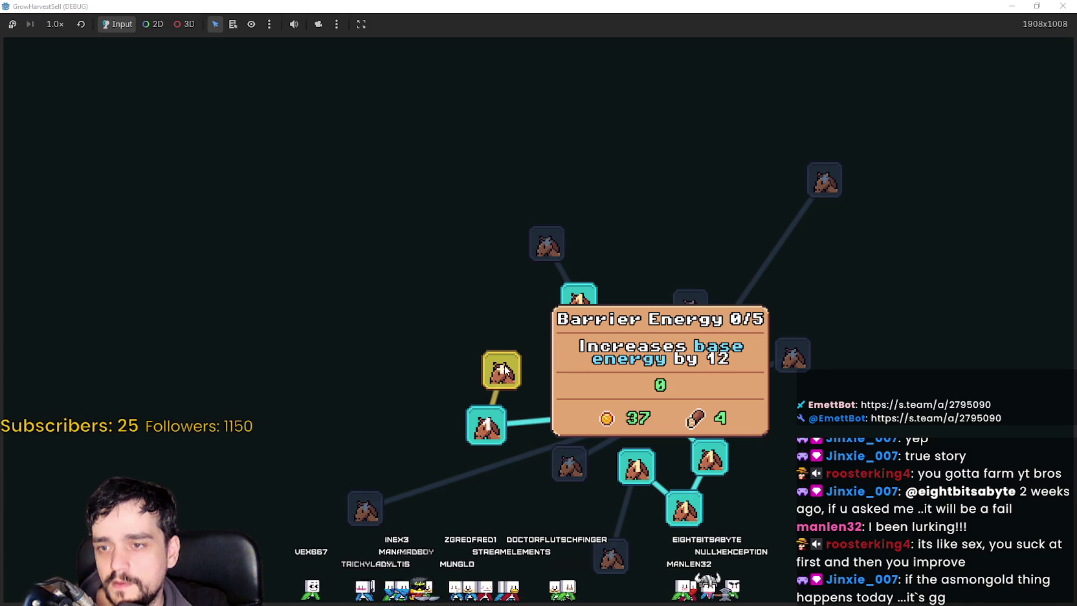
mouse_move(547, 243)
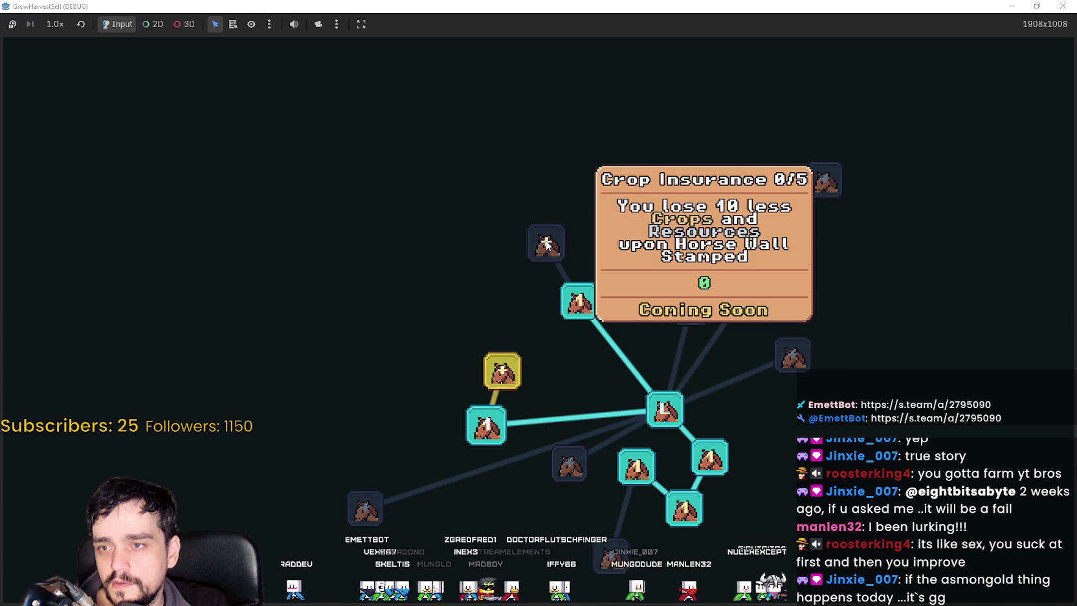
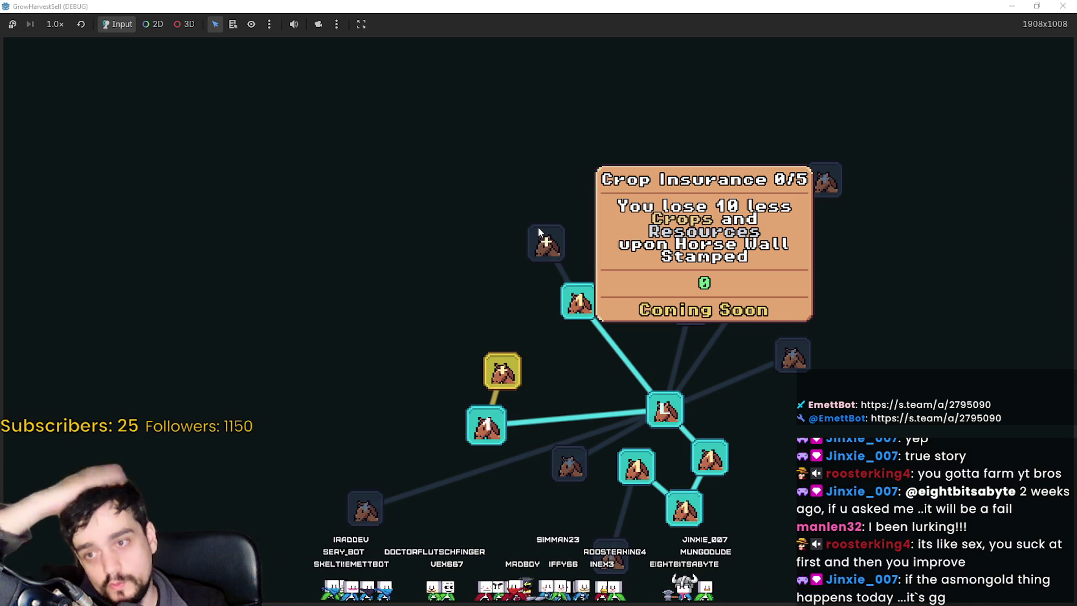
Rank Light Feet up to 5/5 Max Rank (+25% Move Speed), then shrink the game window.
click(576, 303)
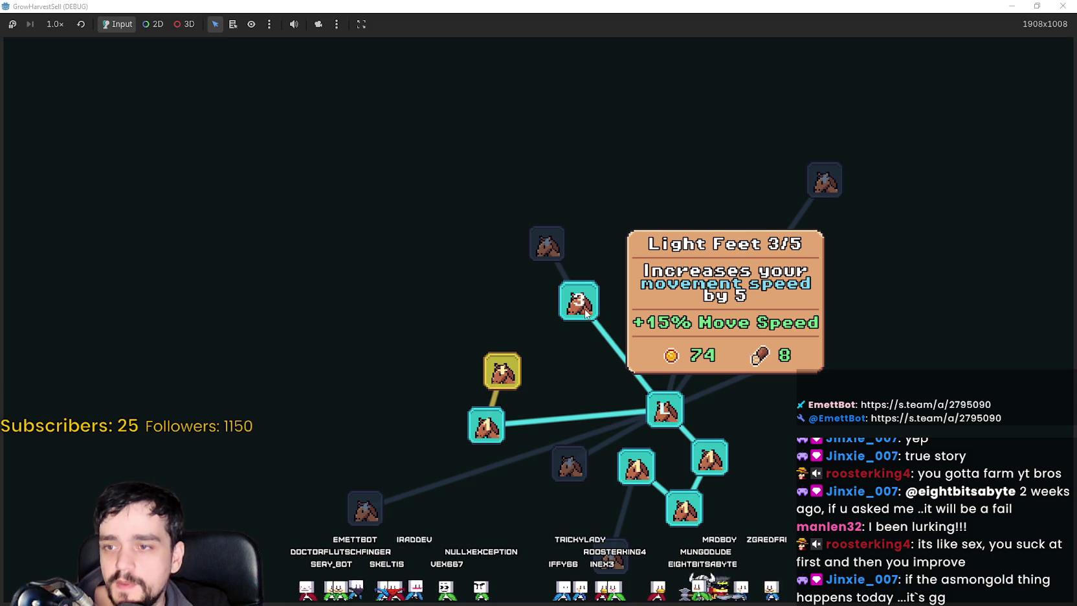
click(586, 312)
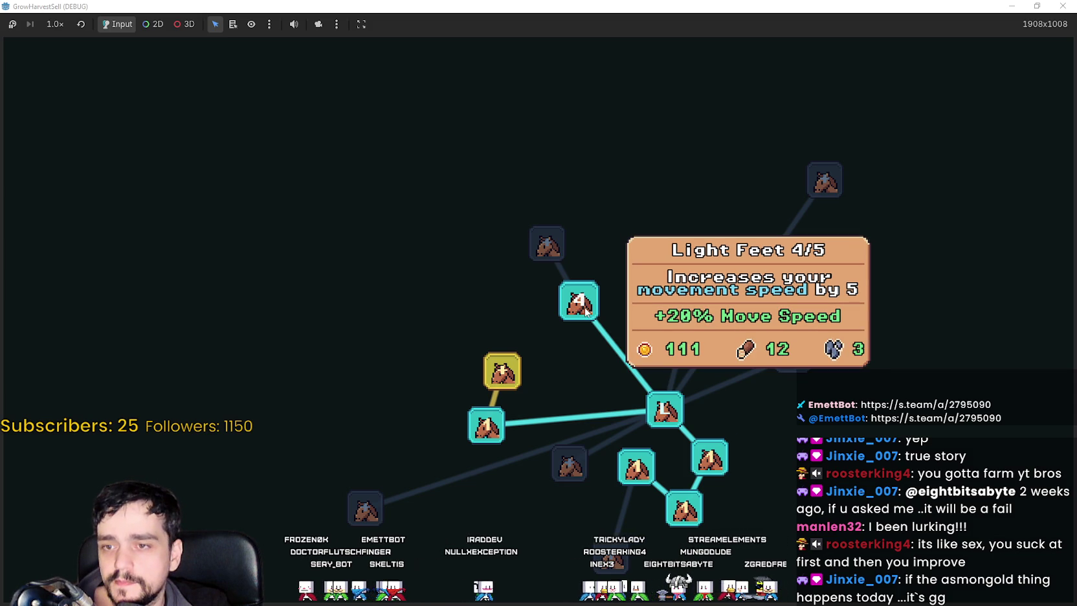
click(586, 312)
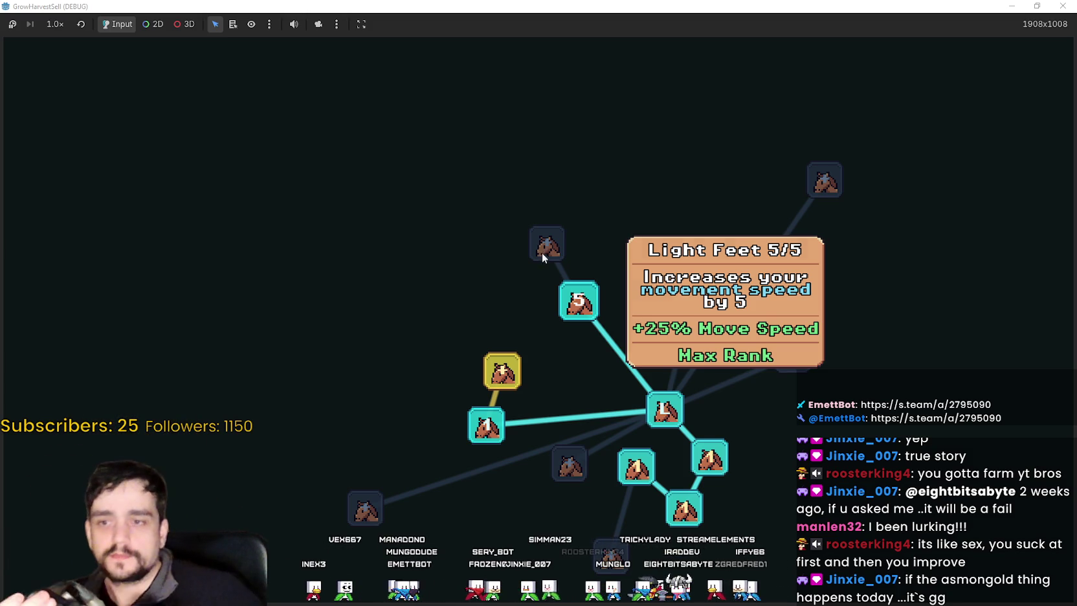
key(super+Down)
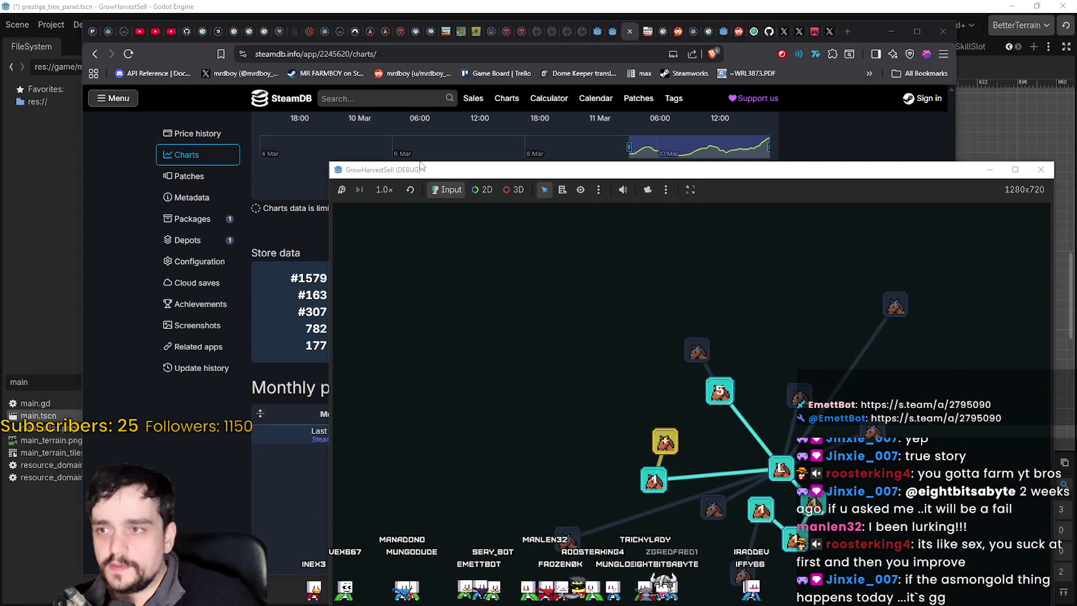
click(425, 18)
click(407, 359)
click(407, 358)
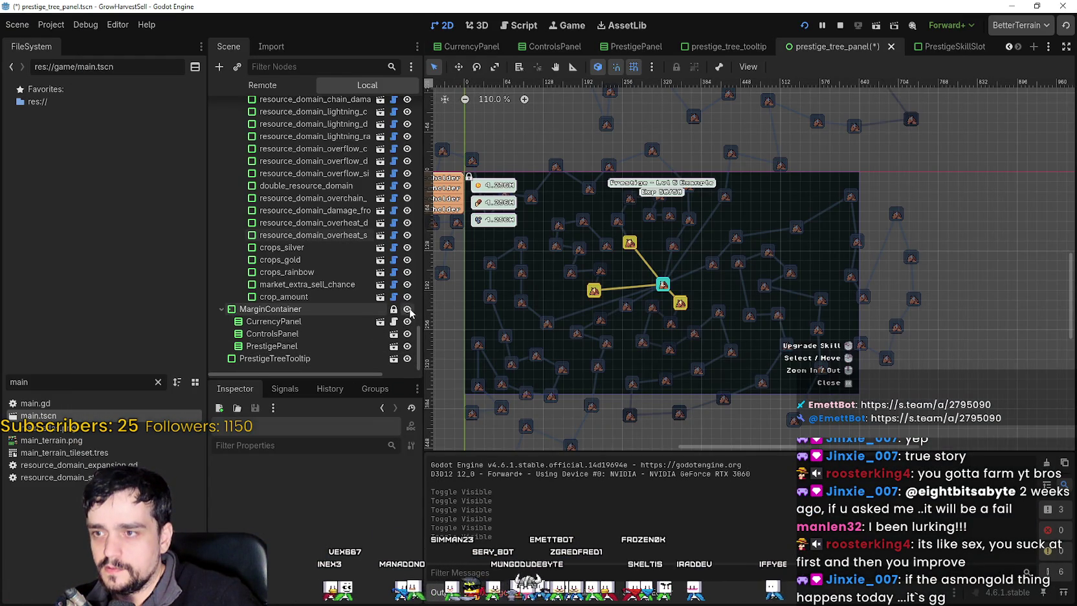
key(alt+Tab)
drag(864, 173, 927, 93)
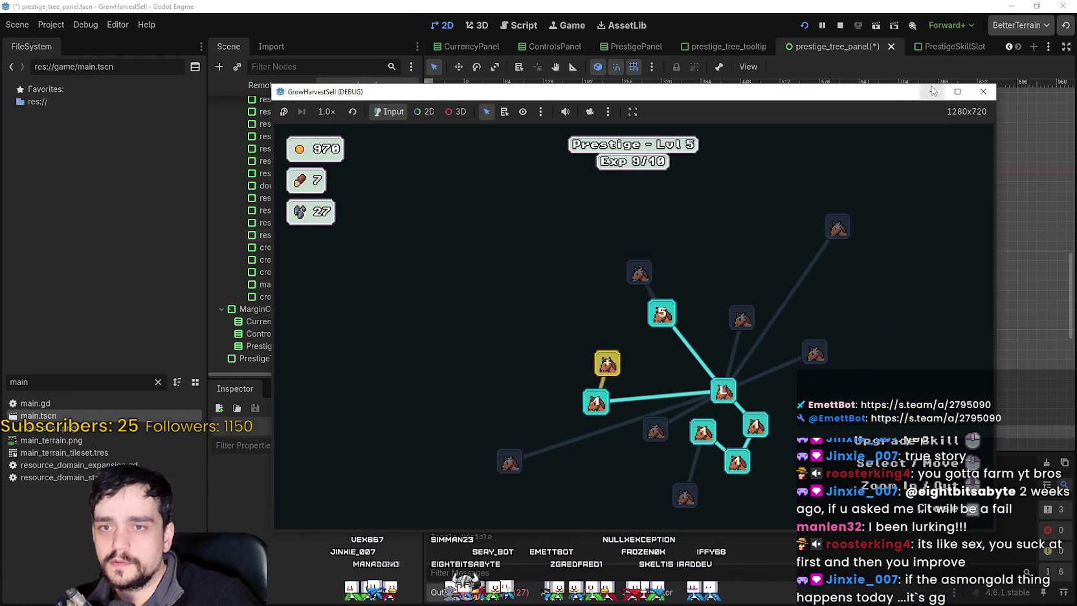
click(956, 93)
scroll(559, 345, up, 2)
mouse_move(485, 311)
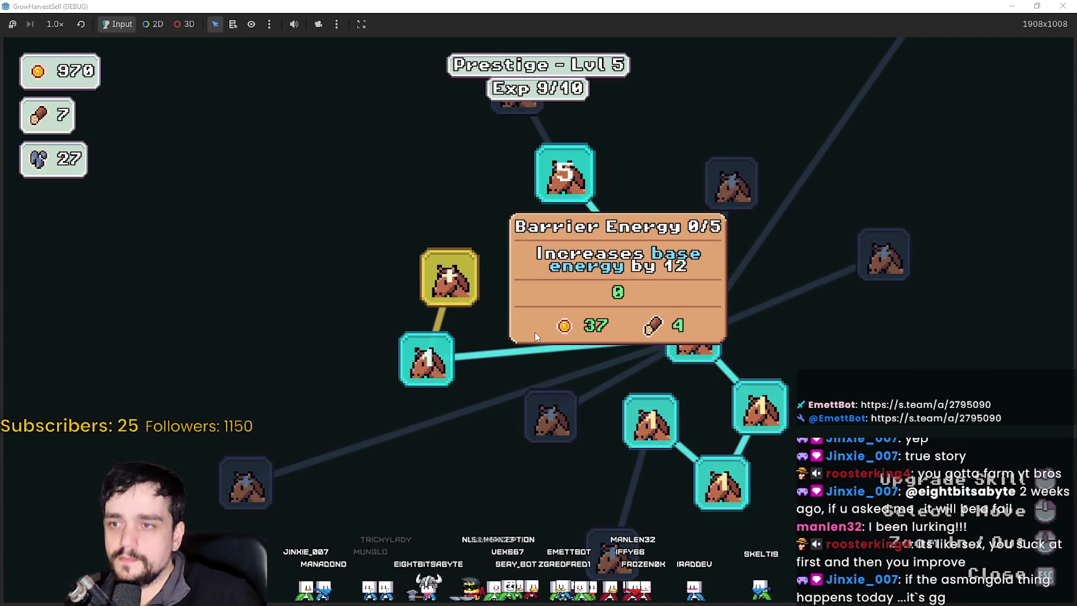
scroll(453, 271, down, 1)
mouse_move(377, 280)
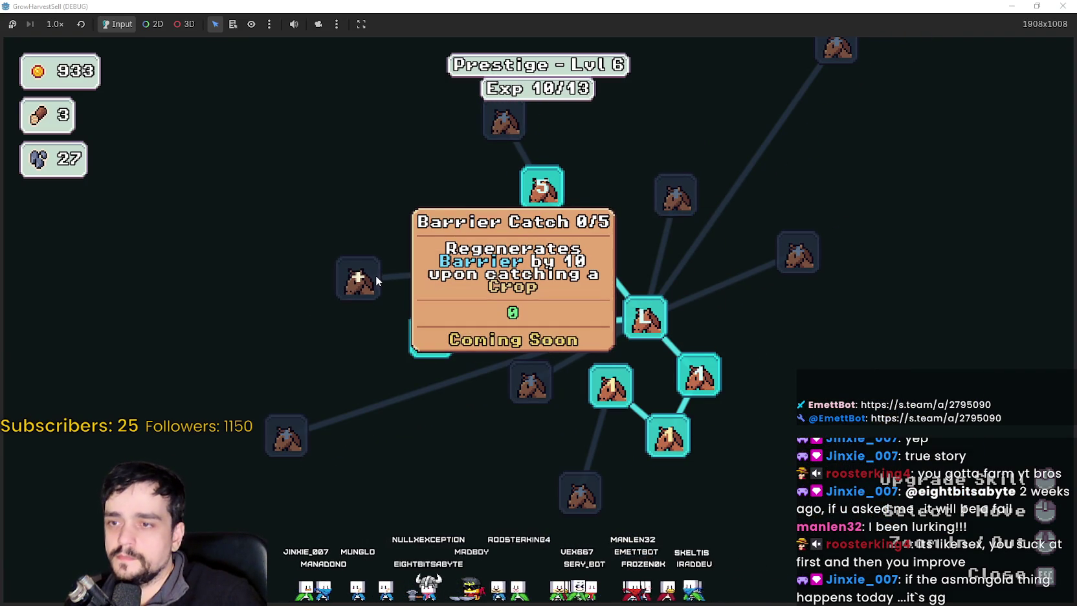
scroll(400, 382, down, 2)
scroll(441, 384, up, 1)
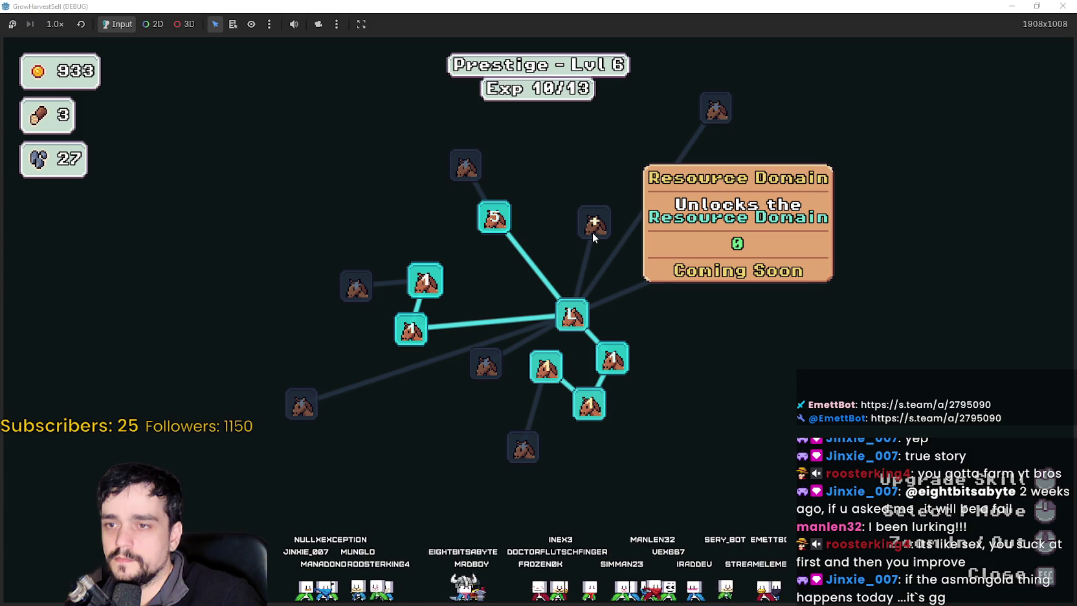
mouse_move(699, 278)
mouse_move(610, 232)
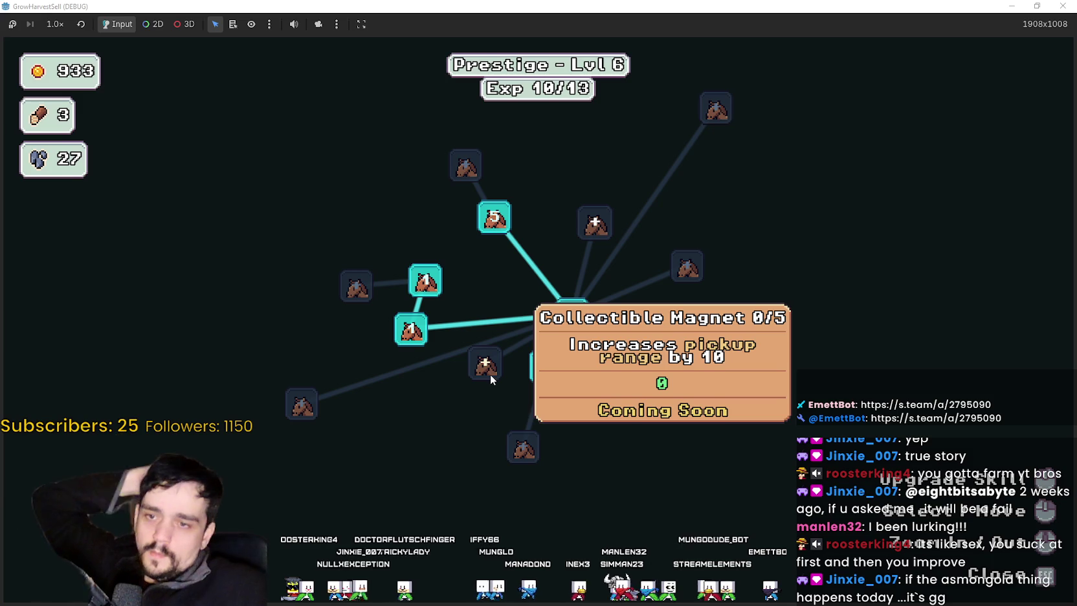
mouse_move(522, 446)
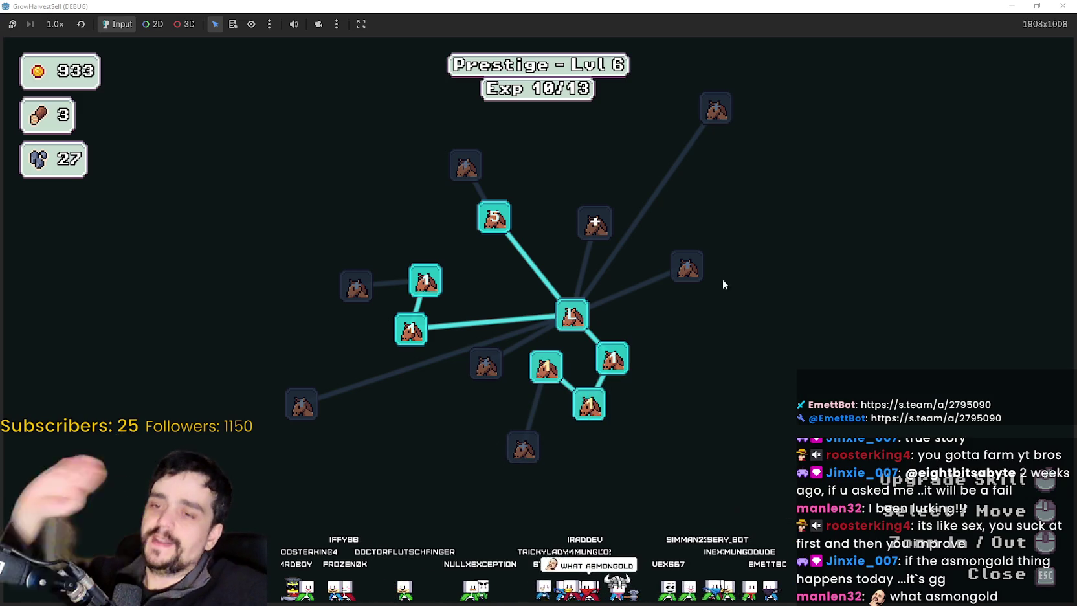
scroll(687, 273, up, 2)
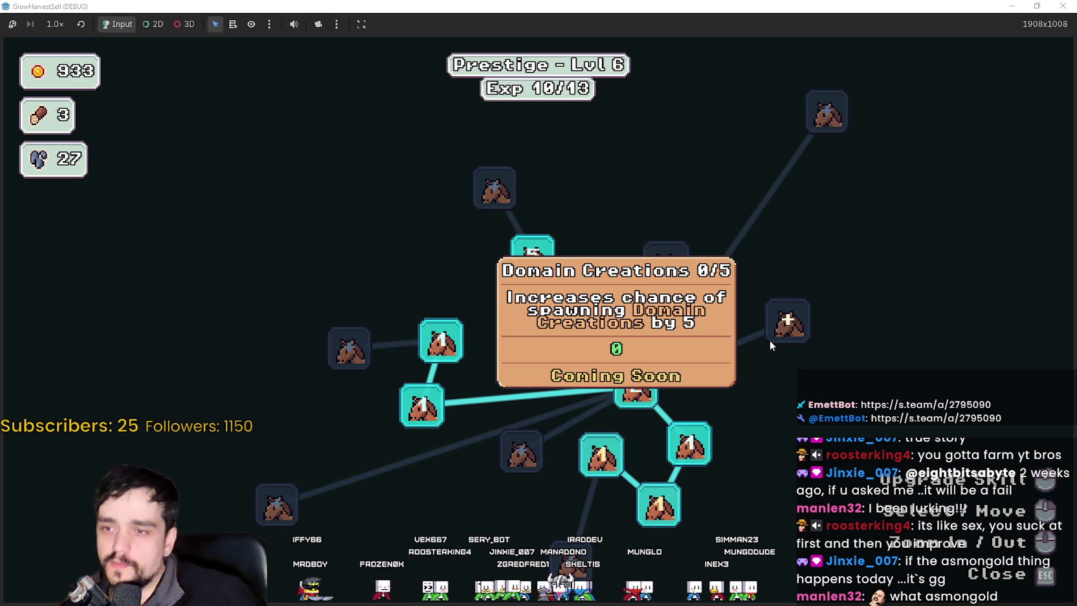
drag(768, 451, 795, 270)
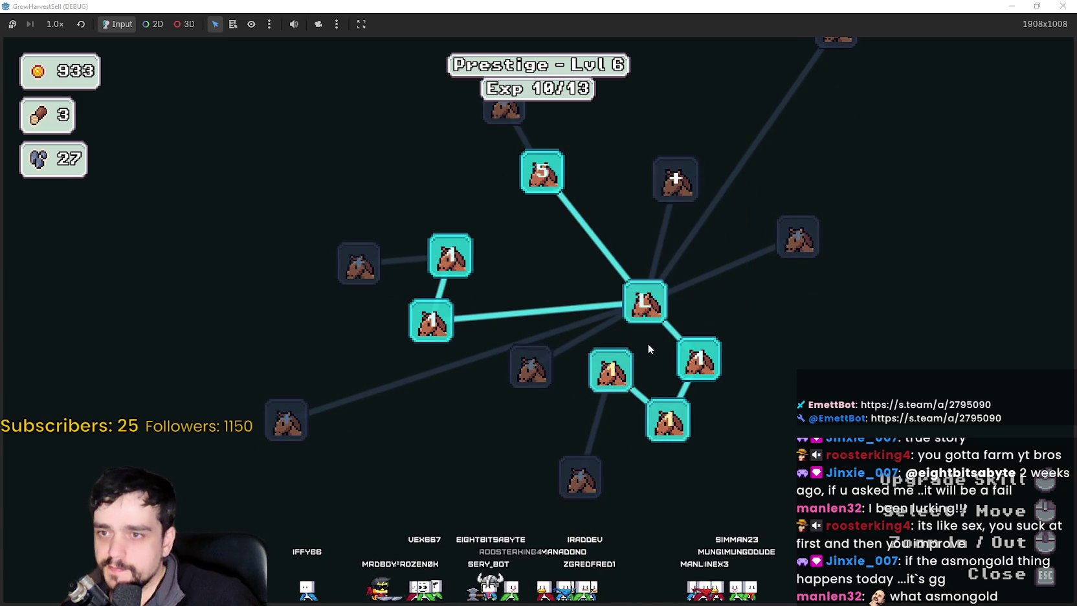
Upgrade Crops Value and Bank Speed to rank 2 each in the prestige tree.
mouse_move(647, 308)
mouse_move(689, 382)
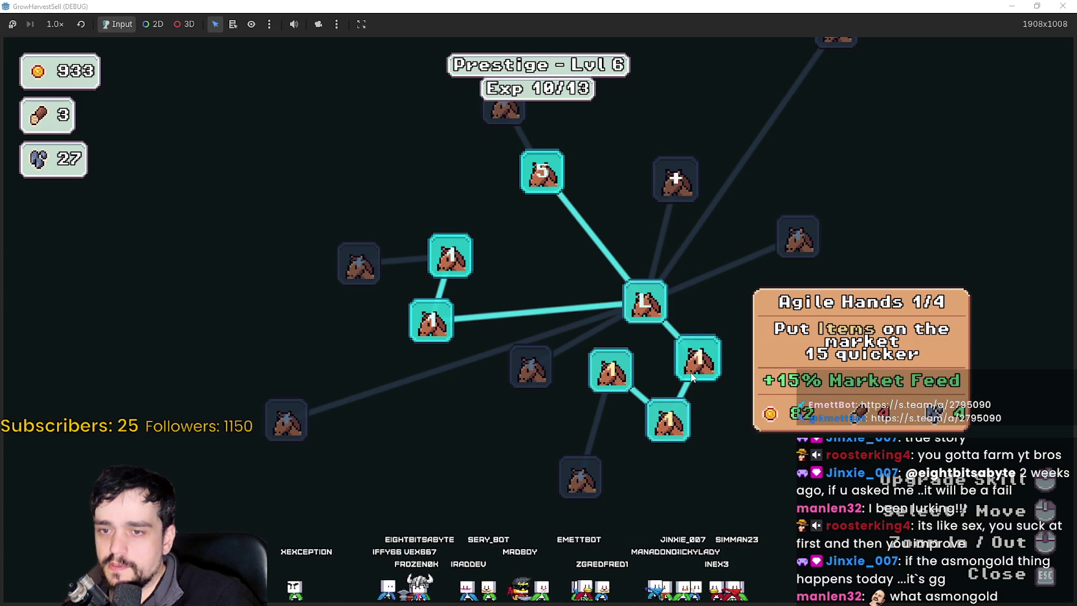
mouse_move(656, 413)
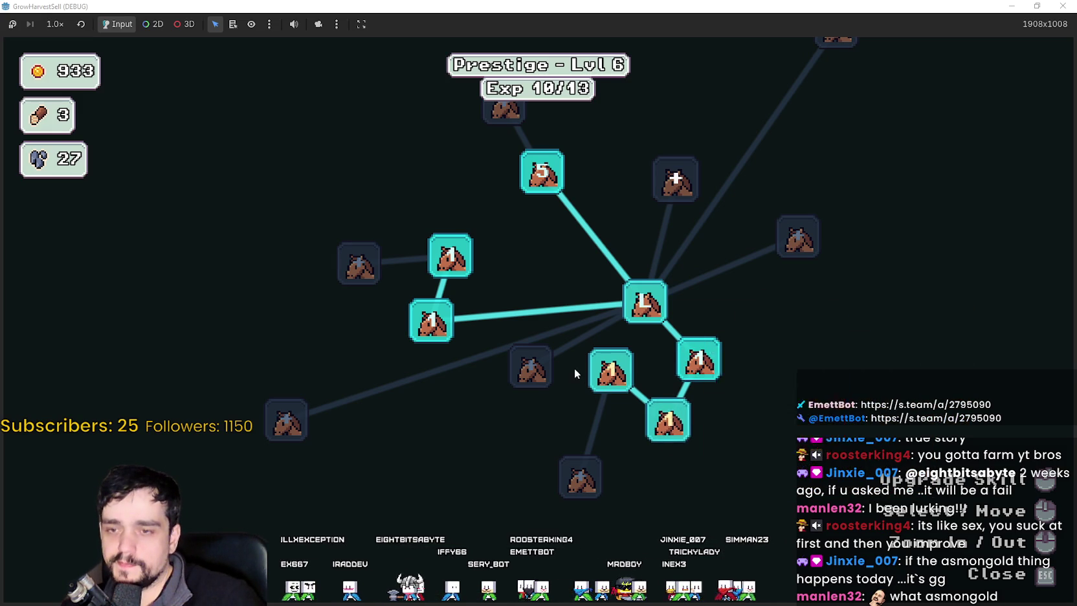
click(600, 370)
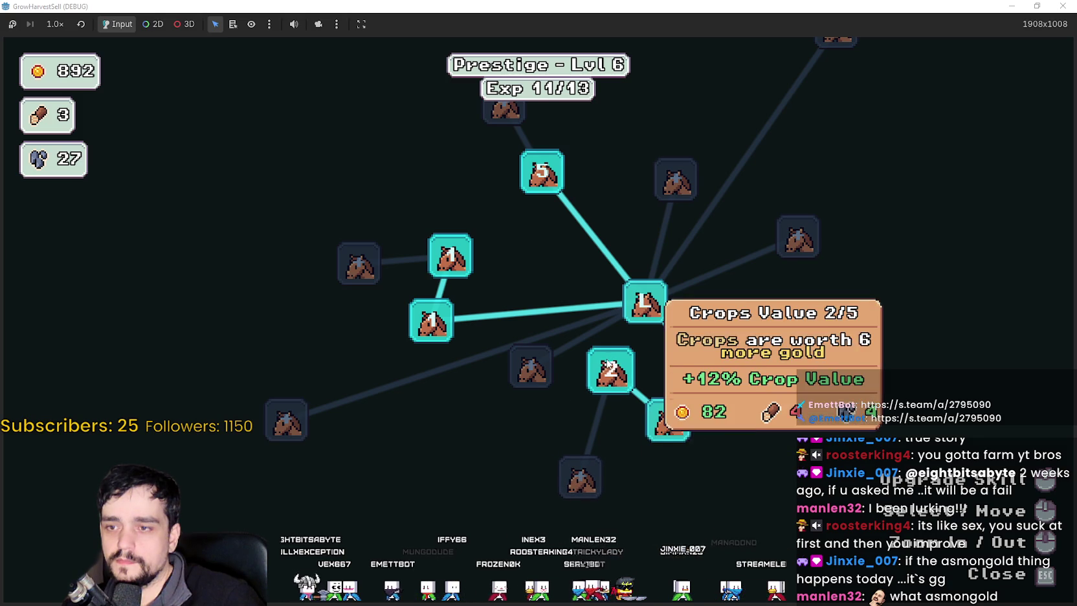
mouse_move(655, 420)
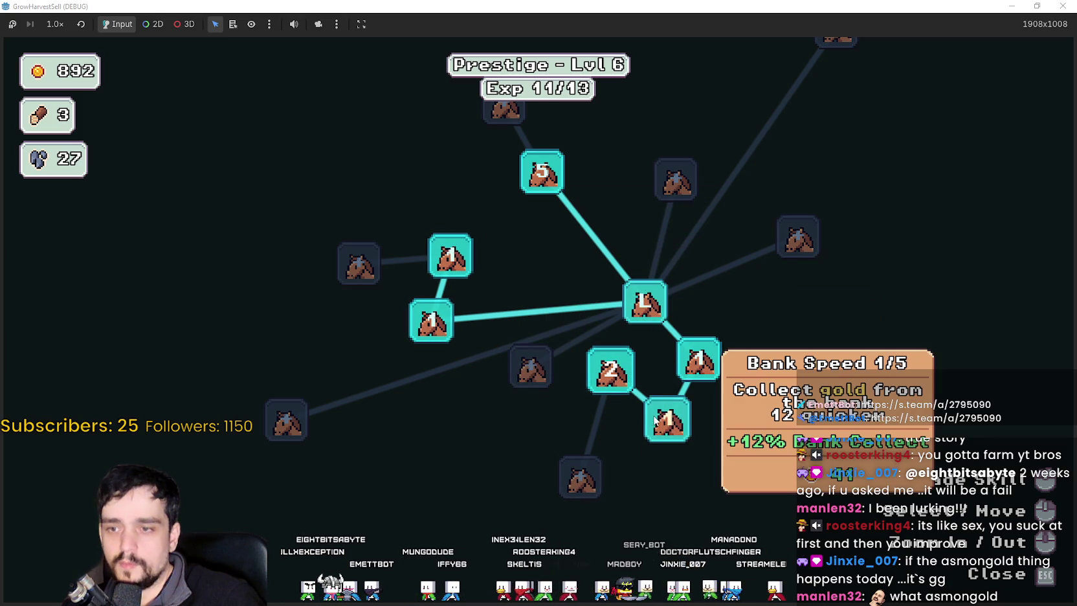
click(688, 378)
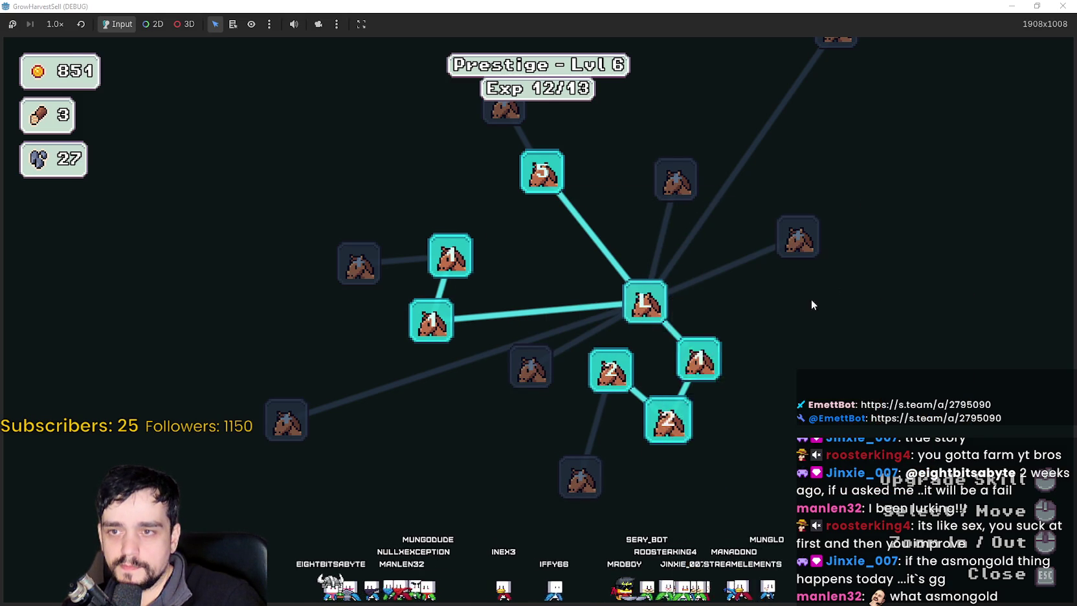
Close the prestige tree and travel to Stage 6 in the forest.
key(Escape)
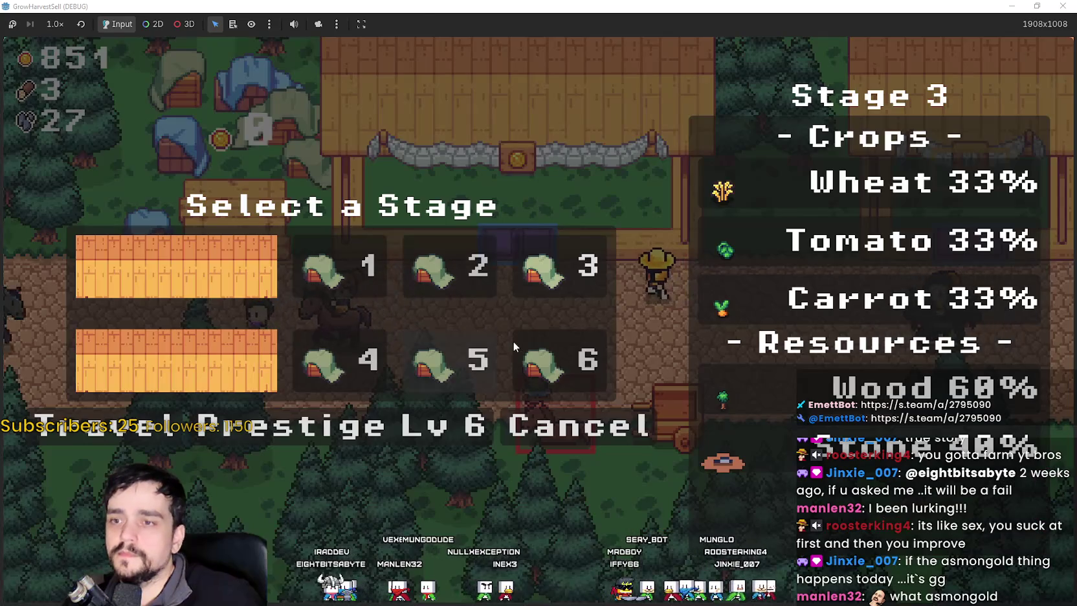
click(568, 347)
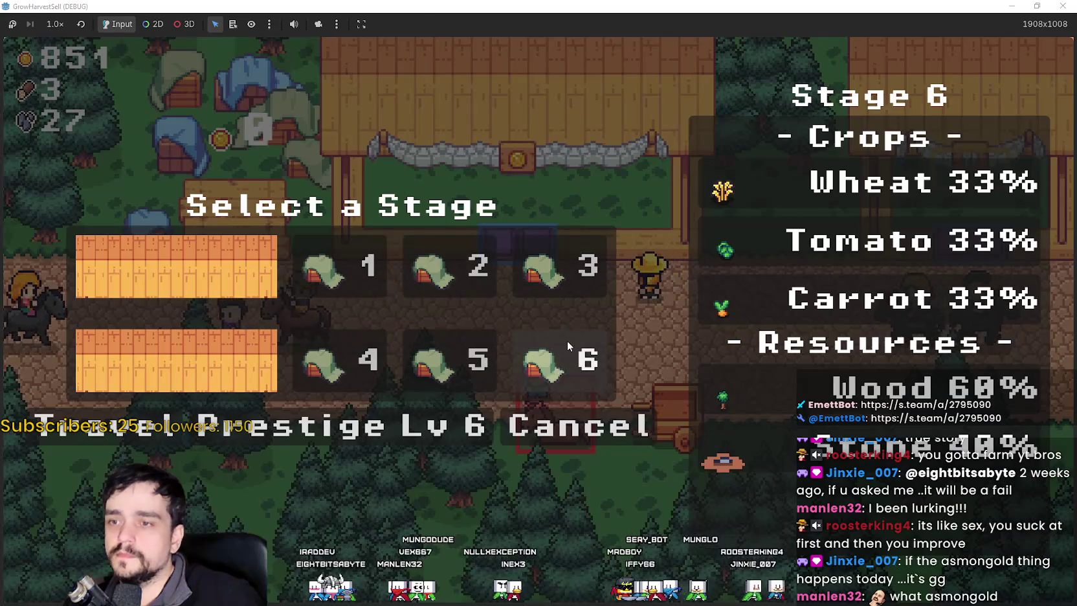
click(159, 433)
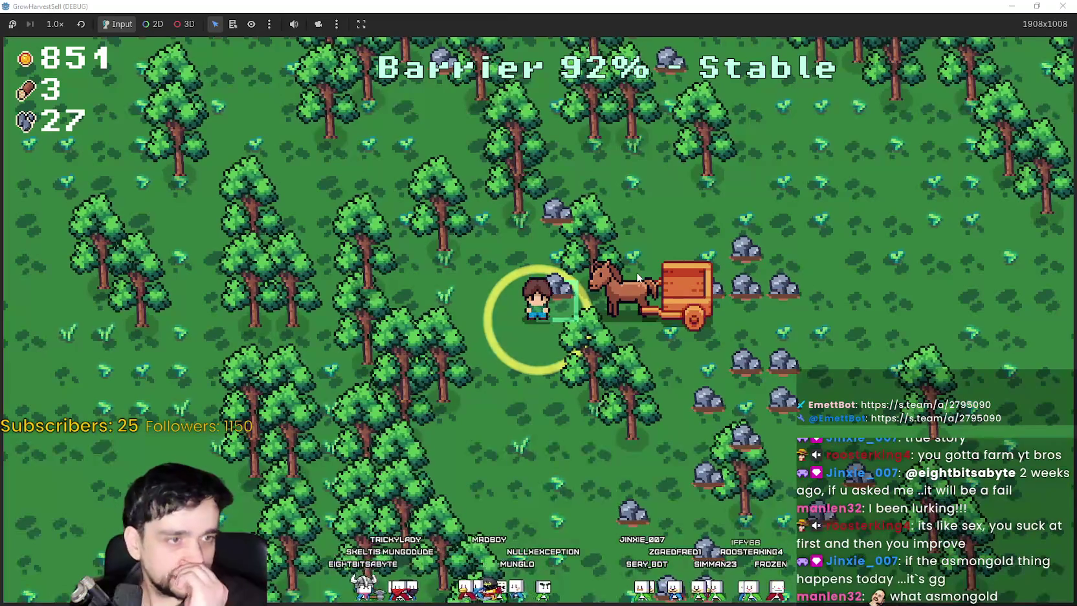
Walk around Stage 6 chopping trees and gathering wood and stone.
key(a)
key(s)
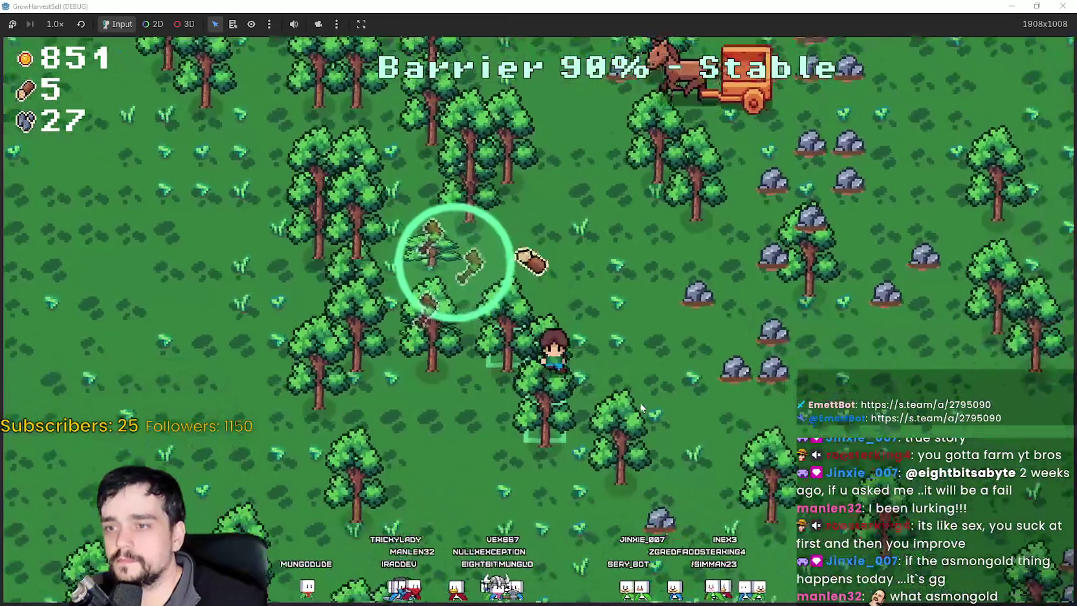
key(w)
key(a)
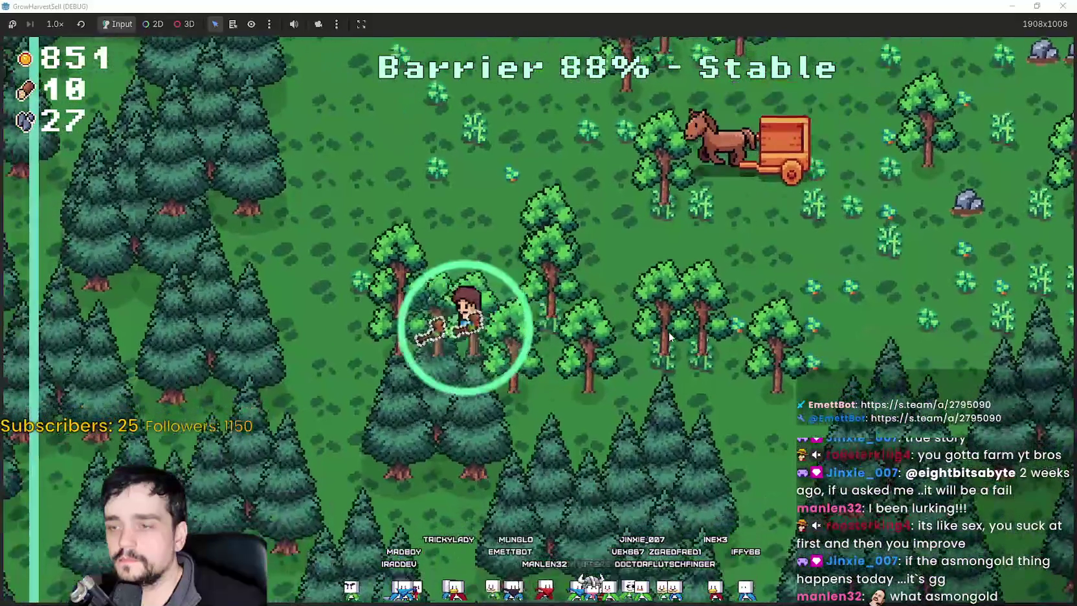
key(d)
key(d)
key(w)
key(w)
key(d)
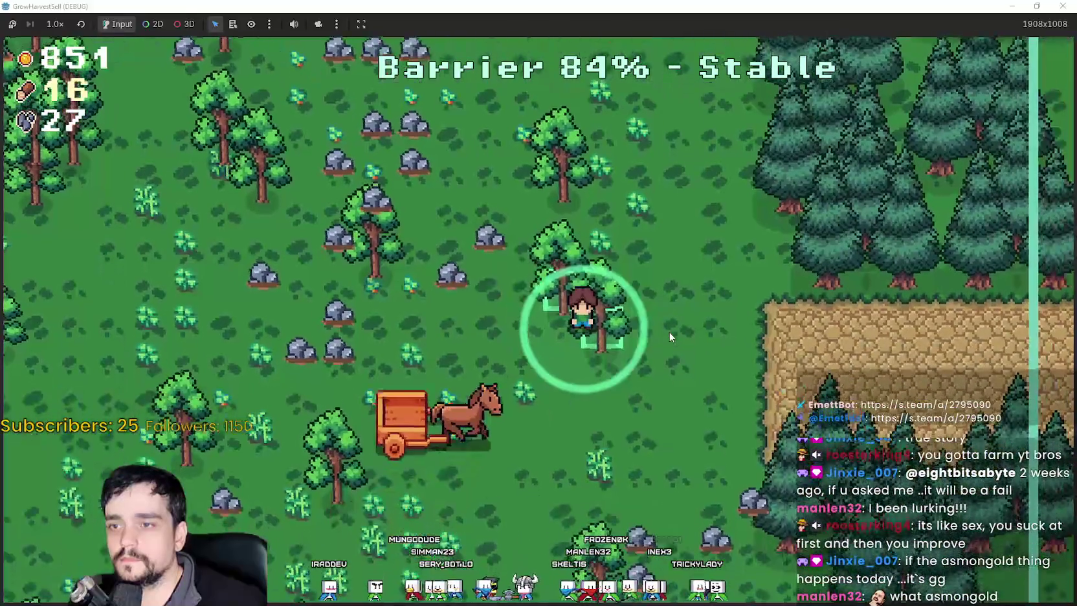
key(a)
key(a)
key(a)
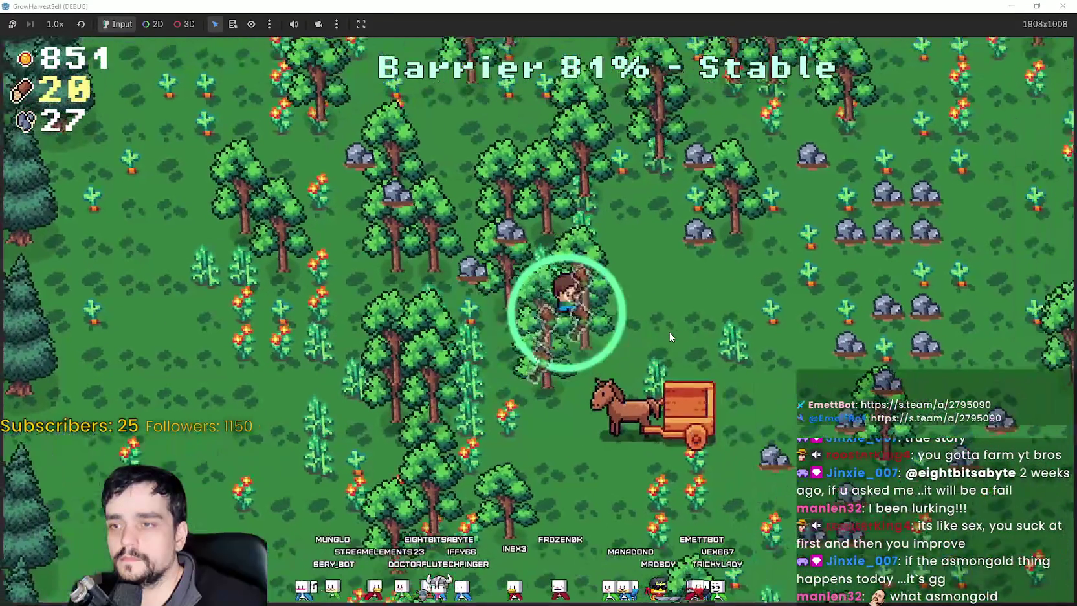
key(w)
key(w)
key(d)
key(d)
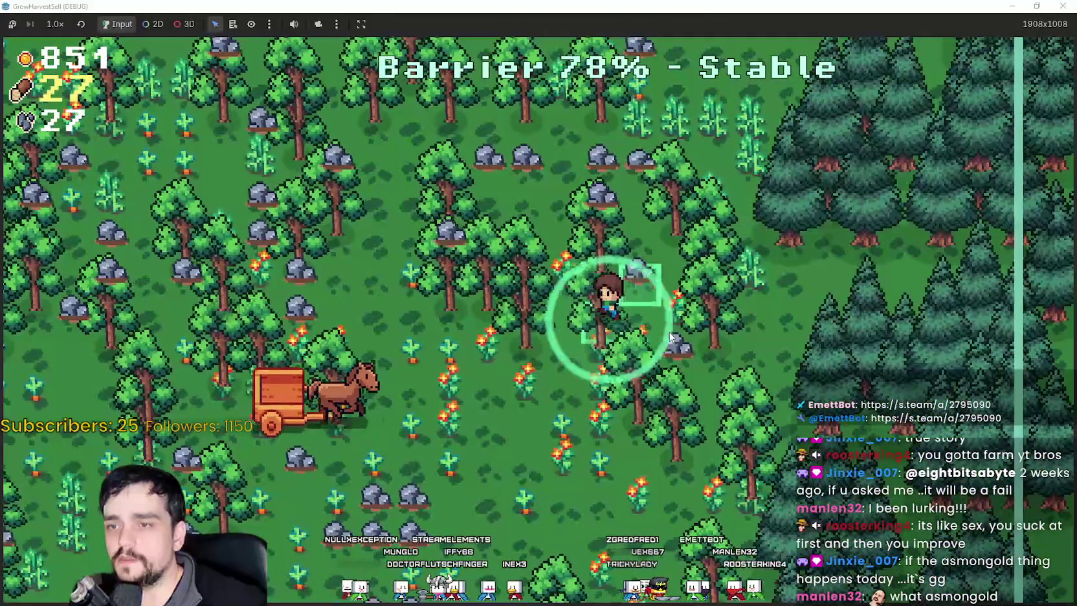
key(w)
key(s)
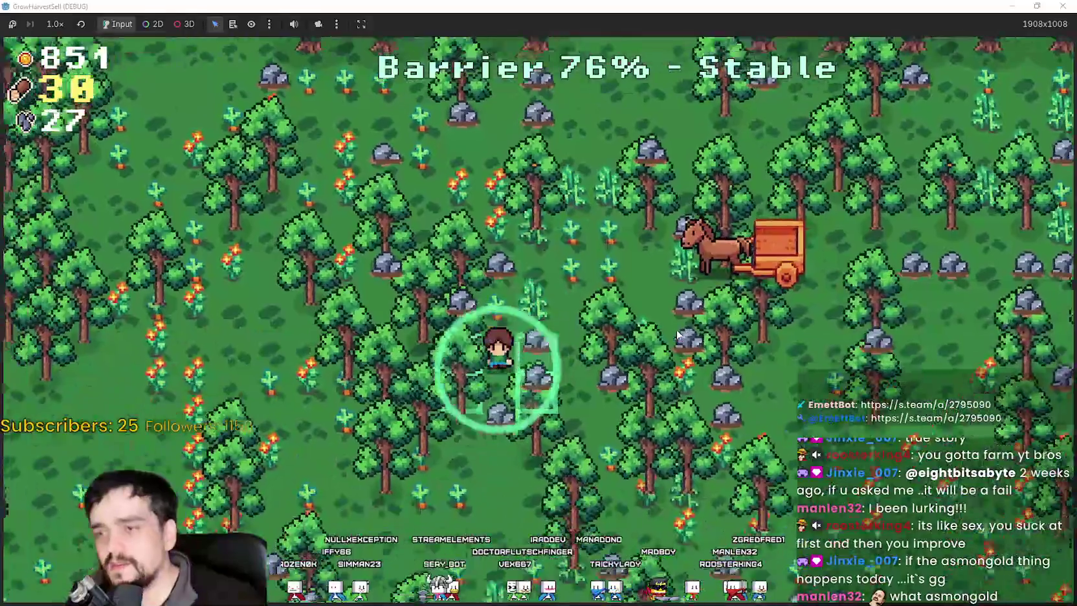
key(s)
key(d)
key(d)
key(a)
key(s)
key(d)
key(w)
key(w)
key(d)
key(w)
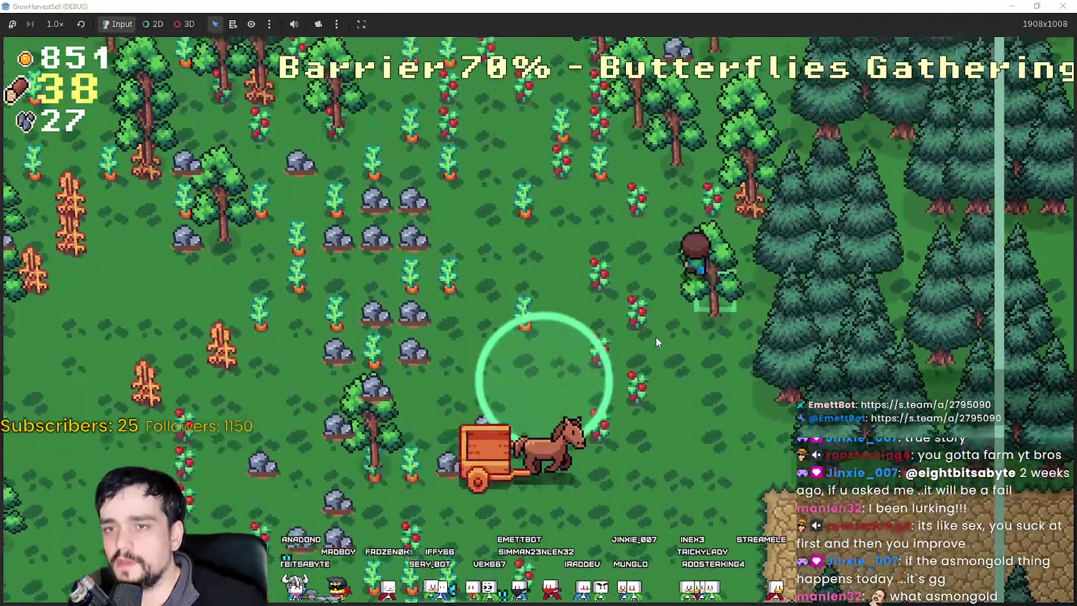
key(w)
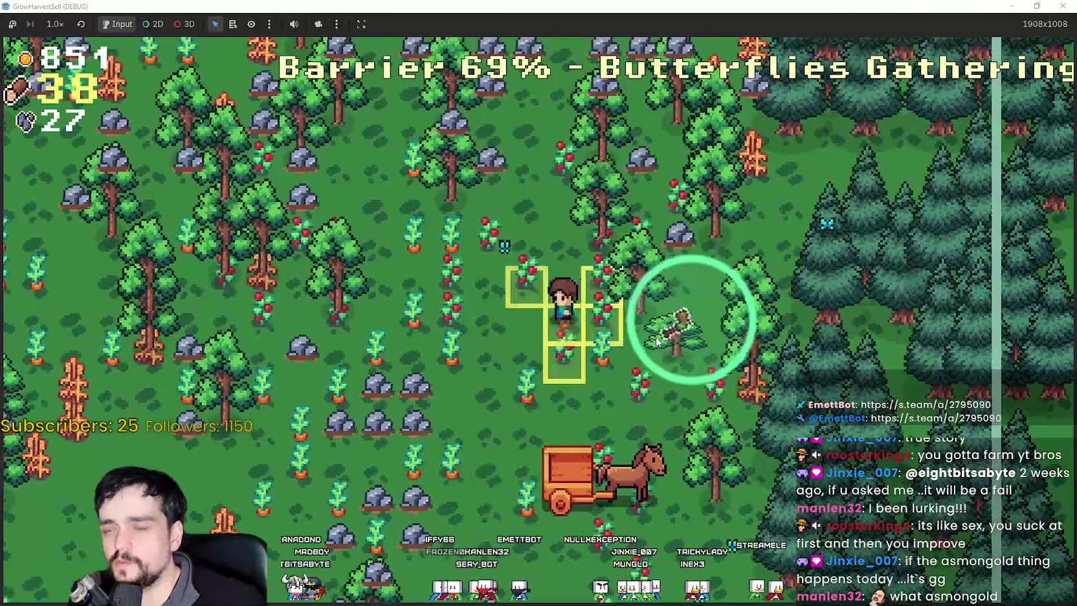
key(a)
key(a)
key(s)
key(w)
key(w)
key(d)
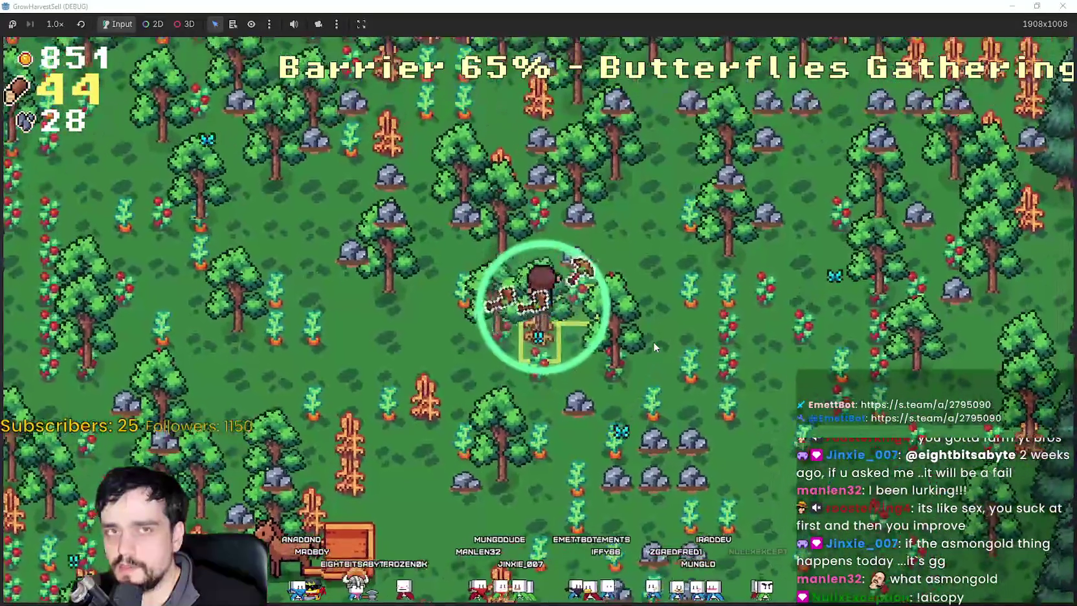
key(a)
key(w)
key(d)
key(s)
key(s)
key(d)
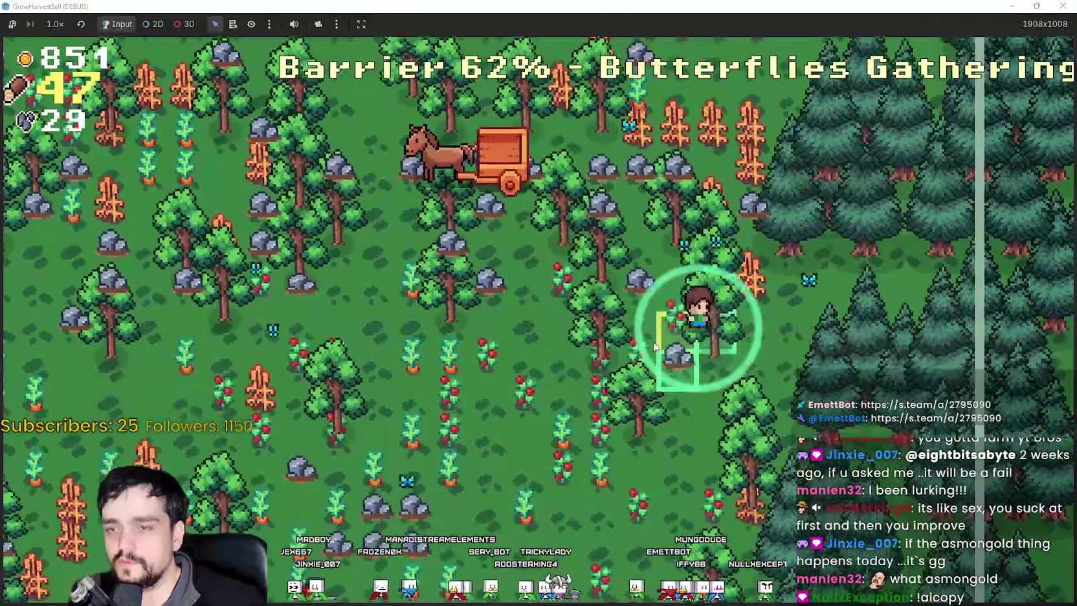
key(s)
key(d)
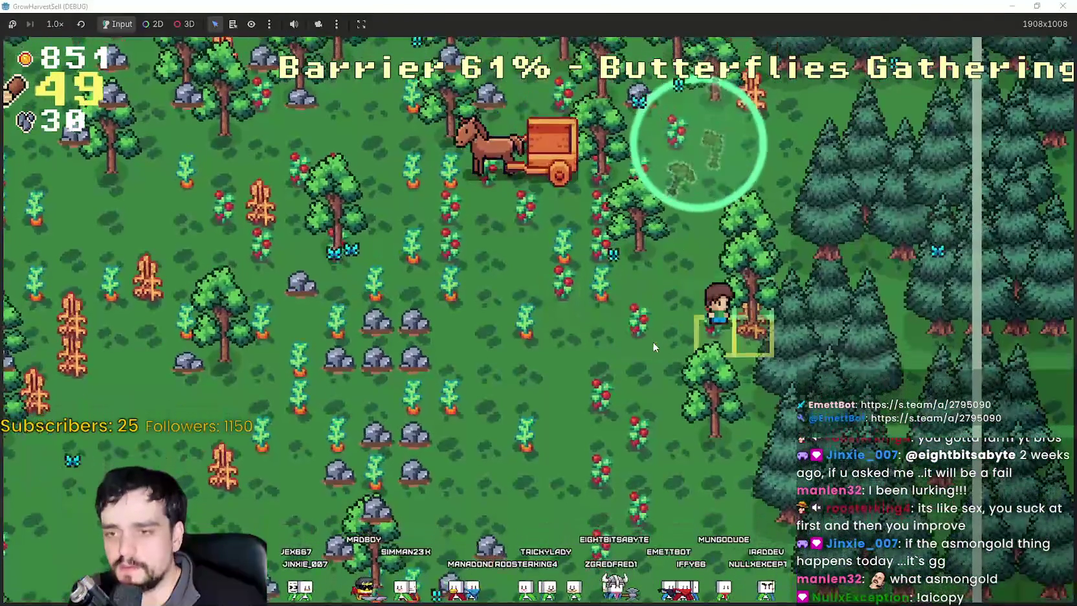
Harvest nearby crops, gather more resources, and walk onto the path to end the stage.
key(a)
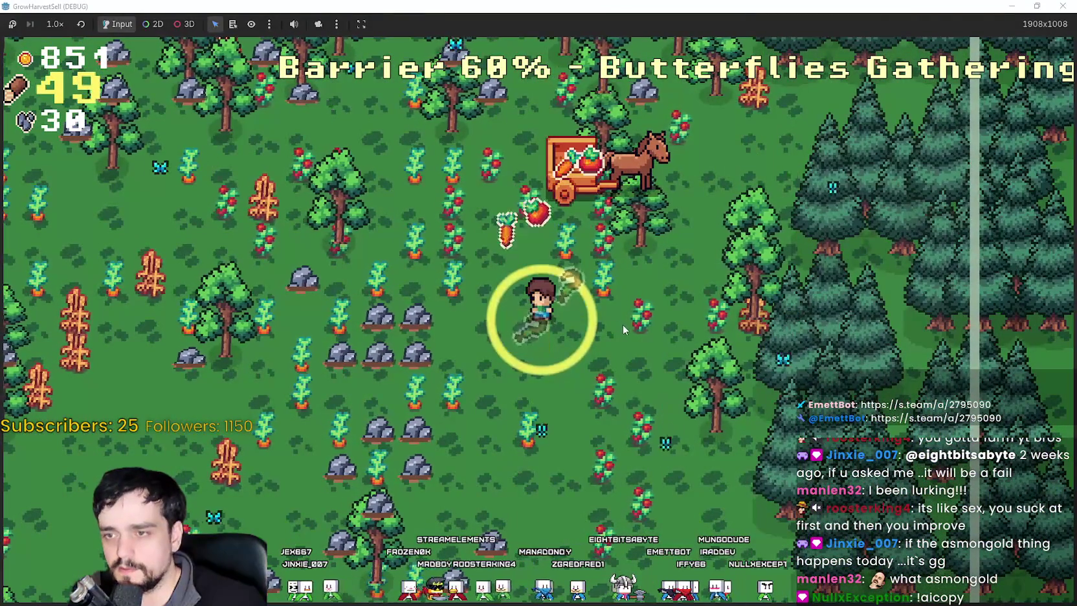
key(s)
key(a)
key(a)
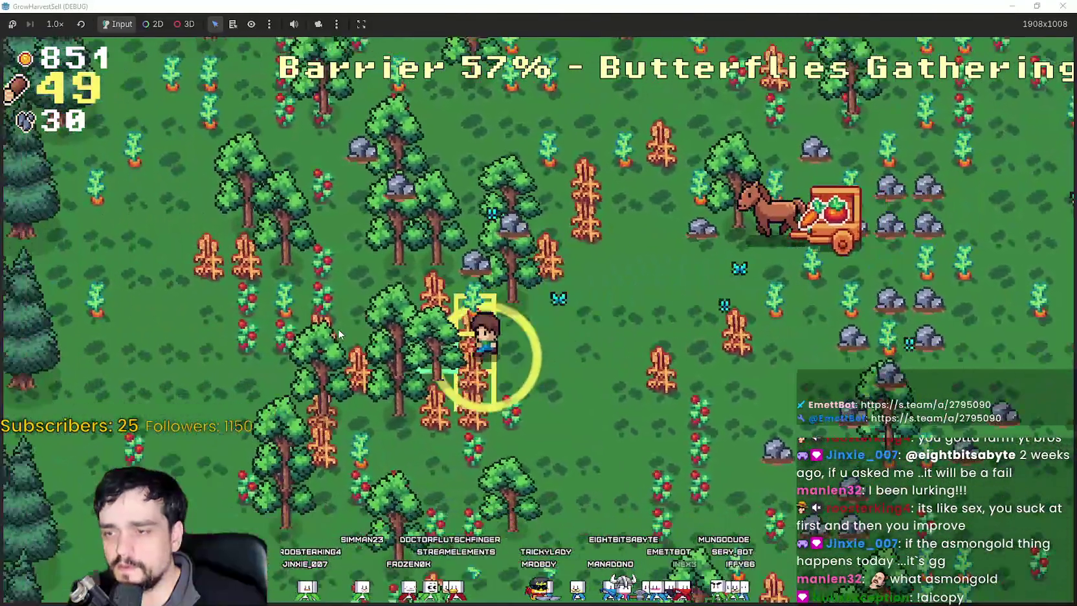
key(s)
key(d)
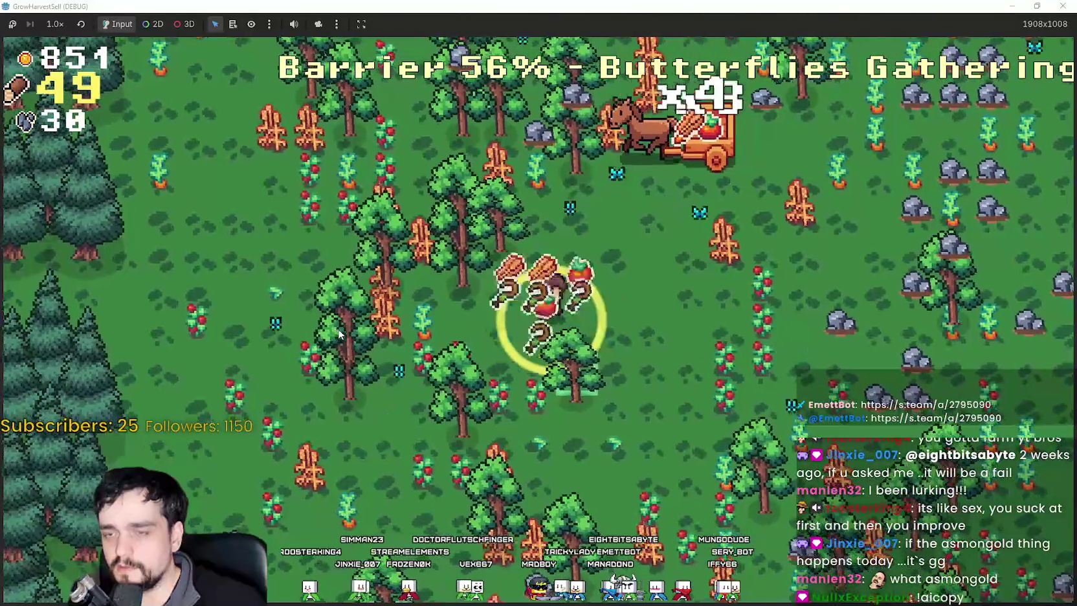
key(d)
key(w)
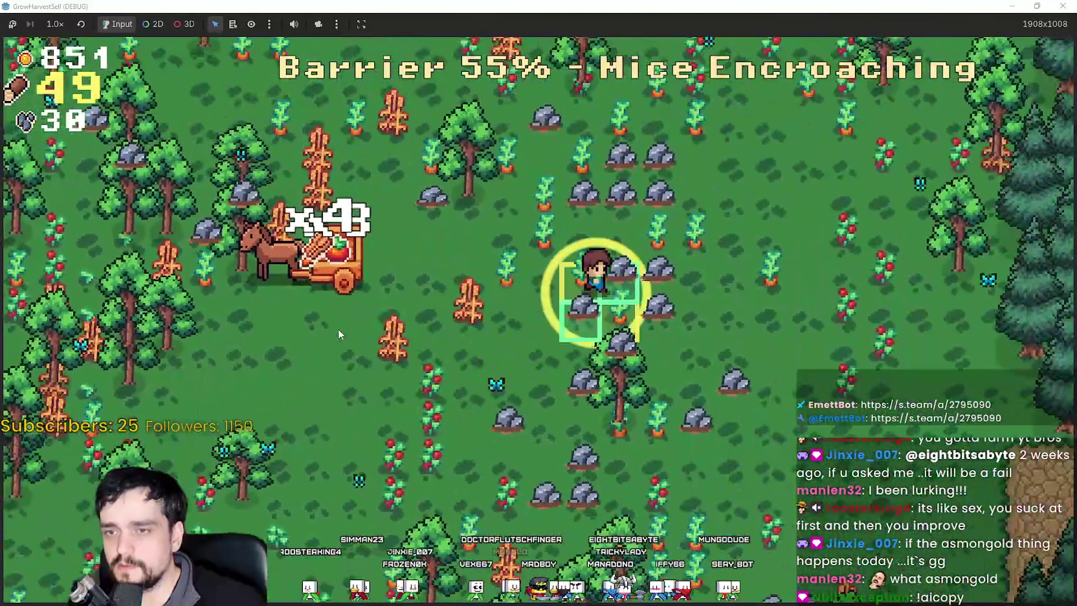
key(d)
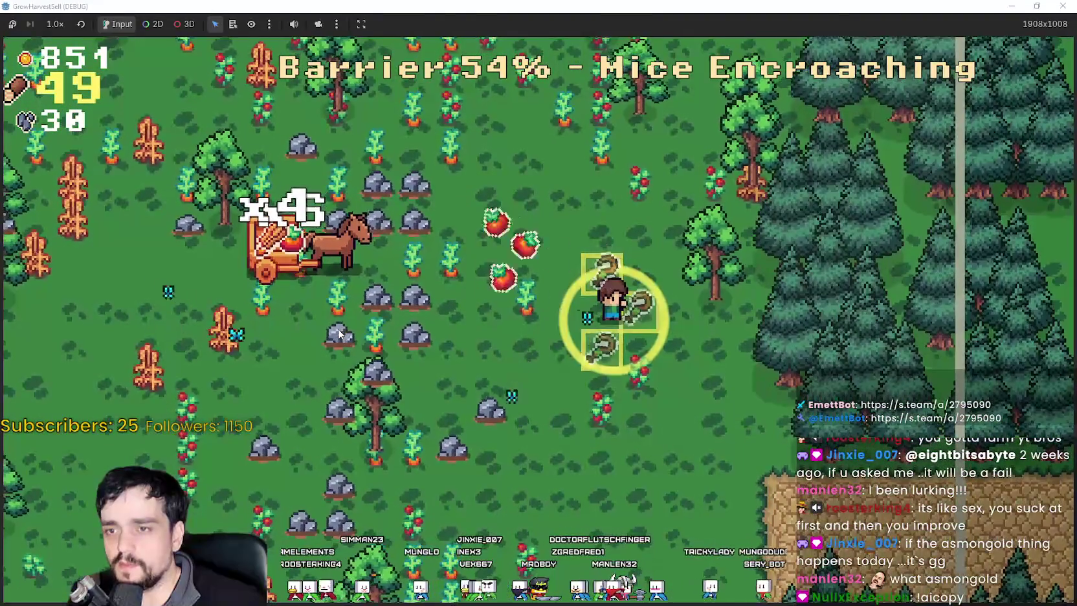
key(s)
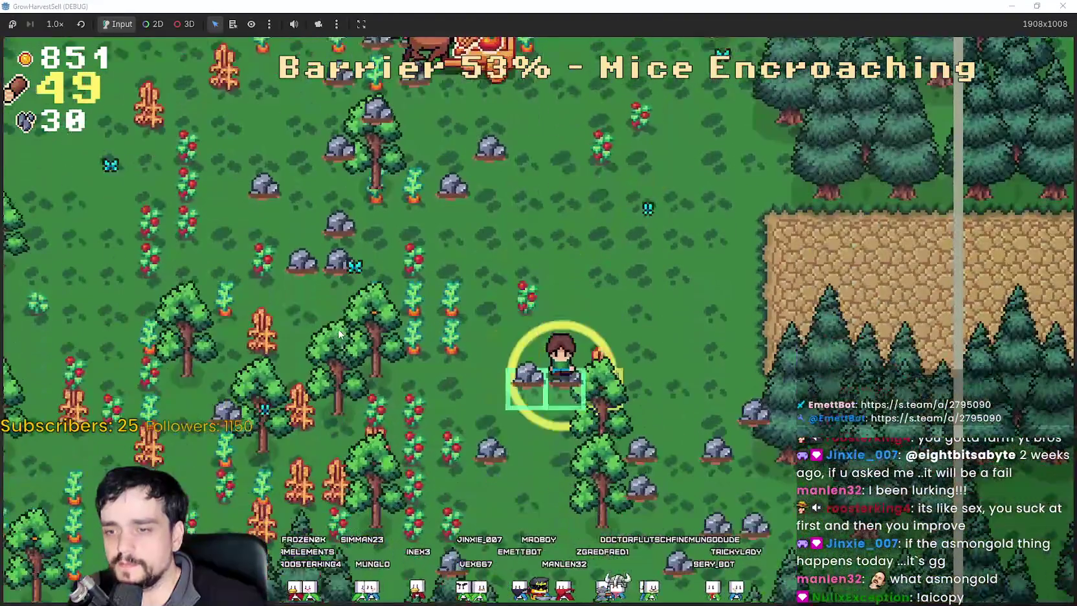
key(a)
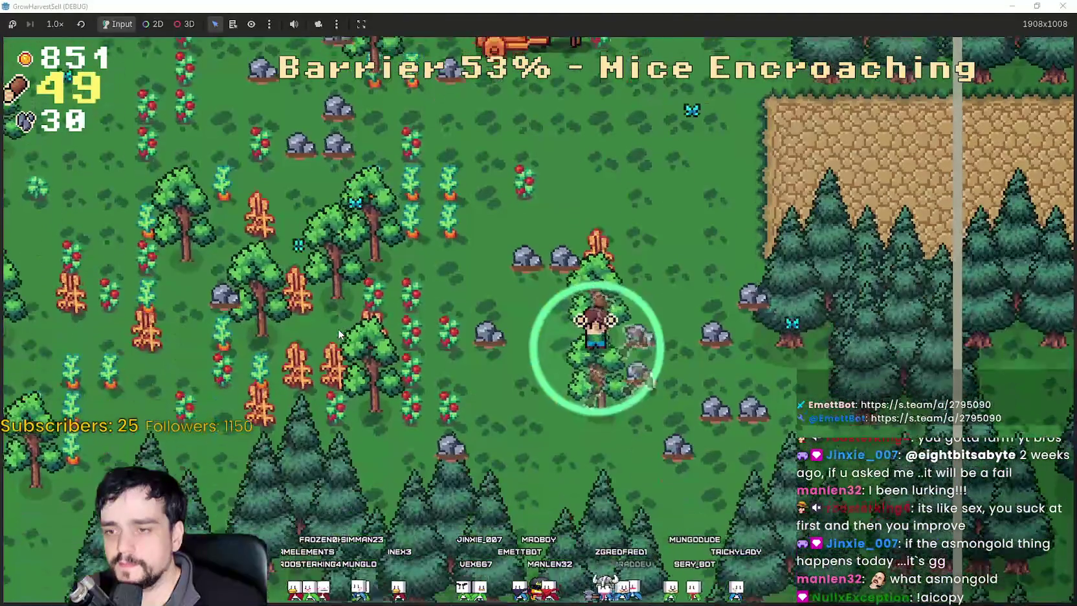
key(w)
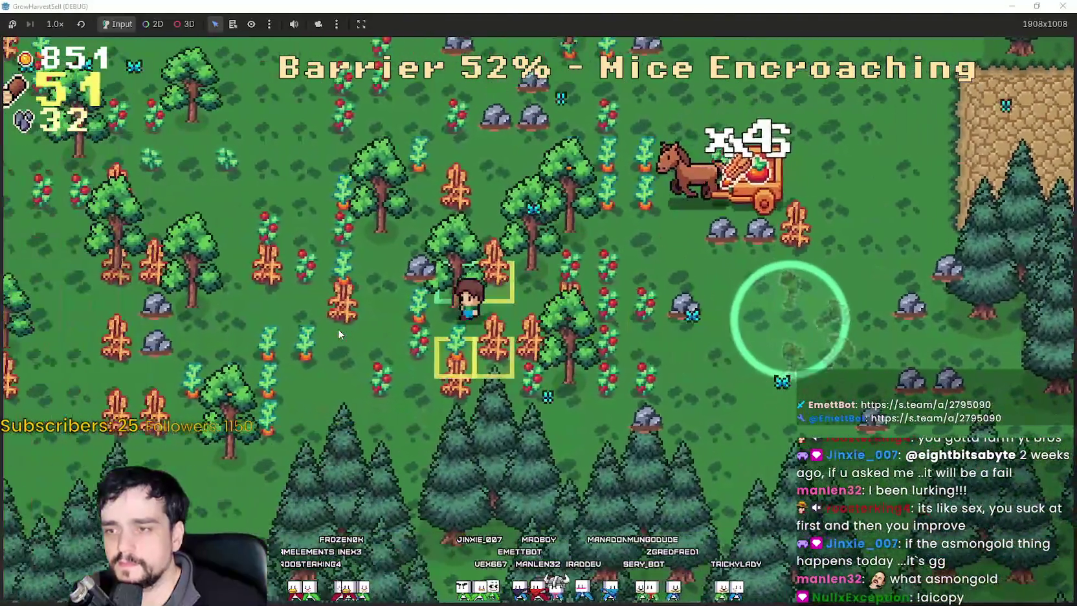
key(w)
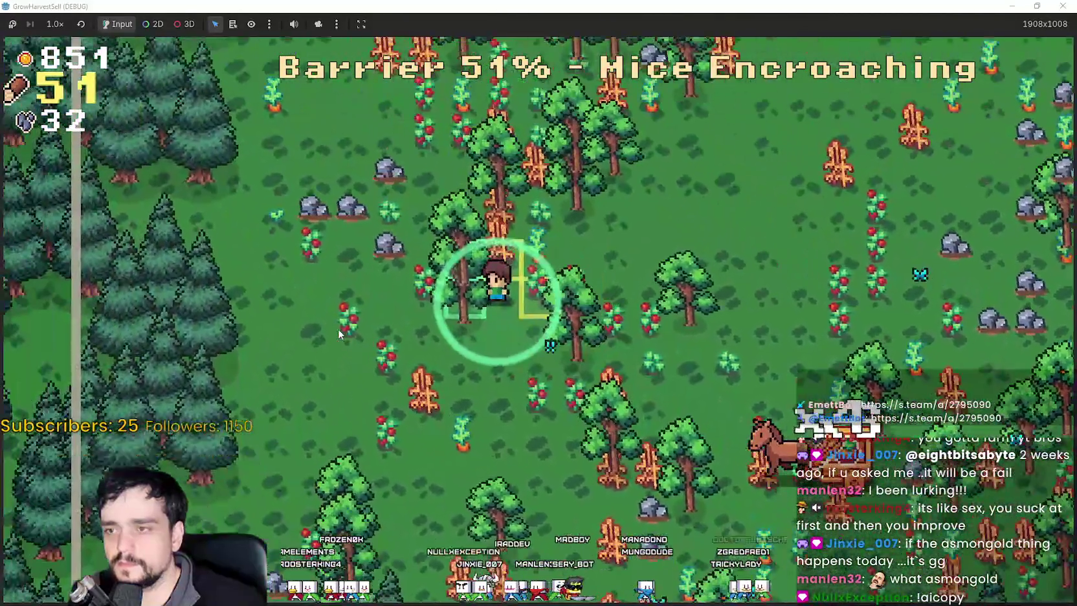
key(w)
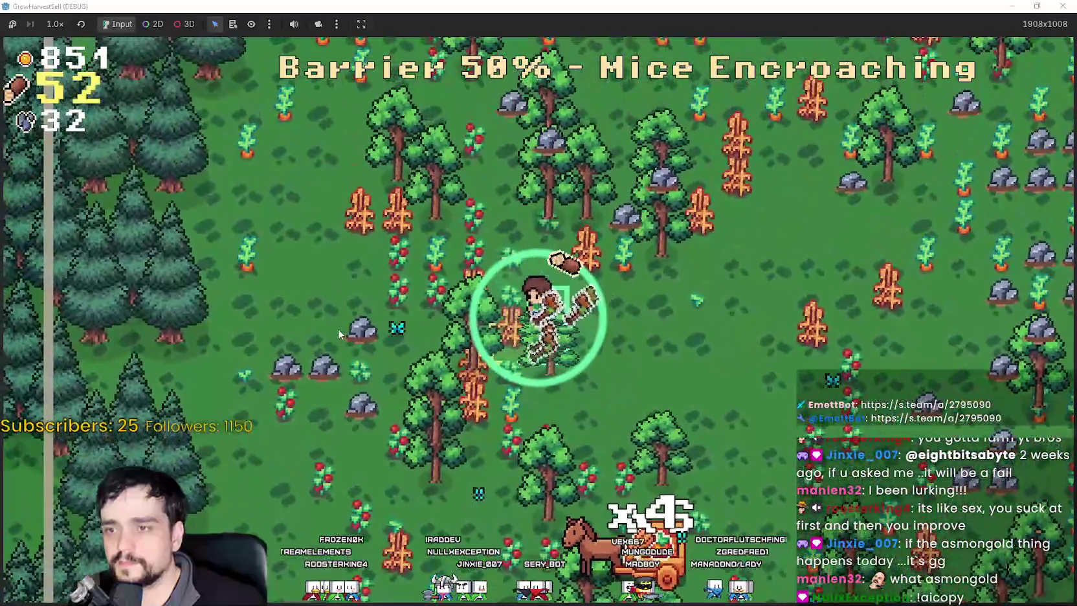
key(s)
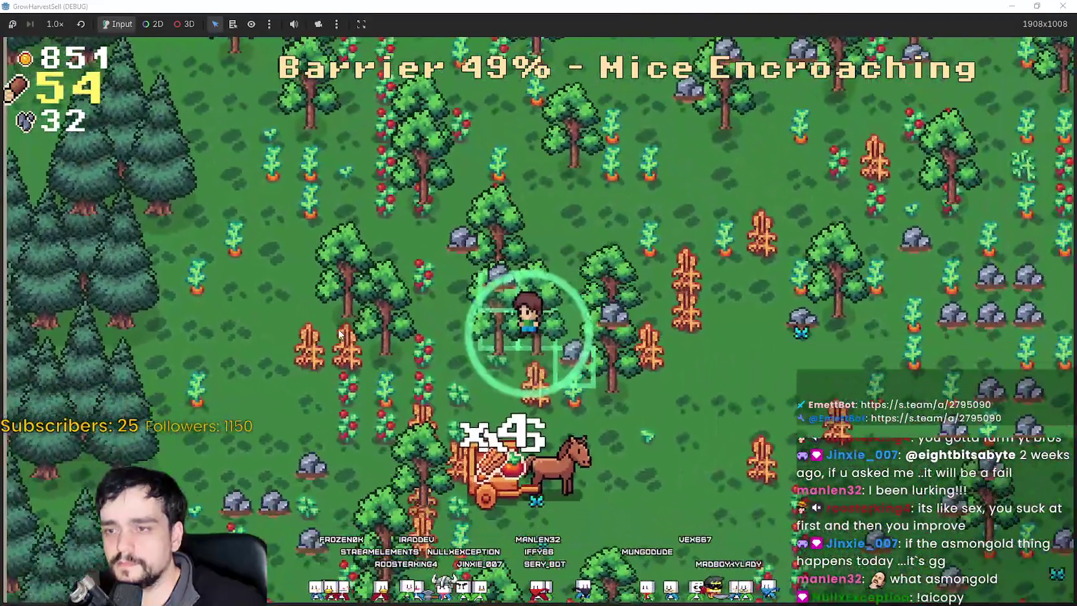
key(d)
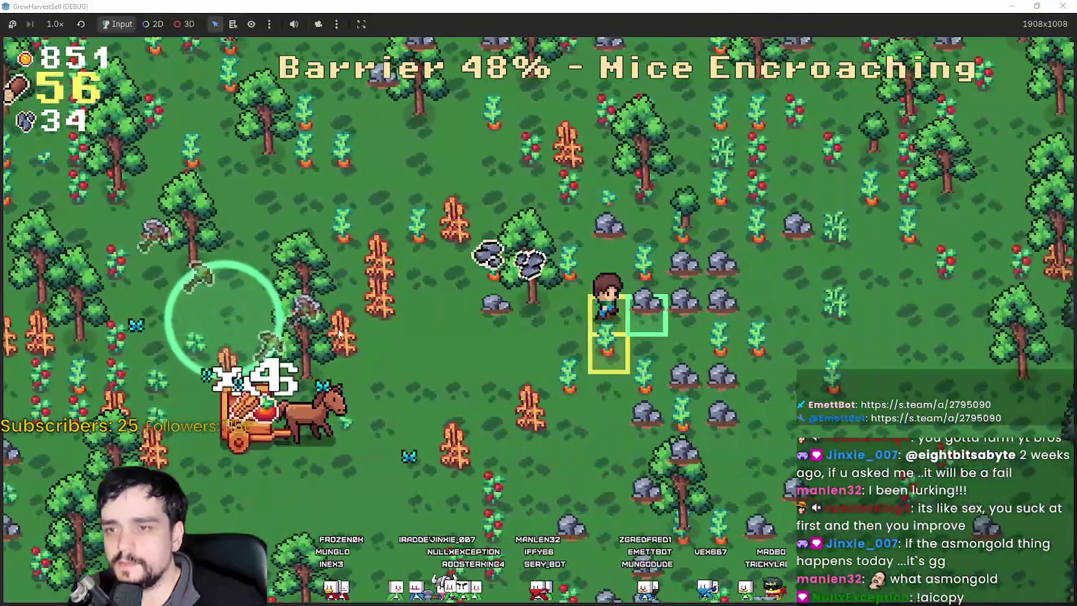
key(w)
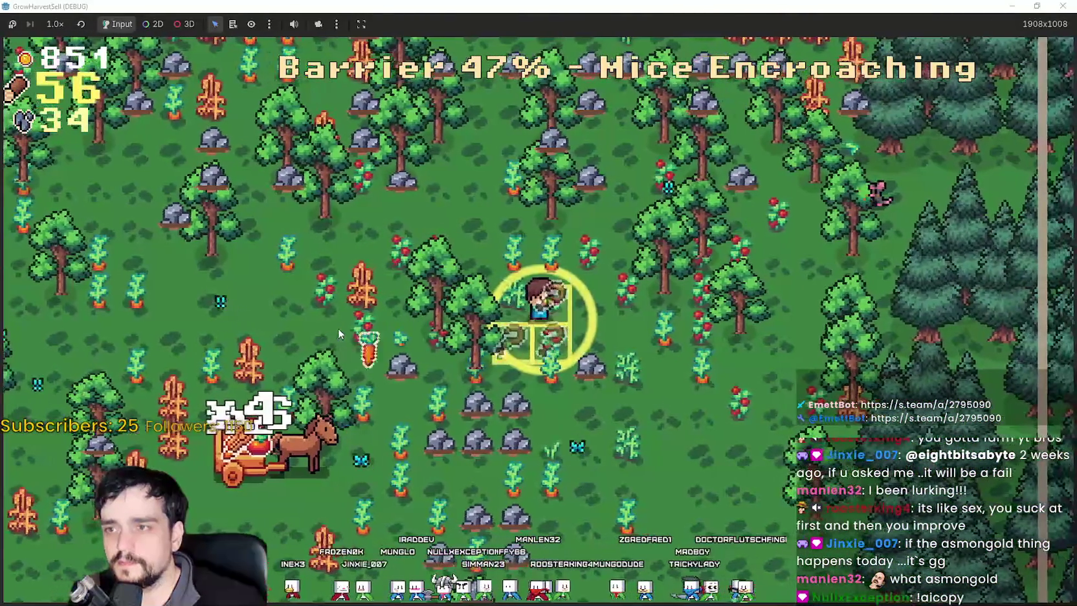
key(s)
key(a)
key(d)
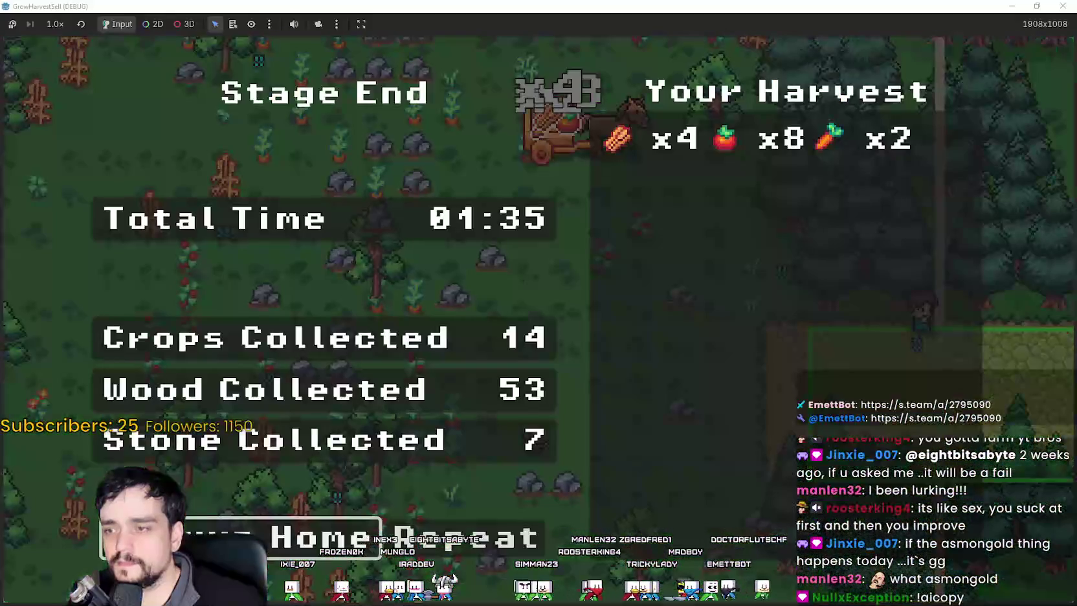
Return to the village, use the horse cart's stage selection to open the prestige skill tree.
click(277, 508)
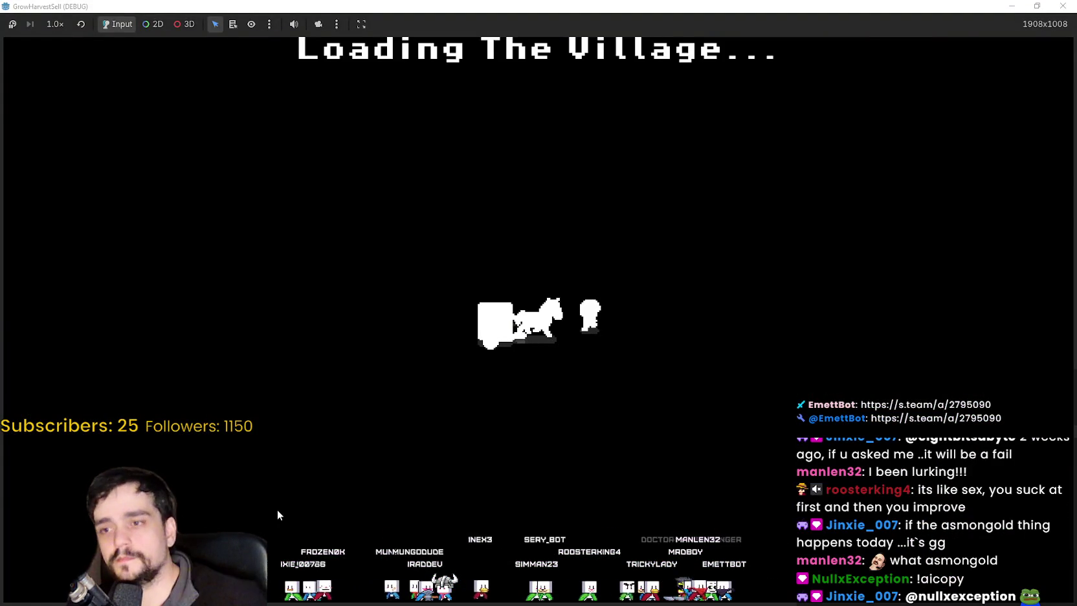
key(a)
key(s)
key(s)
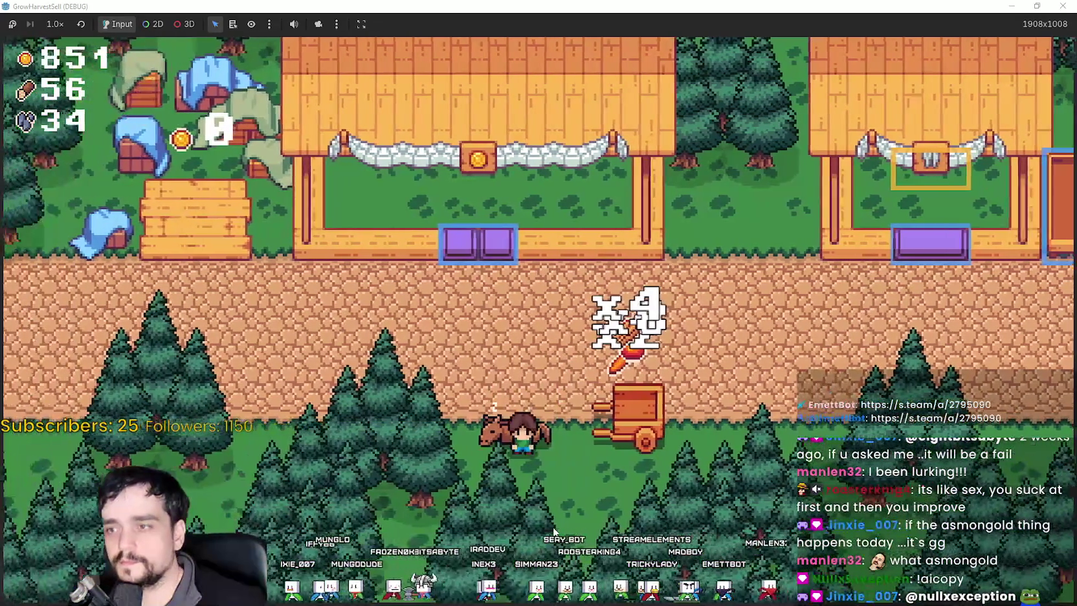
key(w)
key(e)
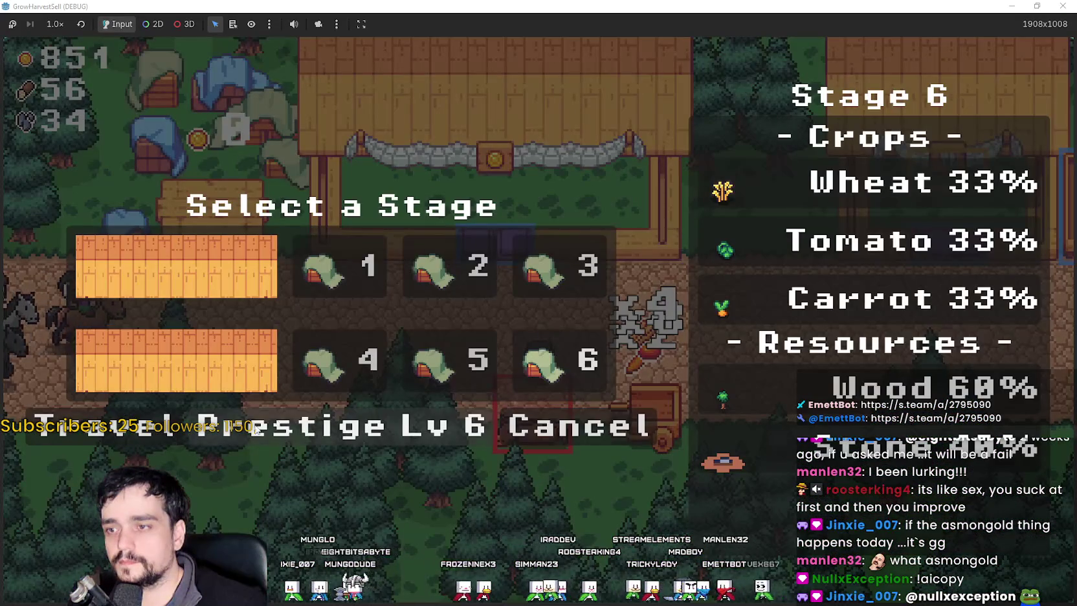
click(363, 426)
drag(492, 440, 377, 385)
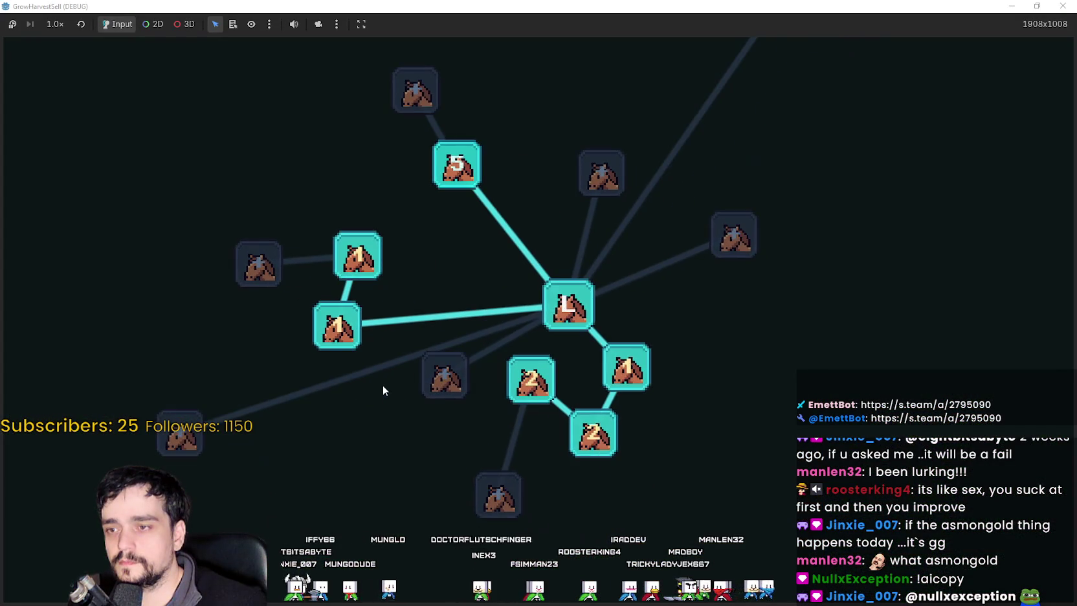
Max out Crops Value at 5/5 in the prestige tree.
scroll(407, 396, up, 2)
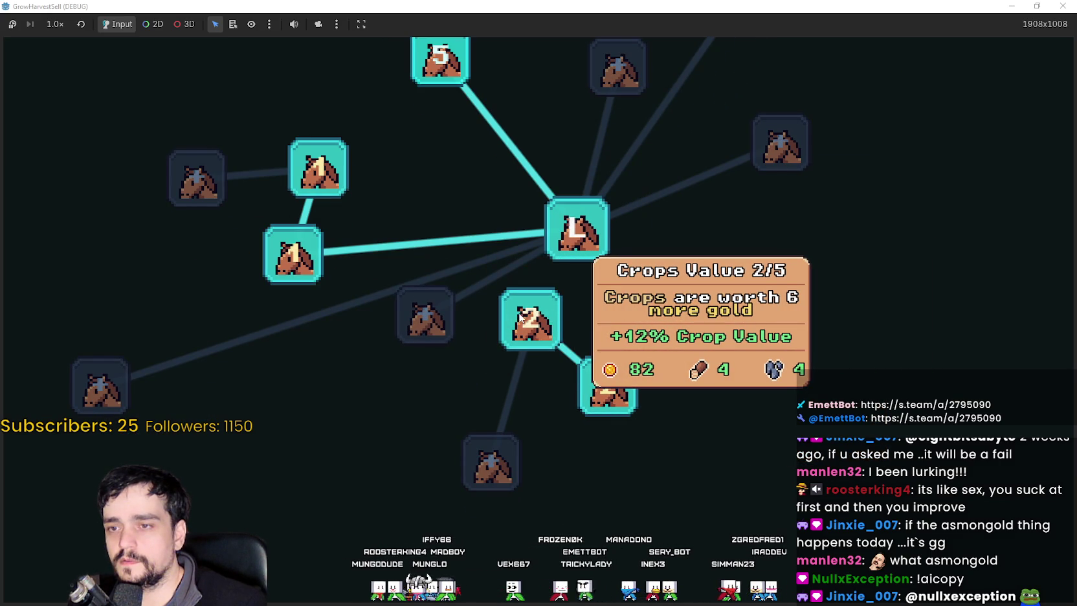
click(522, 311)
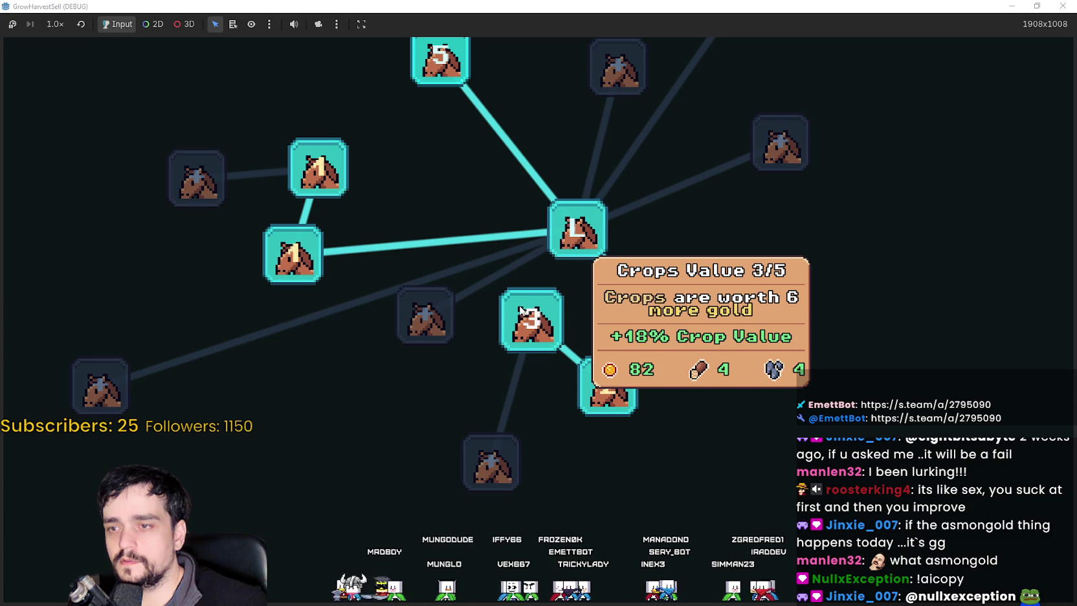
click(528, 315)
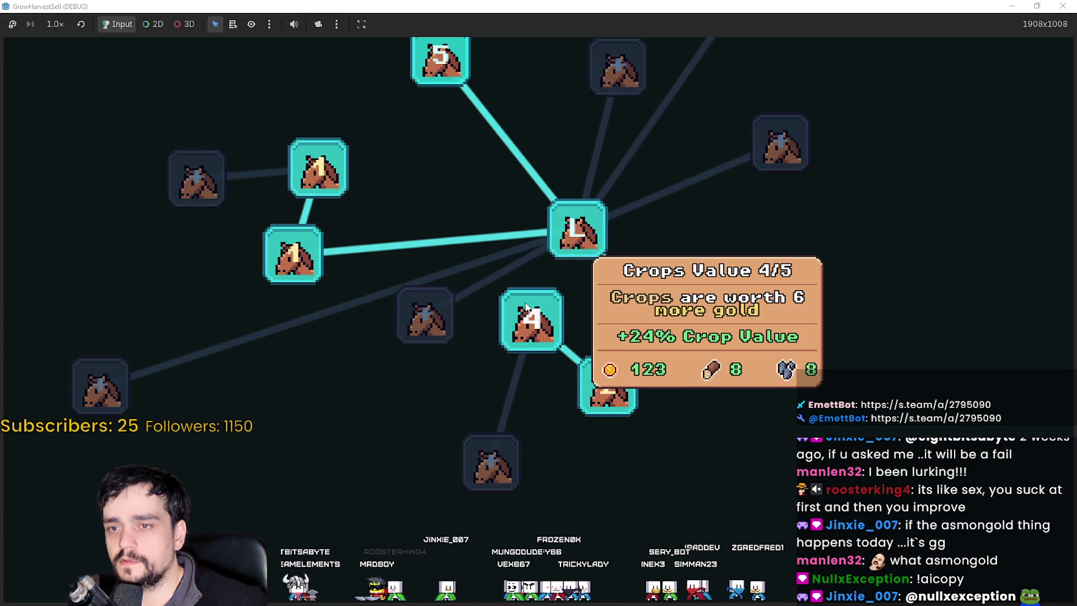
click(527, 309)
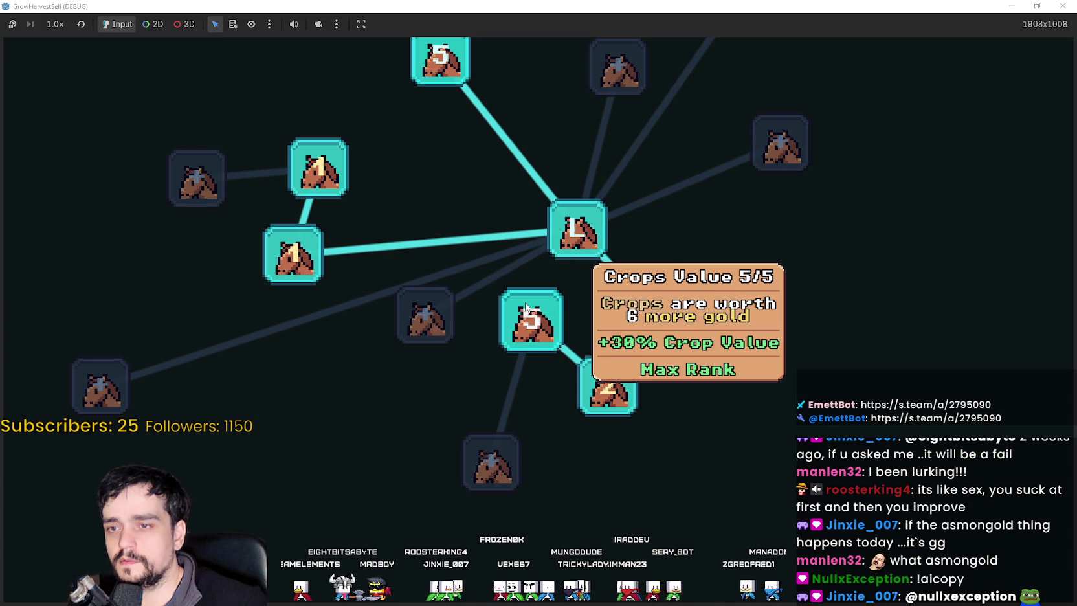
Raise Bank Speed from rank 3 to 5/5 and close the skill tree.
click(602, 387)
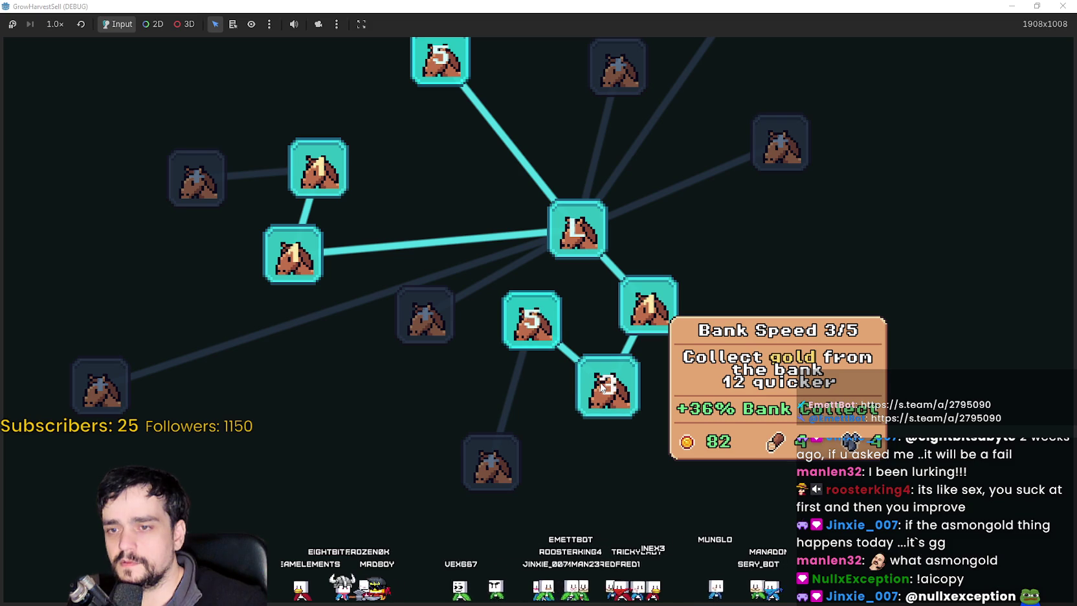
click(602, 388)
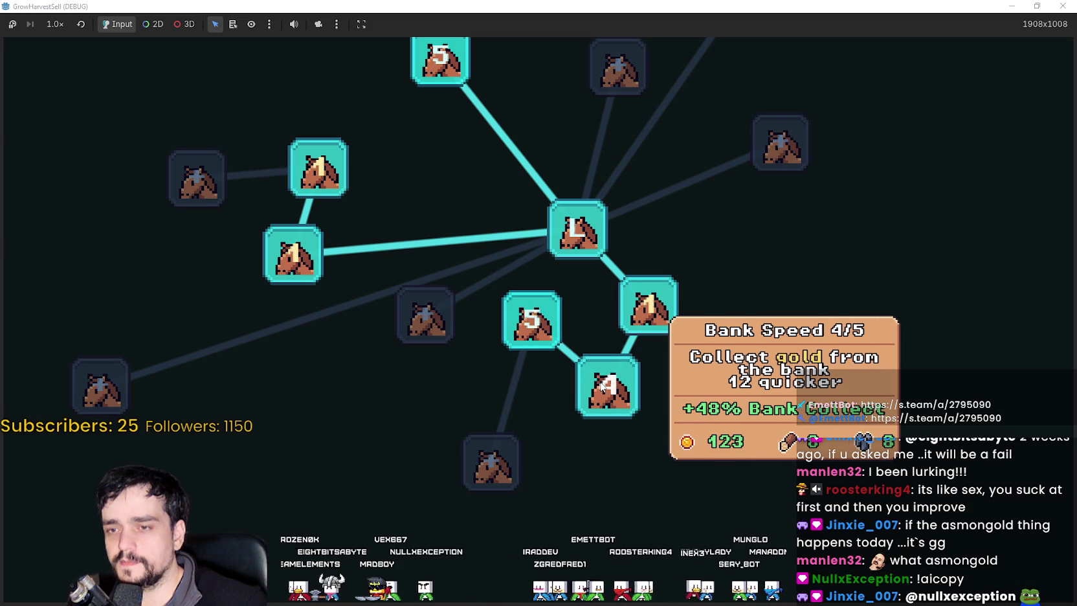
click(602, 387)
key(Escape)
key(Escape)
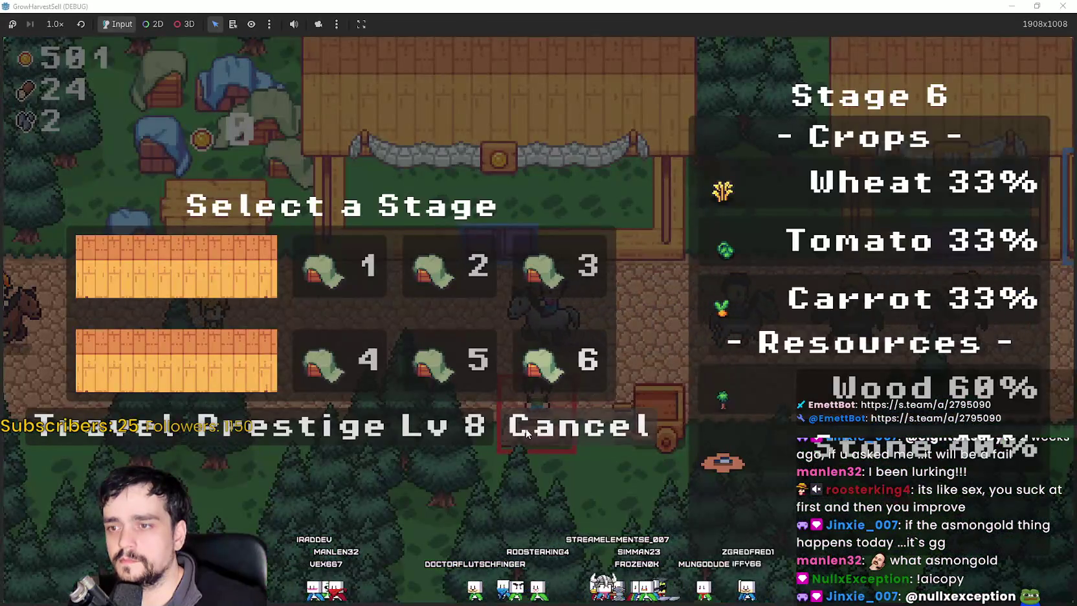
Reopen the prestige tree and buy a second Deep Barrier rank.
click(454, 429)
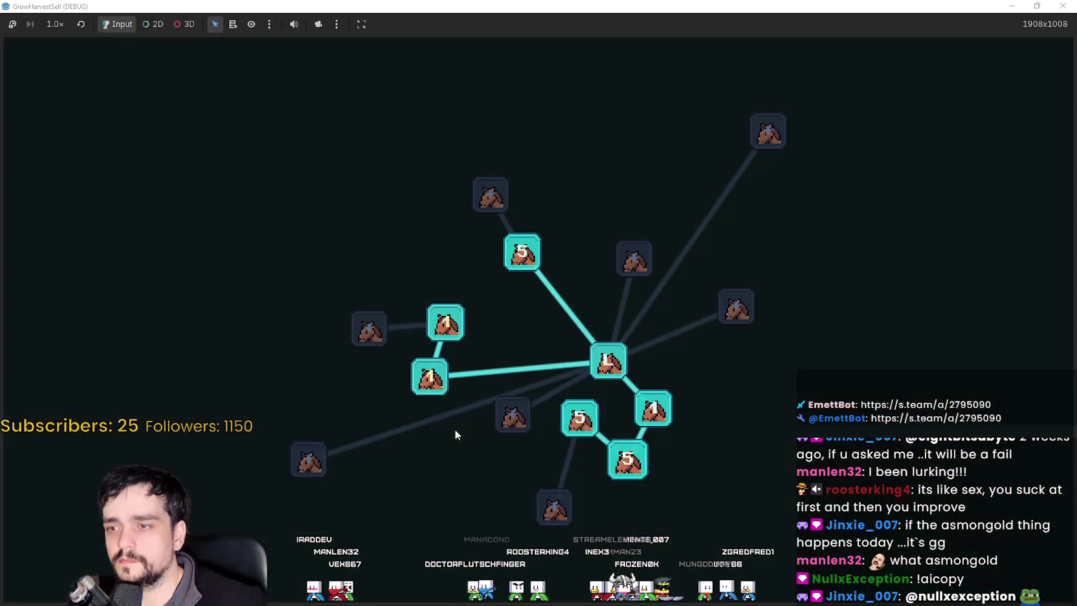
mouse_move(420, 374)
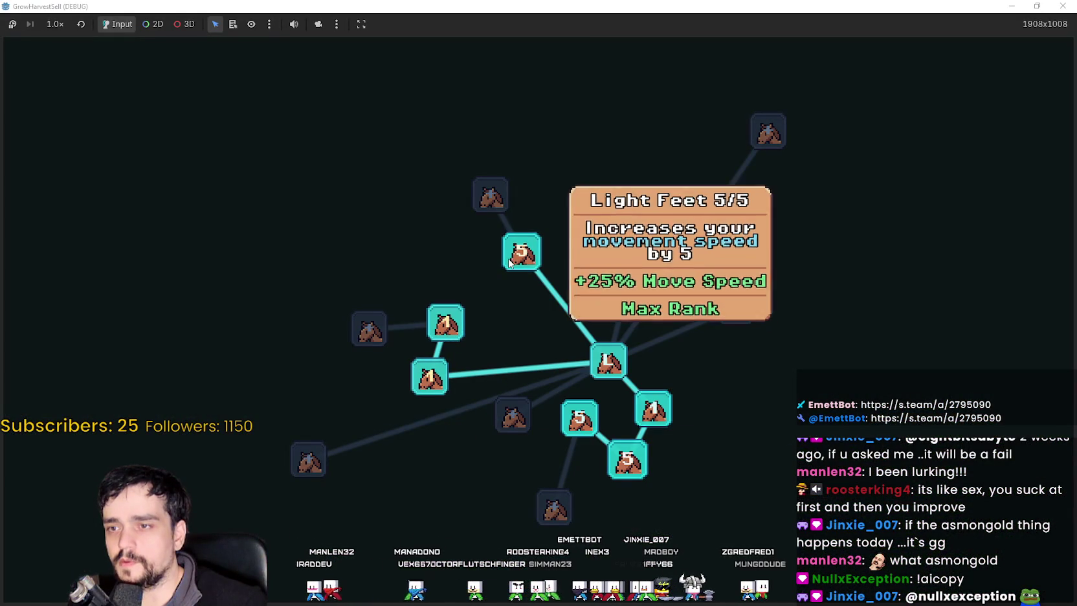
mouse_move(444, 330)
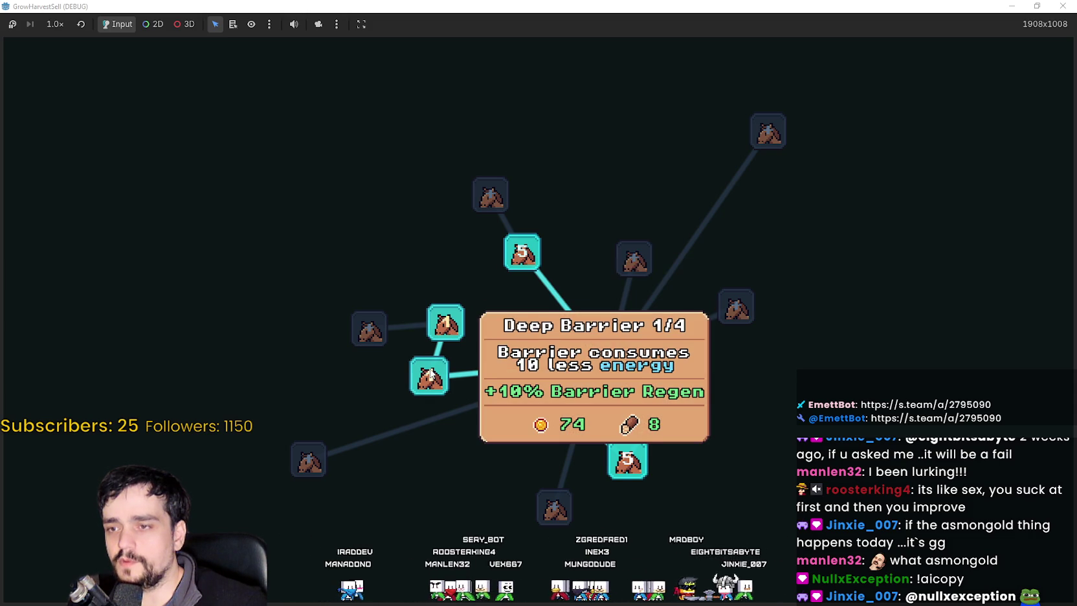
click(430, 374)
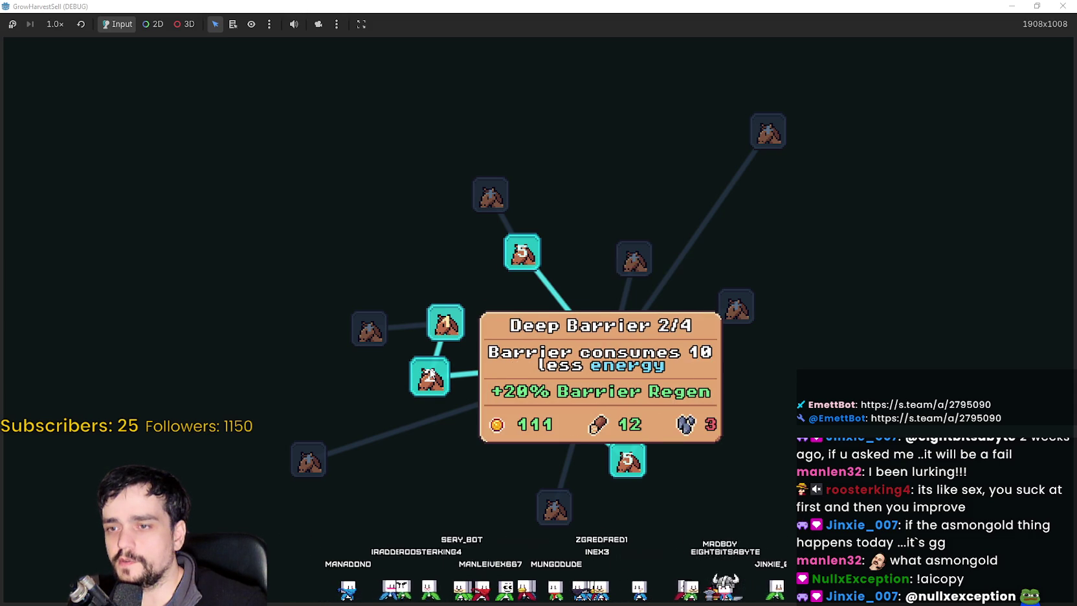
Raise Barrier Energy to 3/5 and zoom out the skill tree view.
click(444, 330)
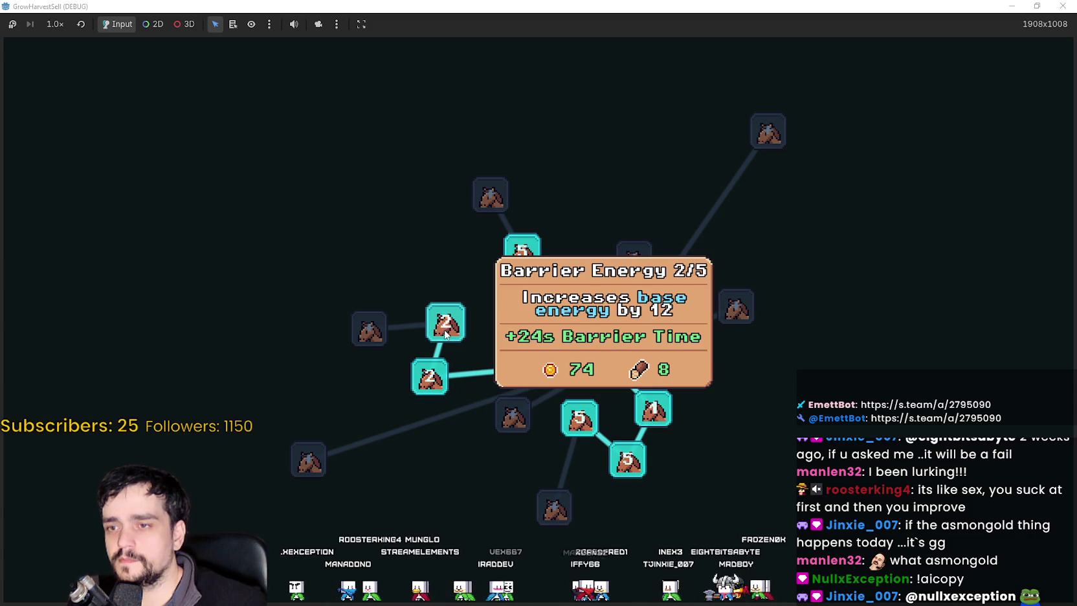
click(444, 331)
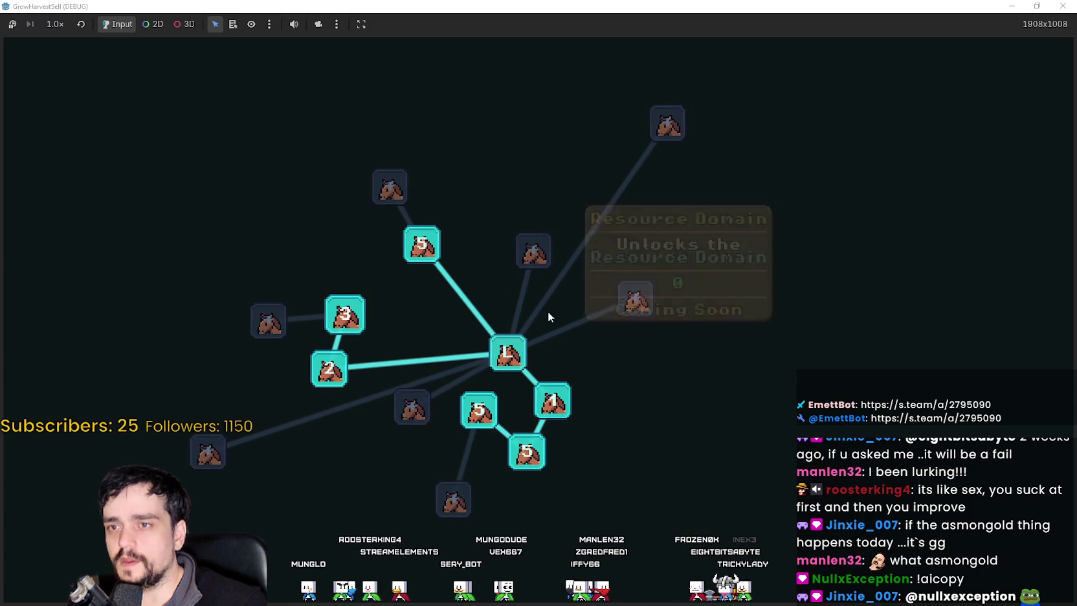
scroll(703, 378, down, 2)
scroll(629, 347, down, 2)
scroll(575, 352, up, 3)
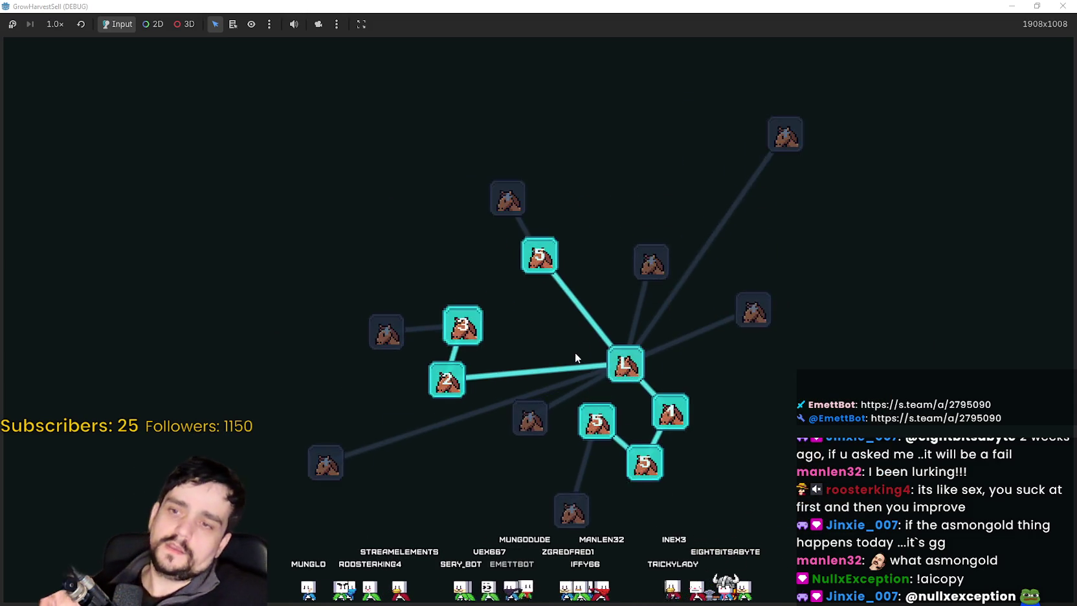
scroll(582, 352, down, 5)
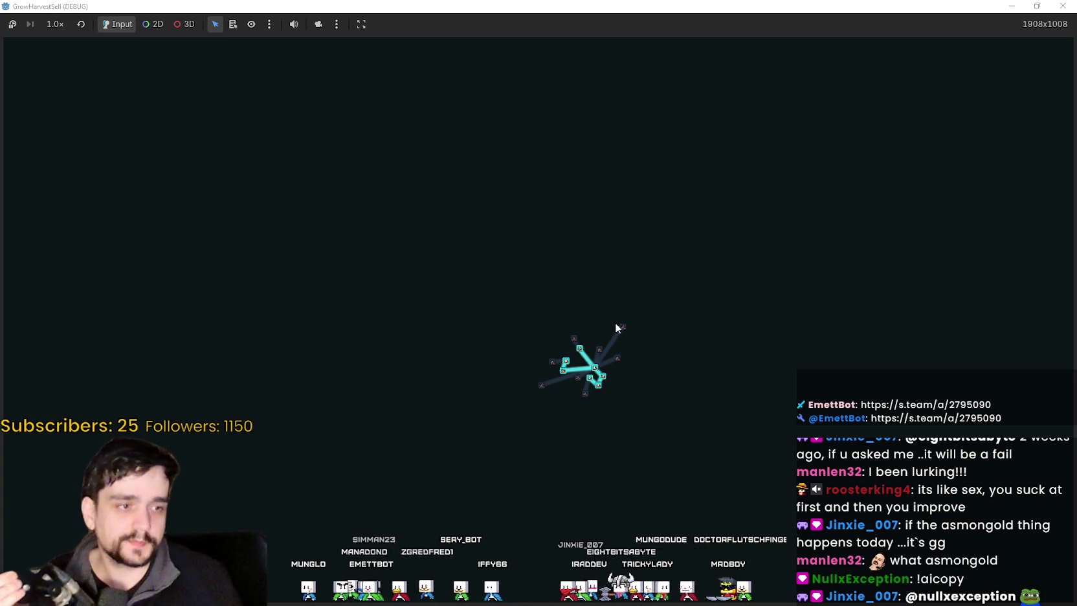
Close the game window to stop debugging, then zoom around the prestige_tree_panel scene in the 2D editor.
key(super+Down)
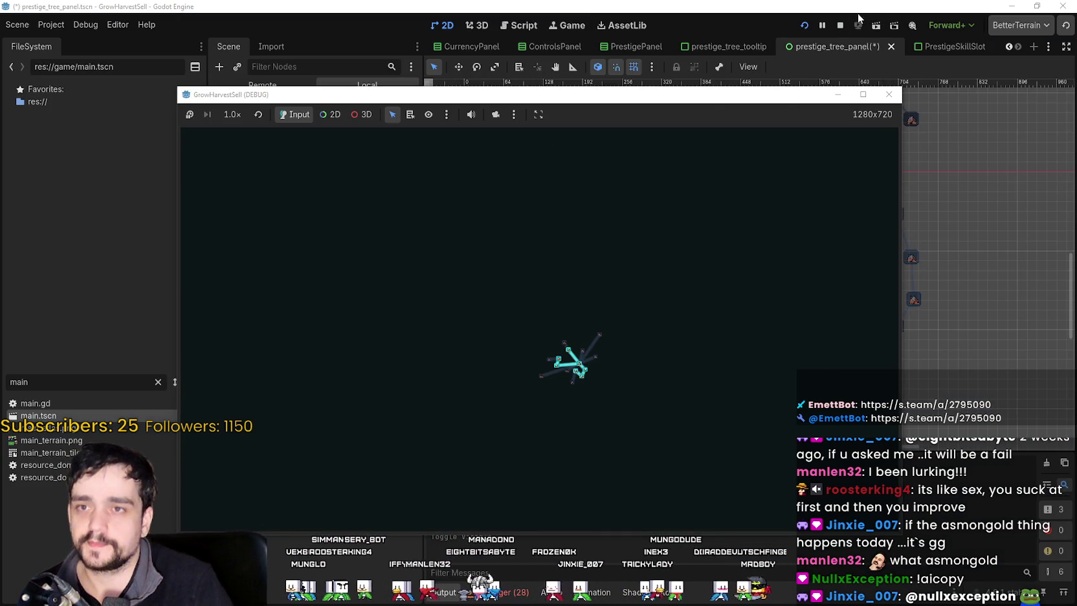
click(840, 26)
scroll(780, 282, down, 10)
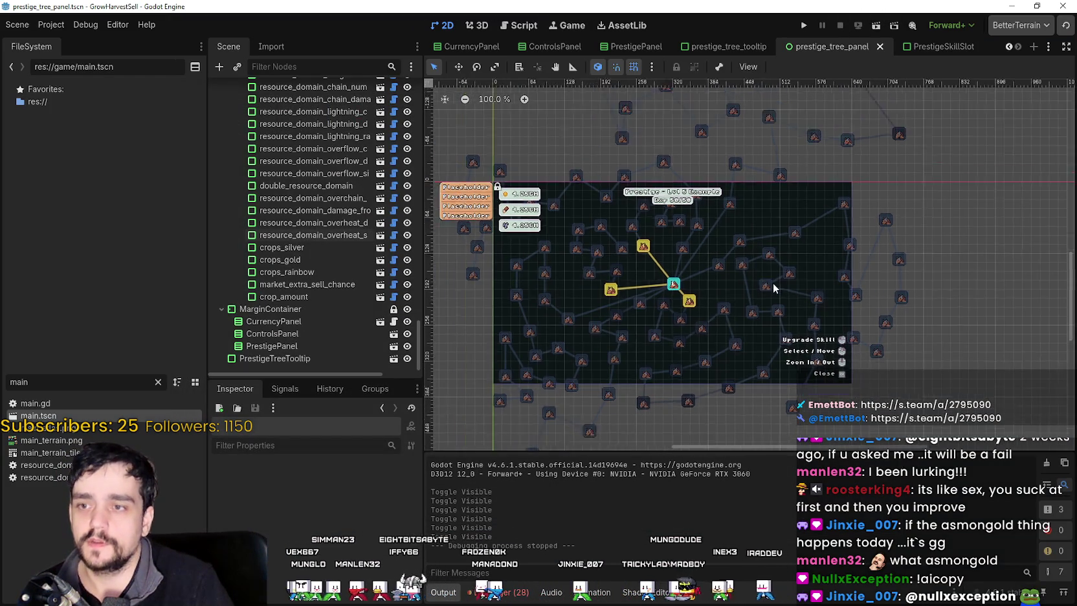
scroll(766, 280, up, 9)
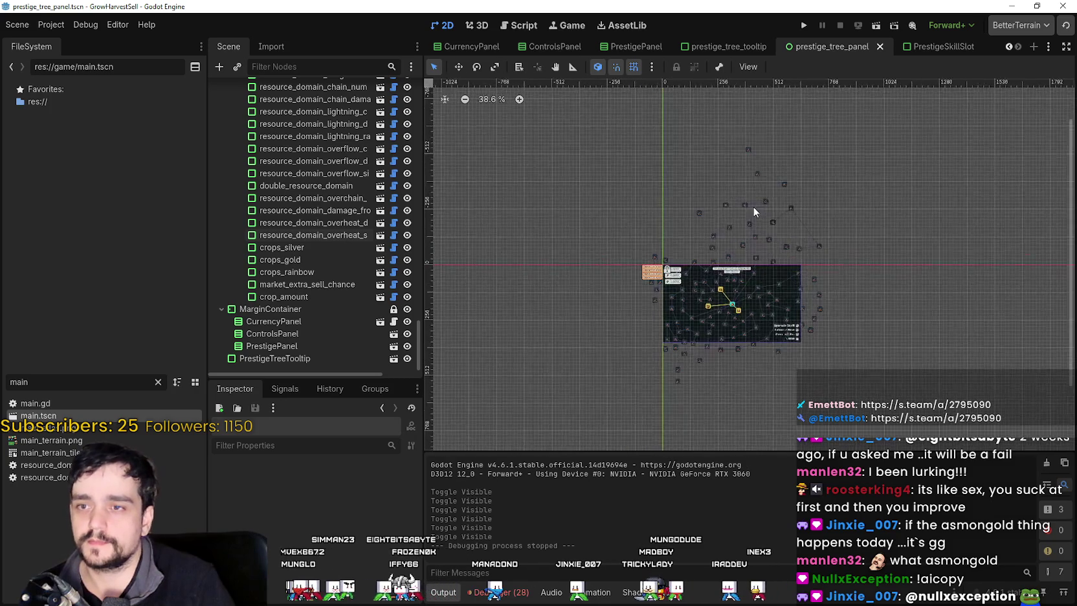
scroll(769, 270, up, 6)
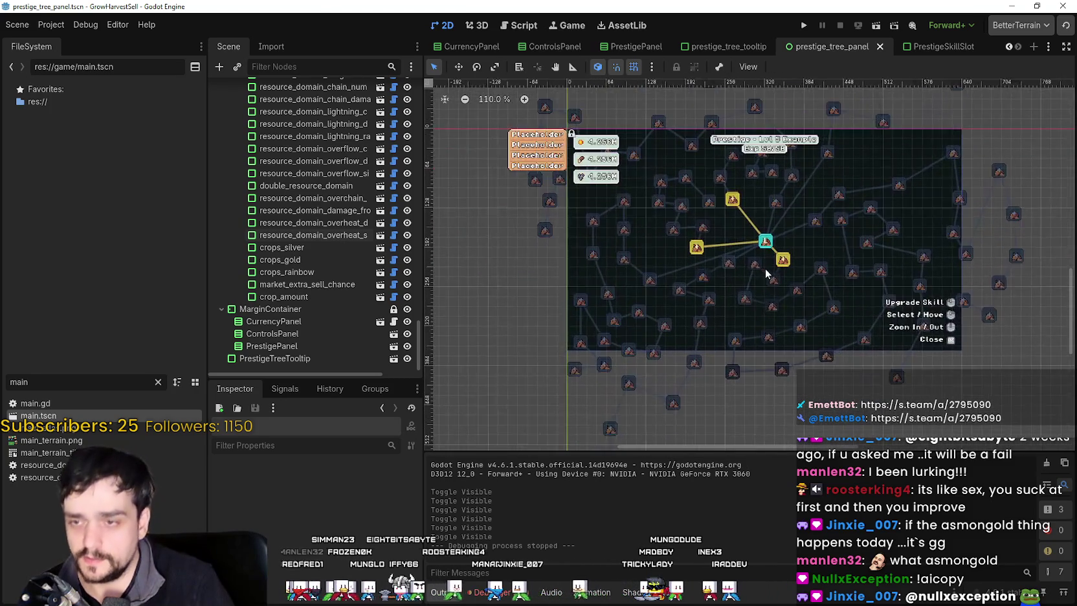
scroll(760, 270, down, 5)
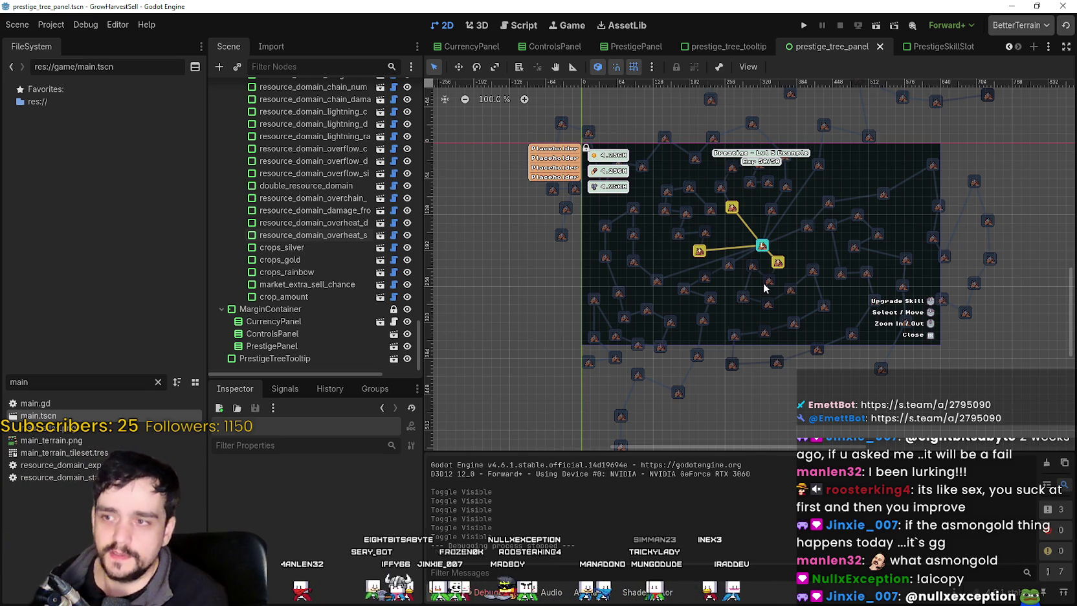
scroll(744, 283, down, 2)
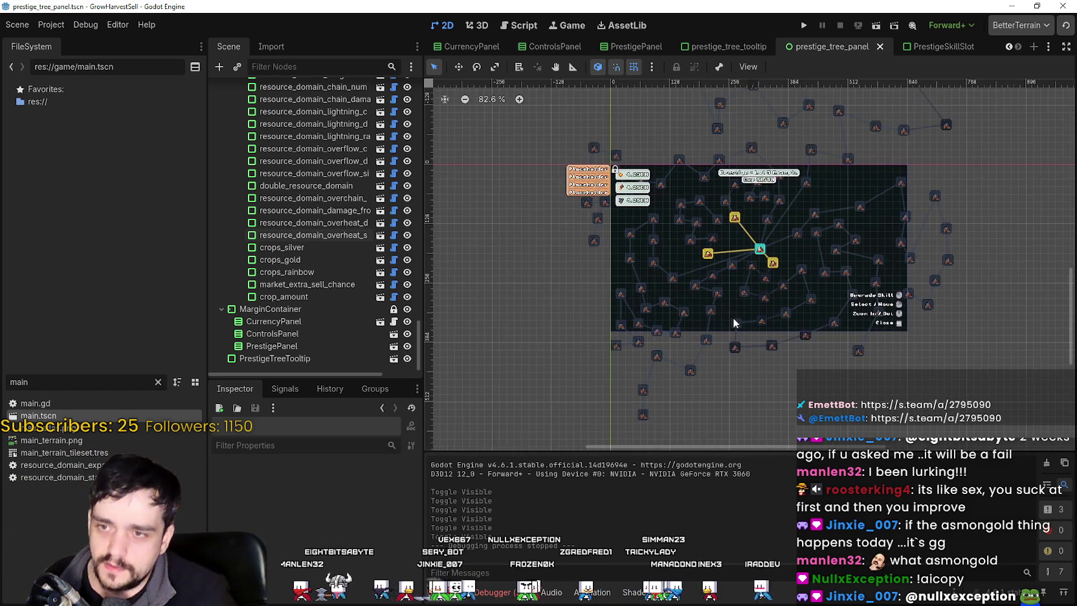